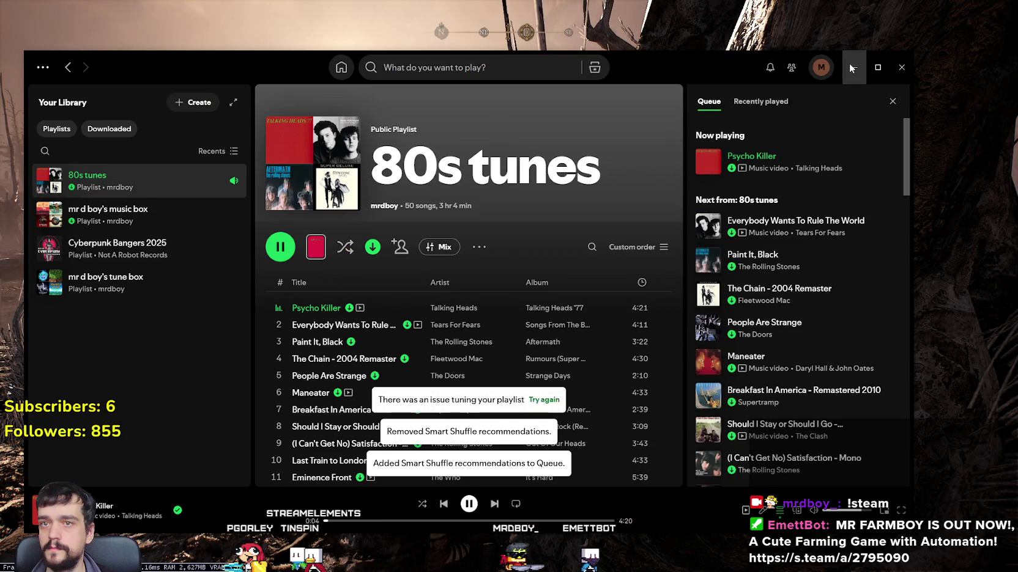
- Minimise the Spotify player so the game window underneath shows
click(851, 67)
- Run the hooded character across the New Viscii marsh, past the rock spire, tower and bell arch
key(w)
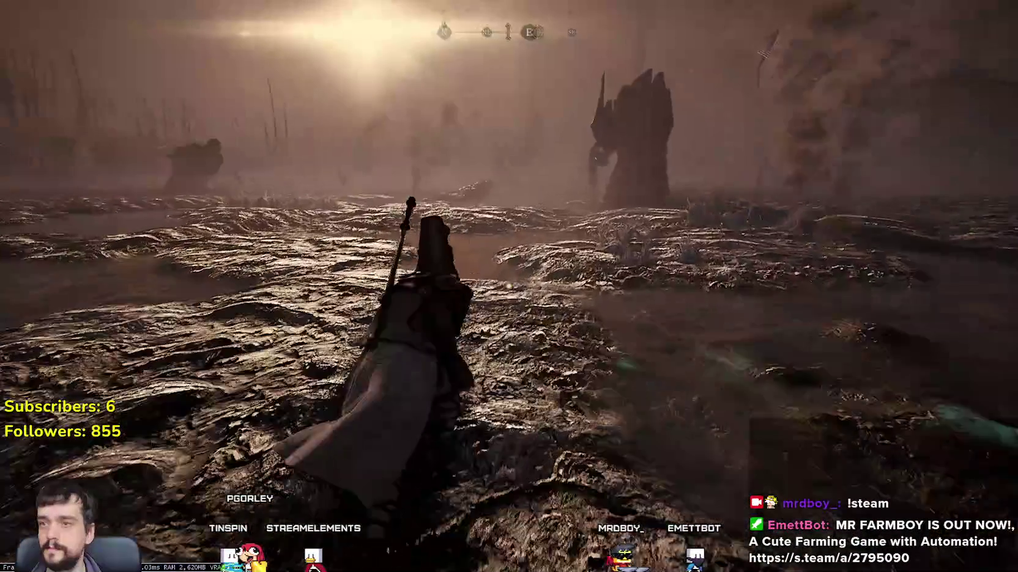
key(w)
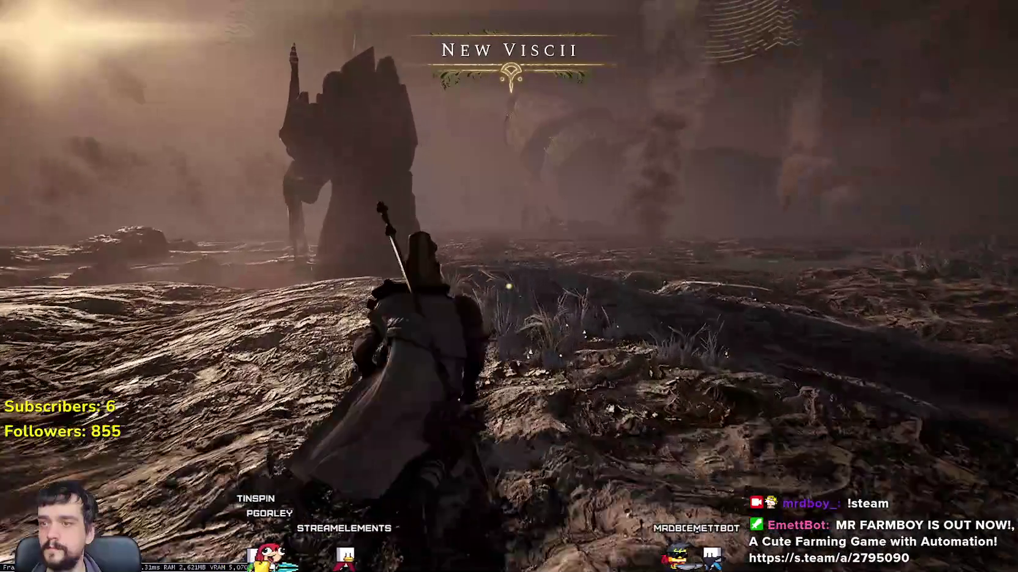
key(w)
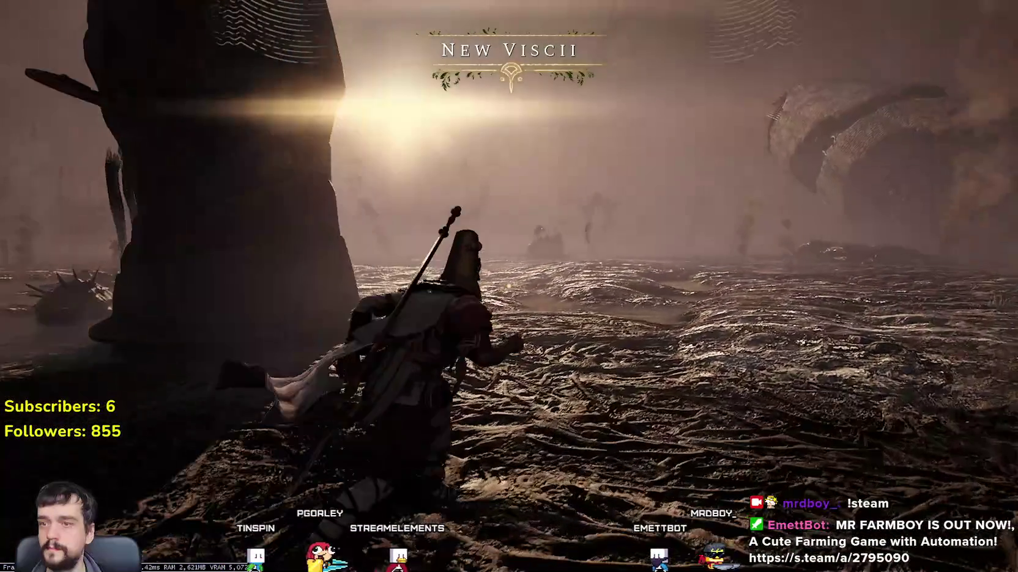
key(w)
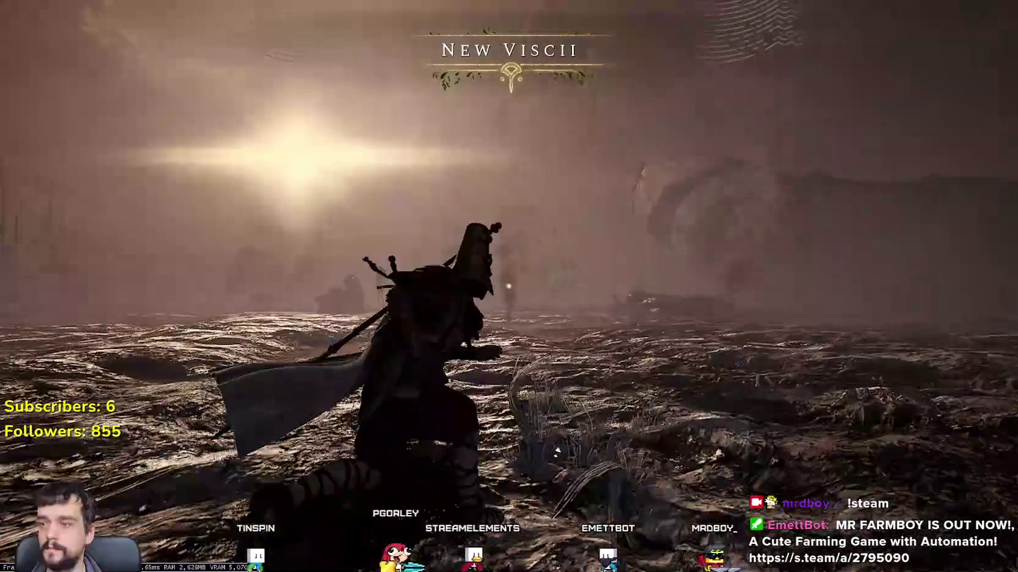
key(w)
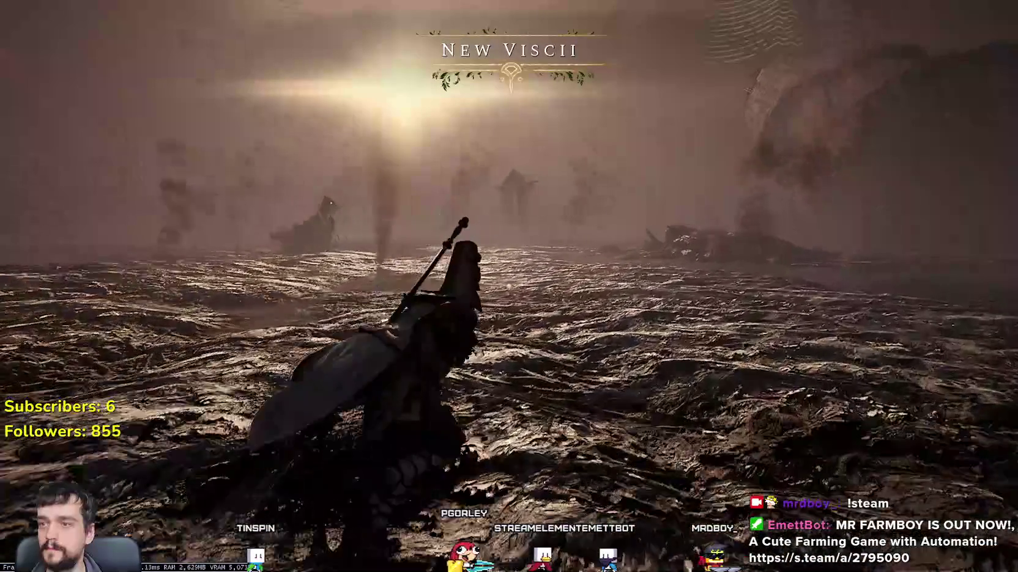
key(w)
key(w)
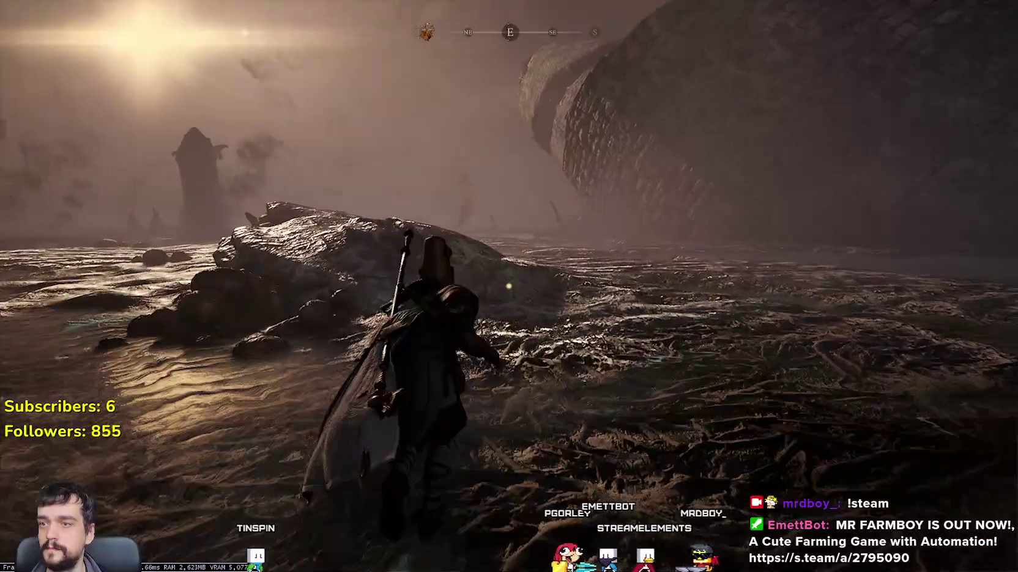
key(w)
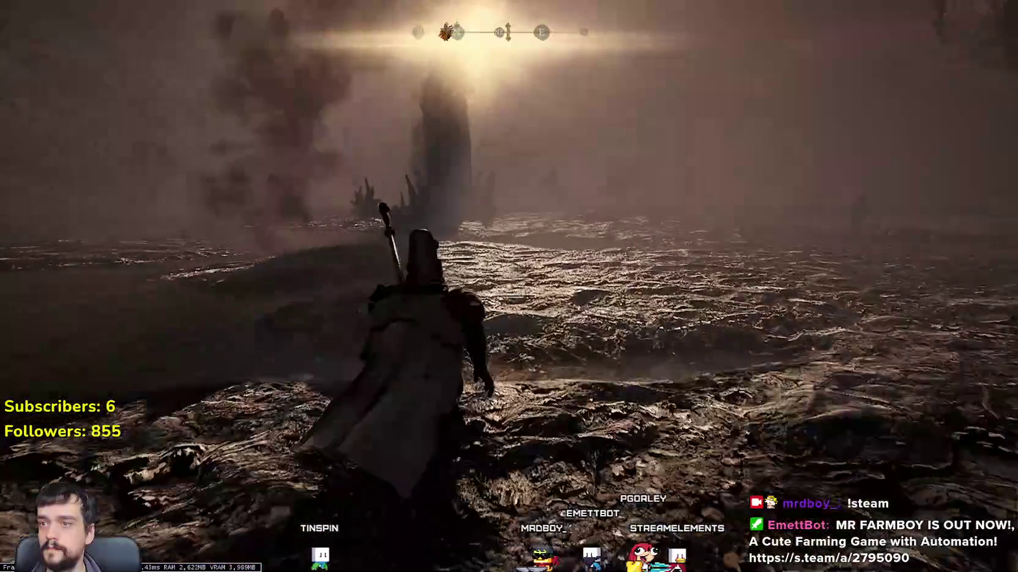
key(w)
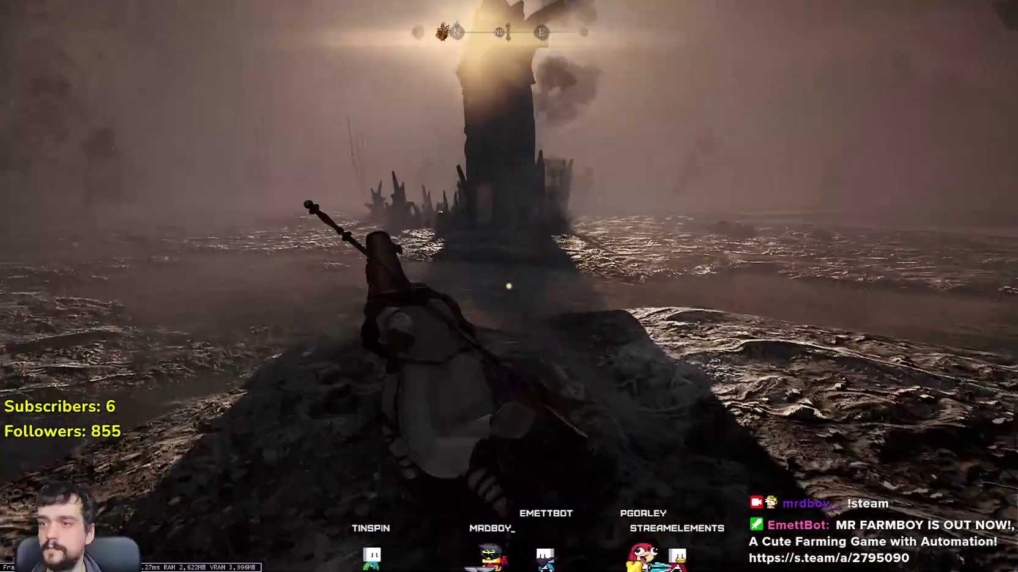
key(w)
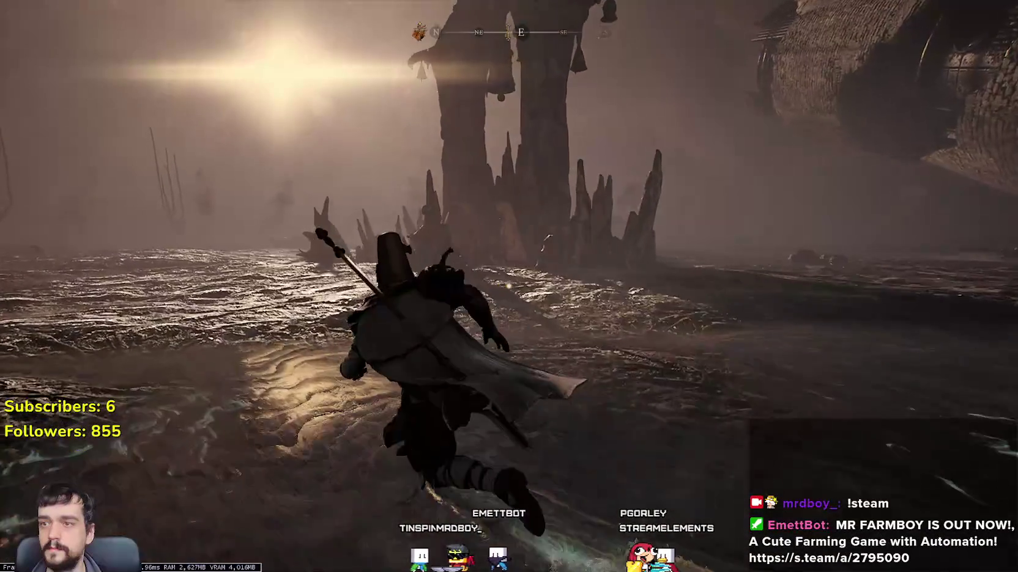
key(w)
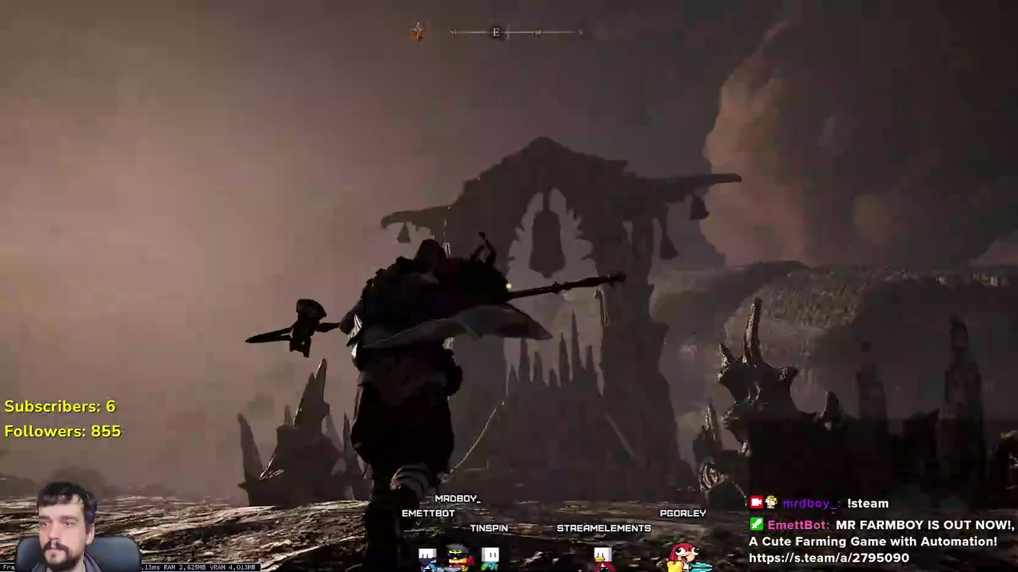
key(w)
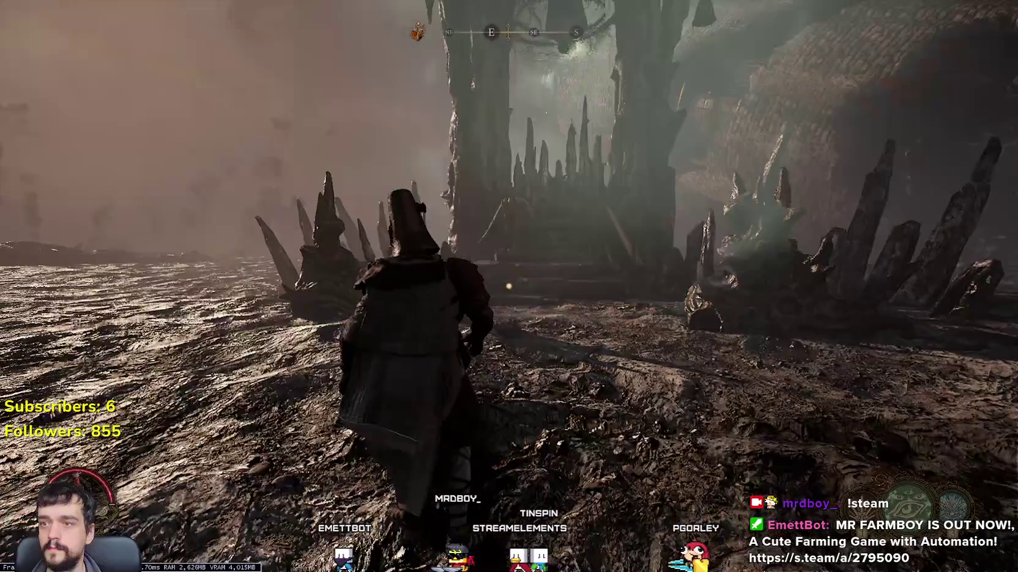
- Open the world map, pan to Midrath's western side and zoom out
key(w)
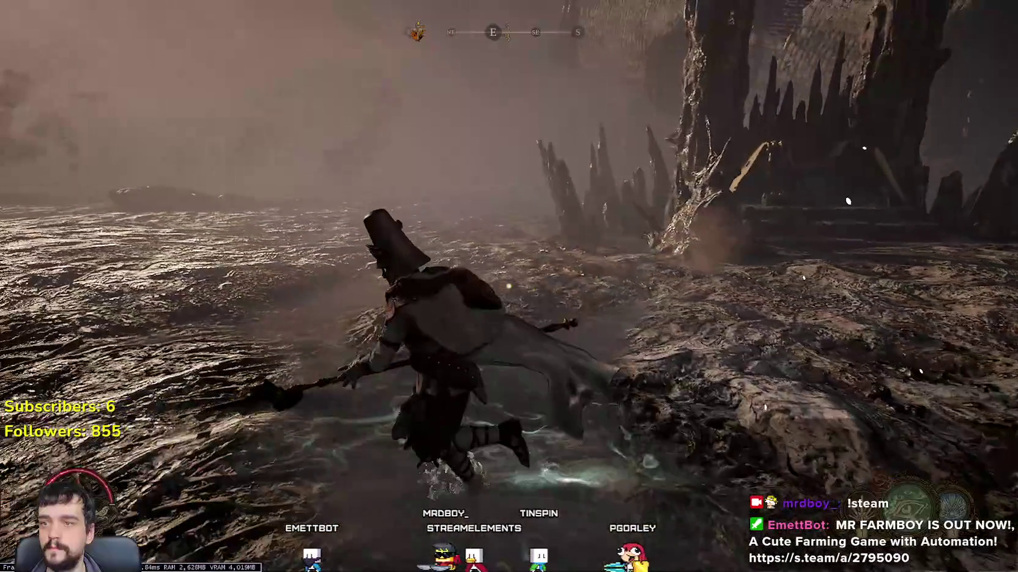
key(m)
drag(197, 299, 448, 314)
scroll(down, 3)
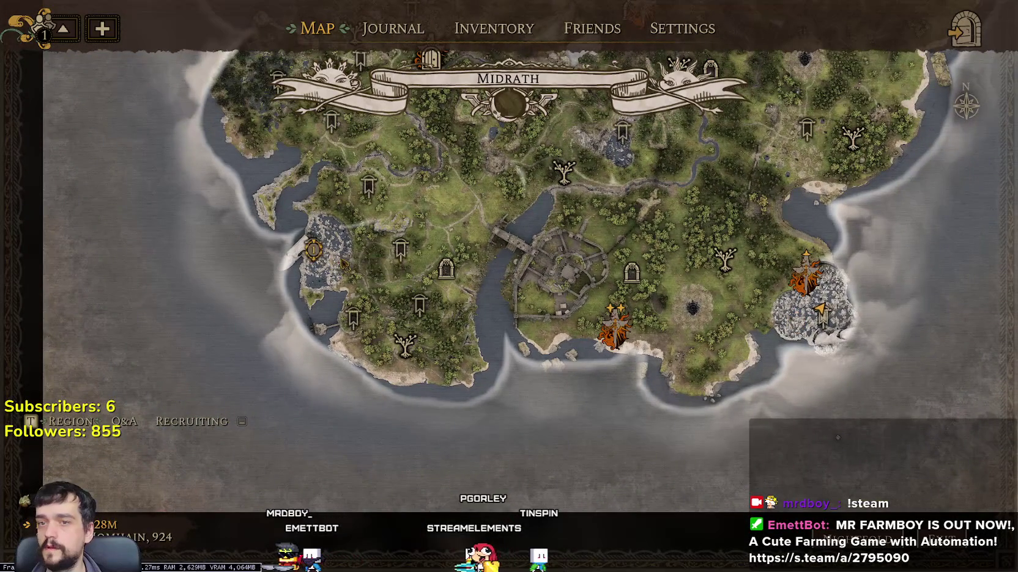
- Close the map and run west across the marsh, past the stone golem
key(m)
key(w)
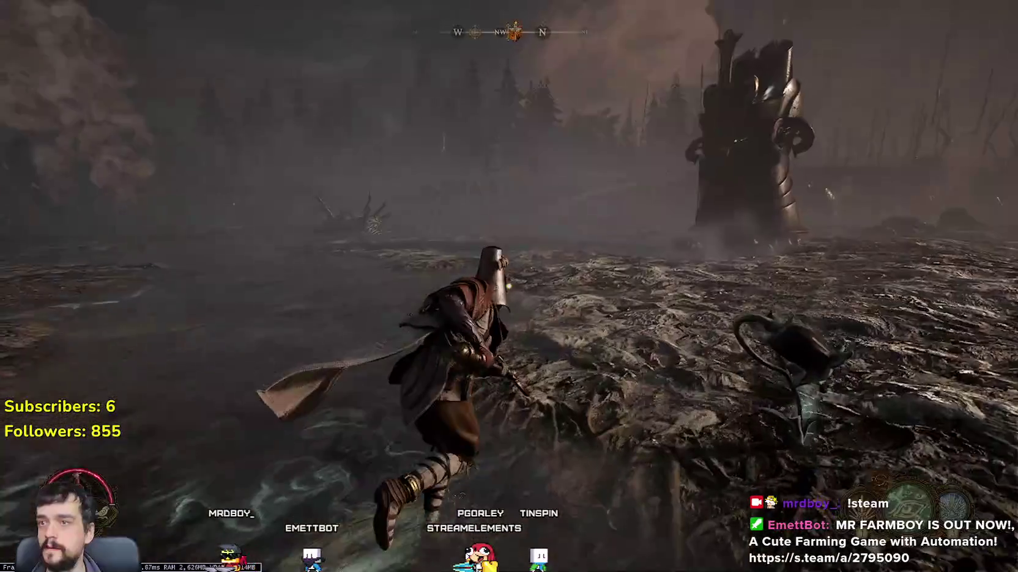
key(s)
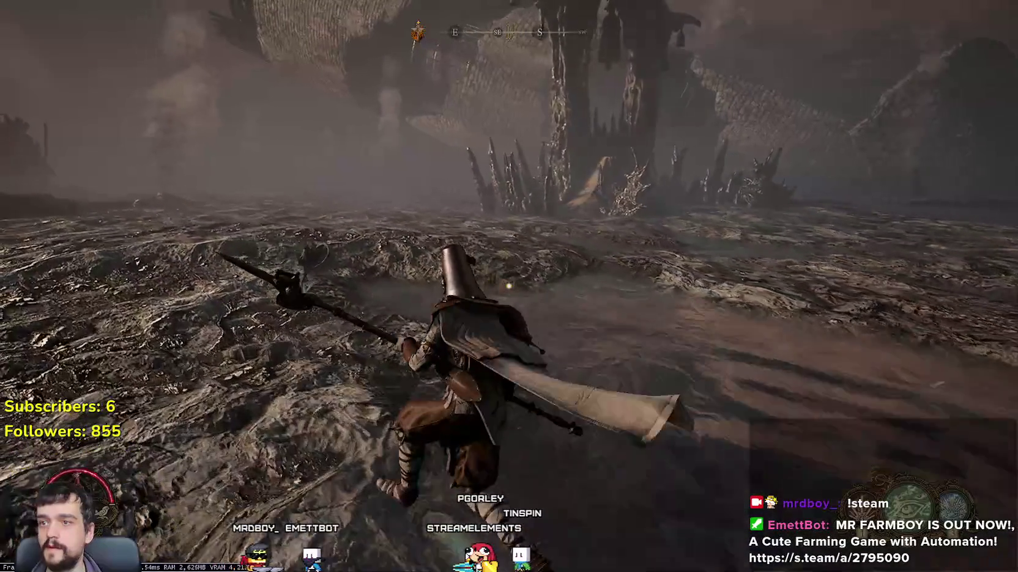
key(w)
key(w)
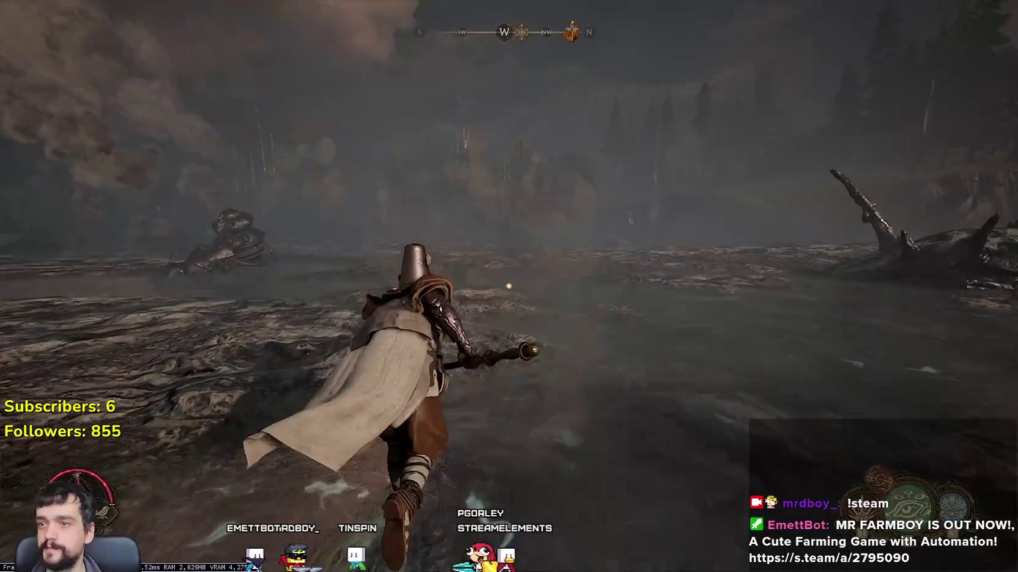
key(w)
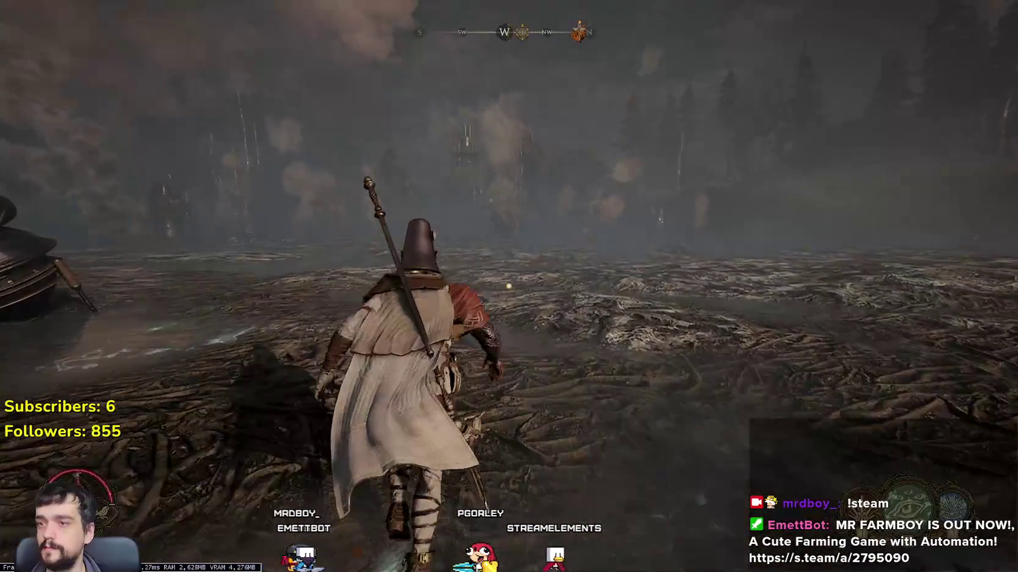
key(w)
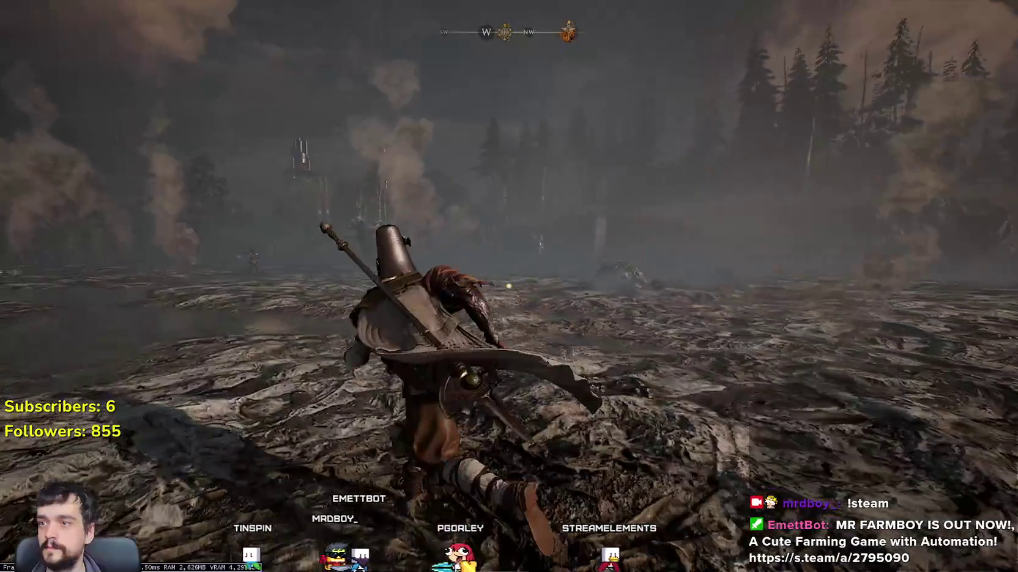
key(w)
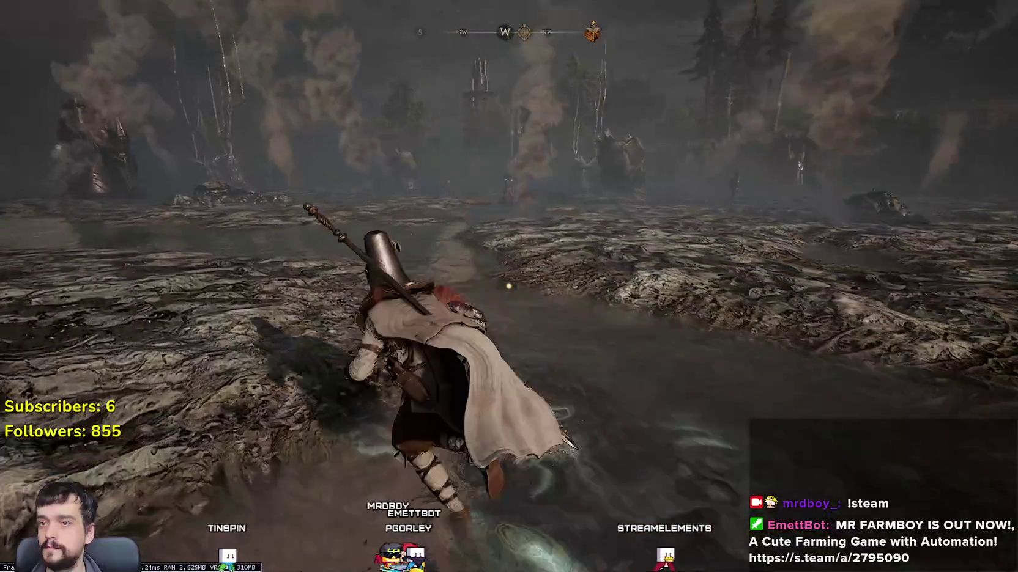
key(w)
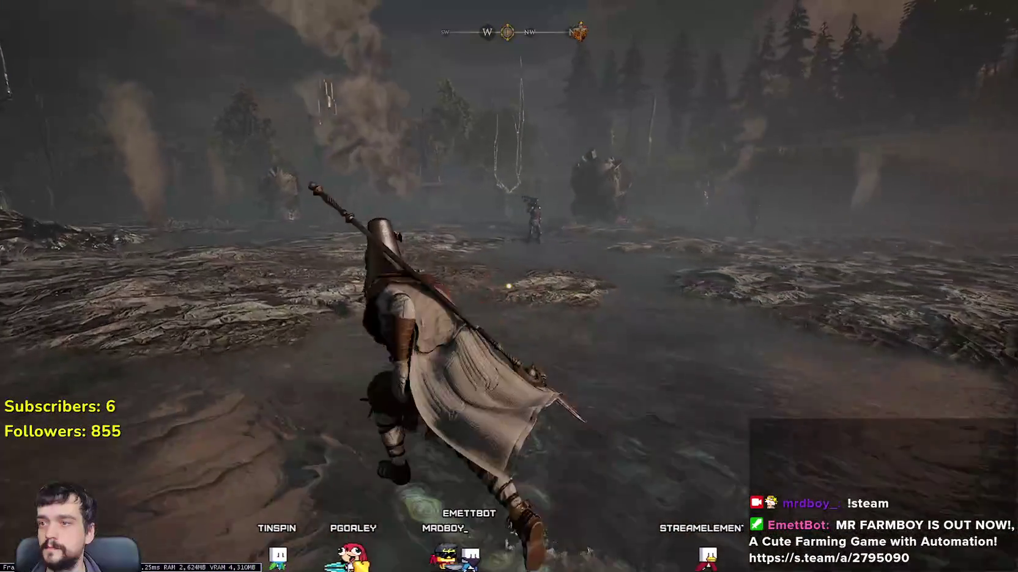
key(w)
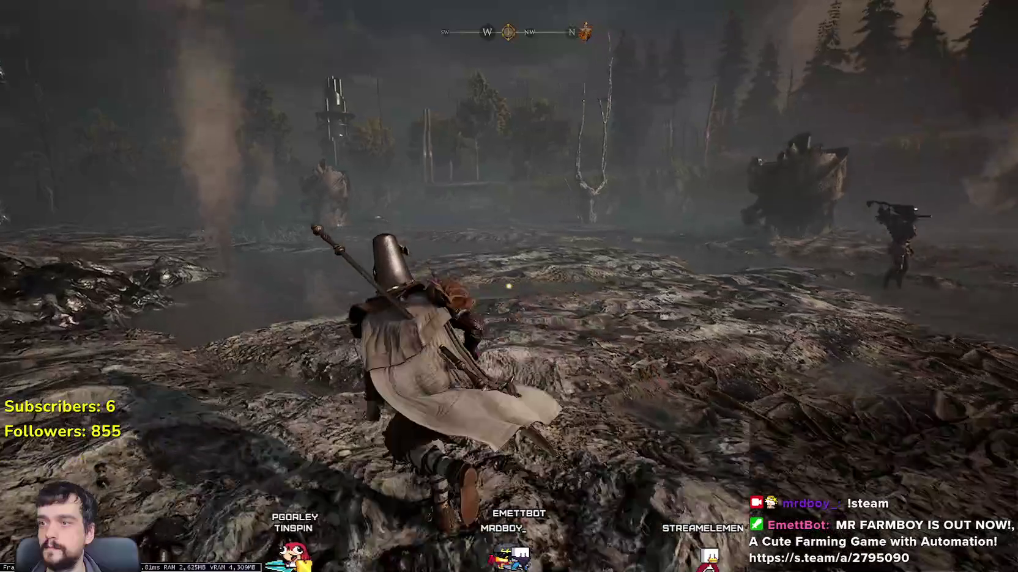
key(w)
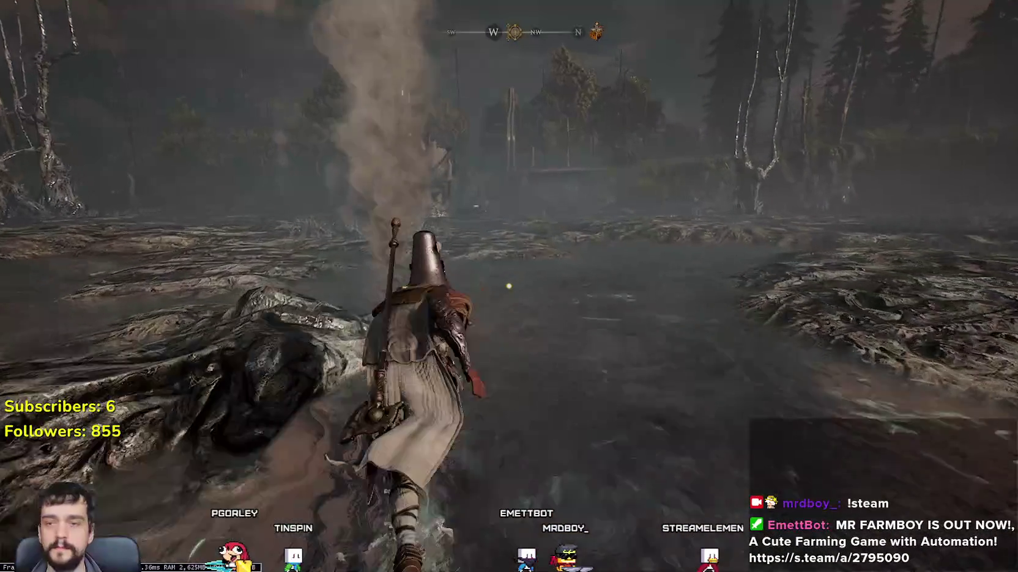
key(w)
key(w)
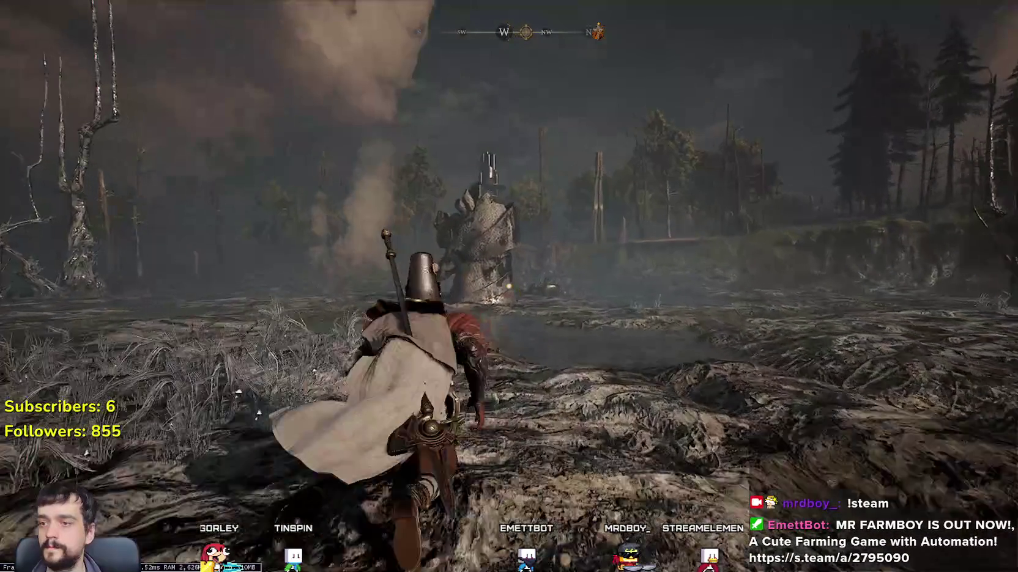
key(w)
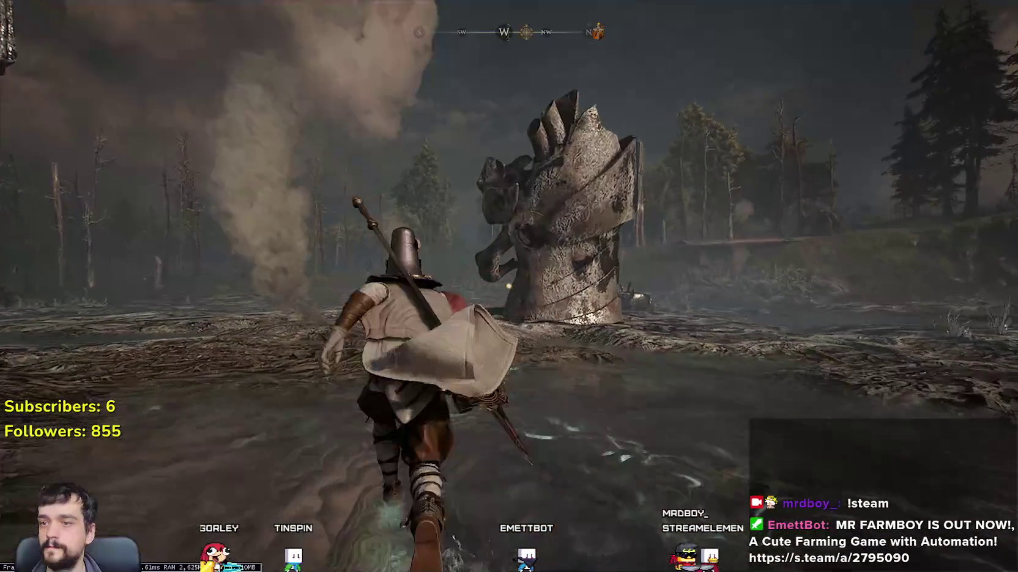
key(w)
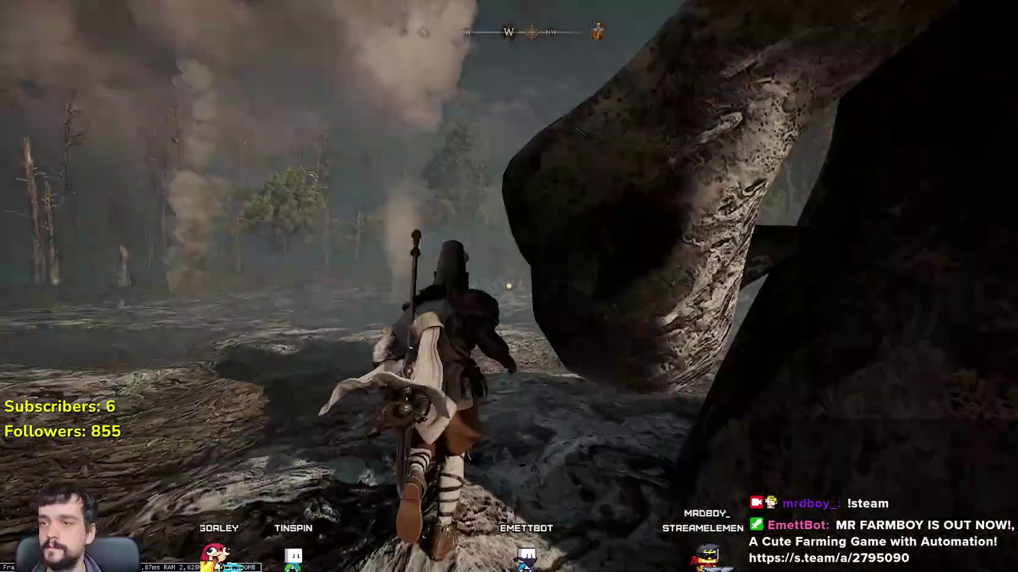
key(w)
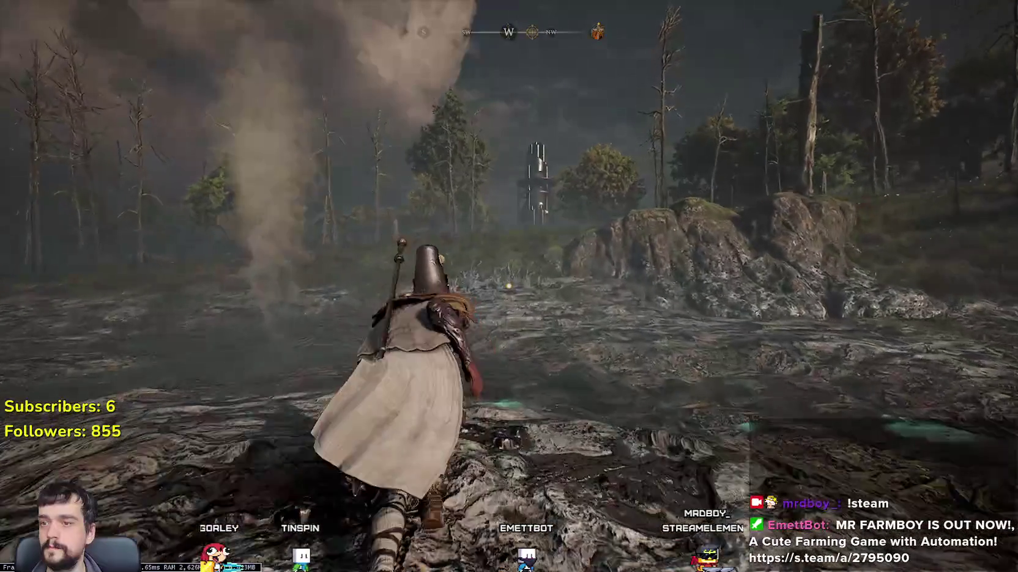
key(w)
key(w)
- Climb into the meadow and run over the hill past the tower toward the castle
key(w)
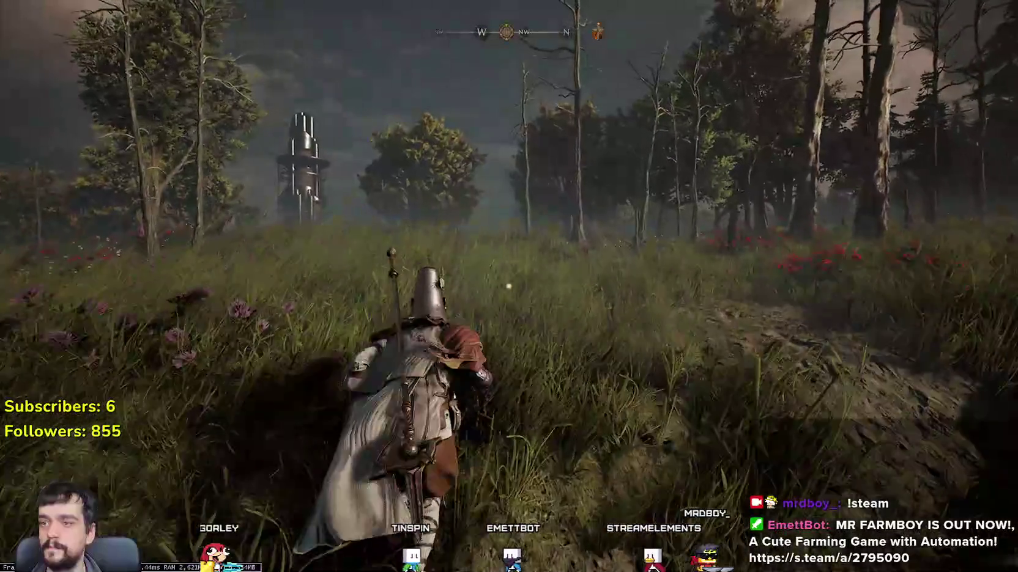
key(w)
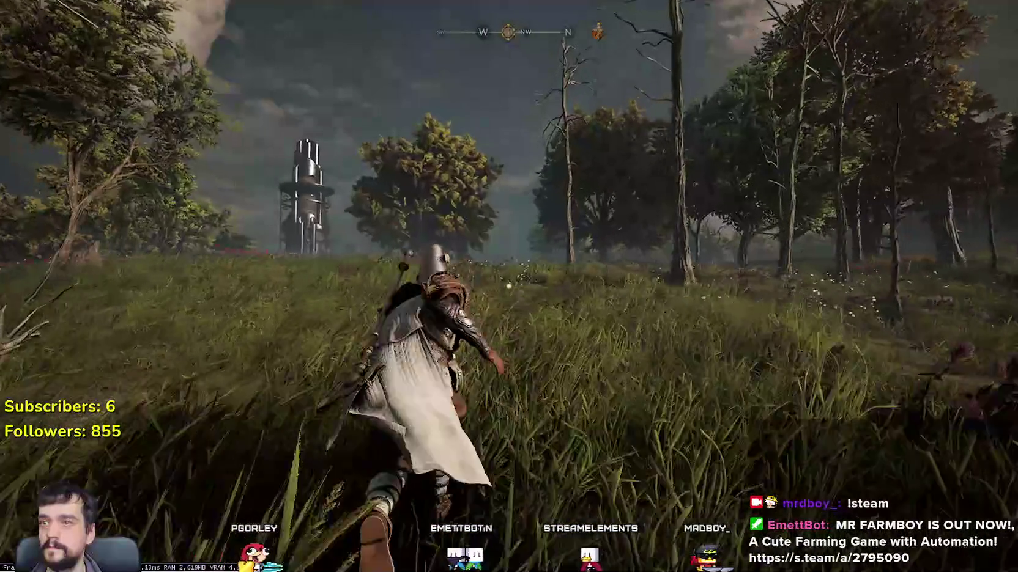
key(w)
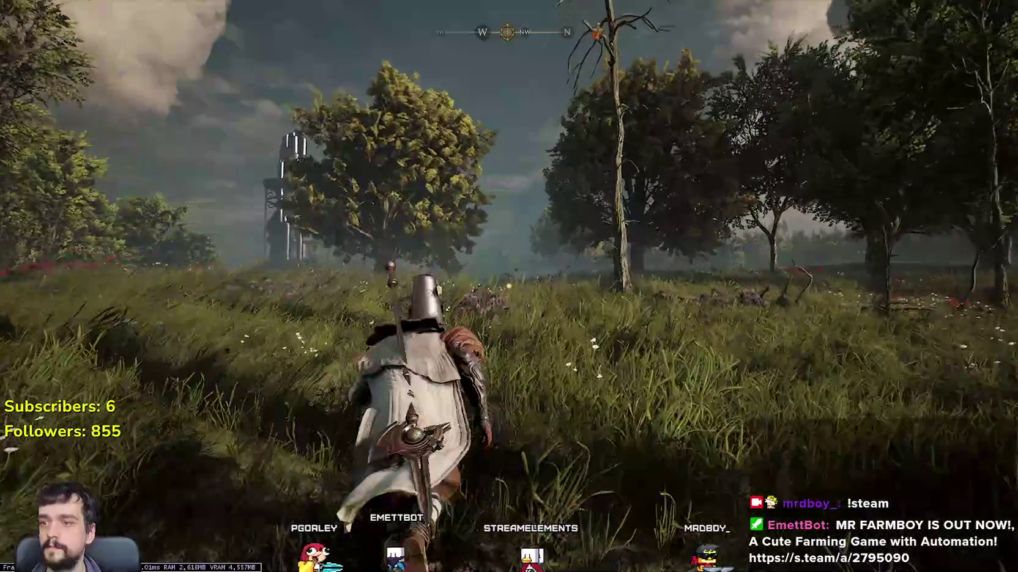
key(w)
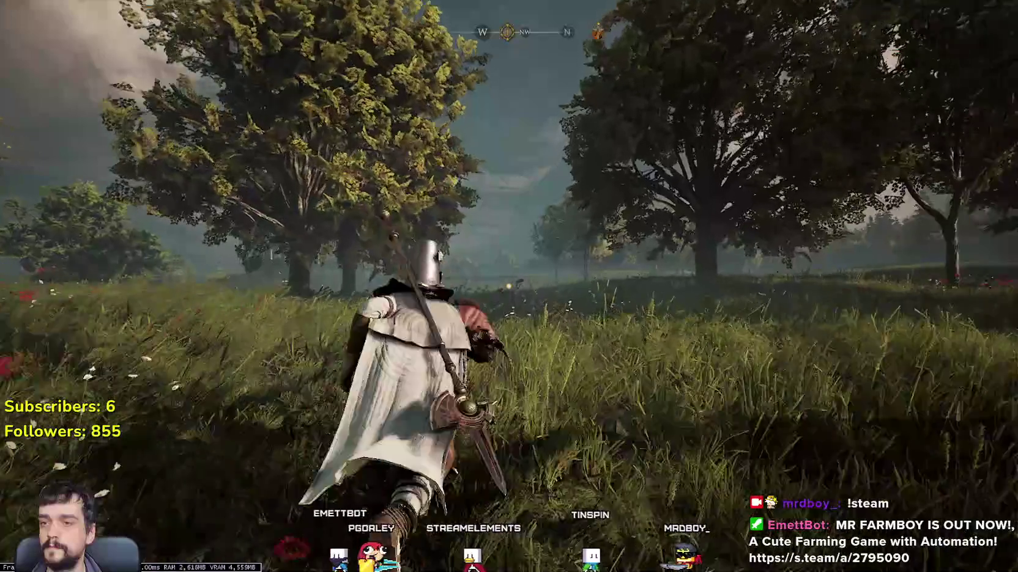
key(w)
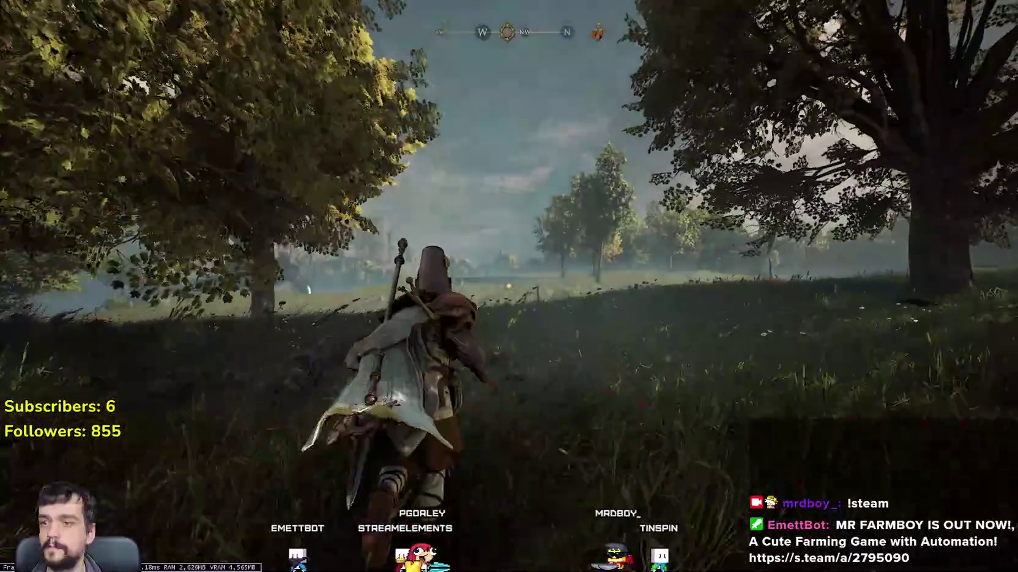
key(w)
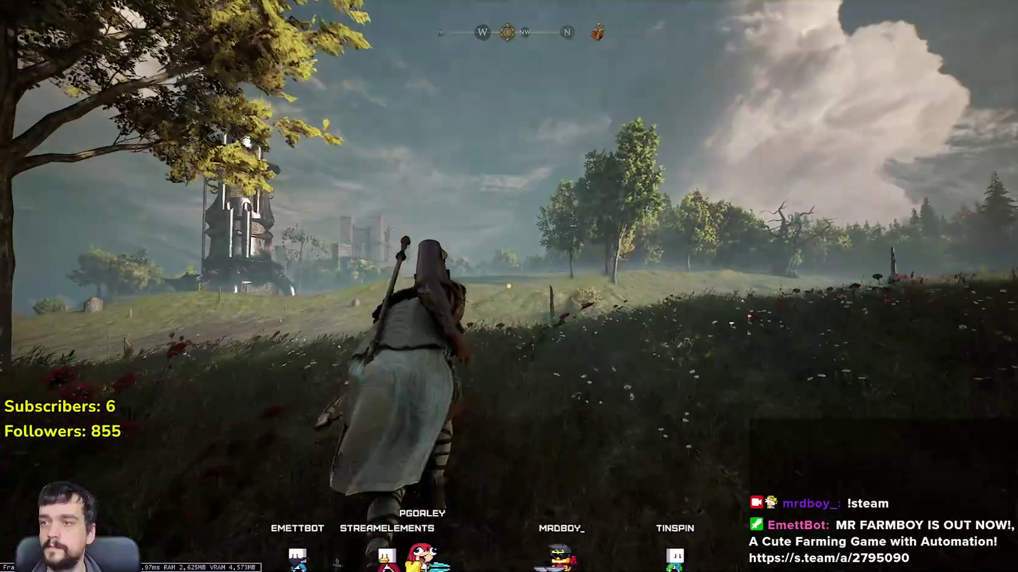
key(w)
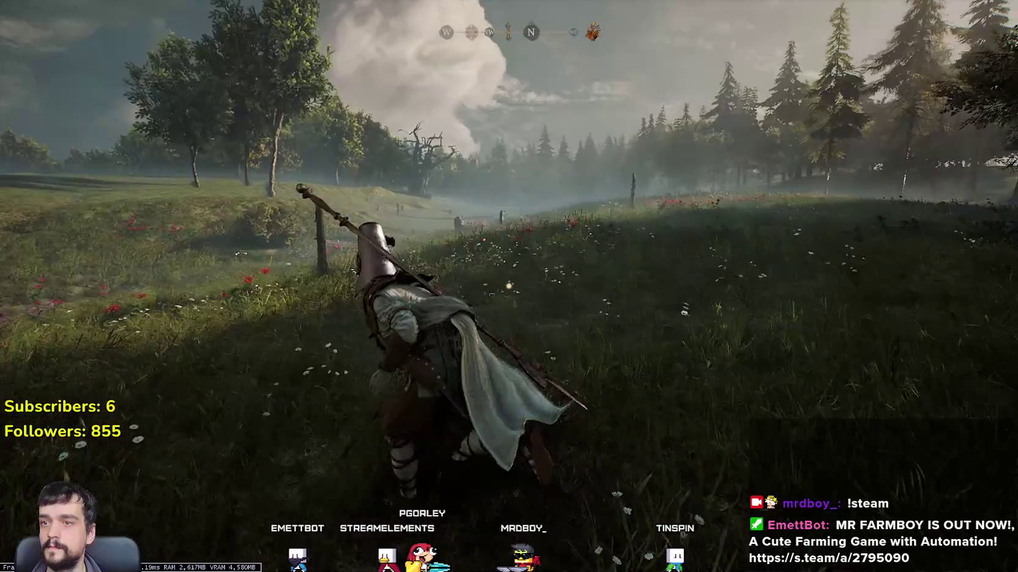
key(w)
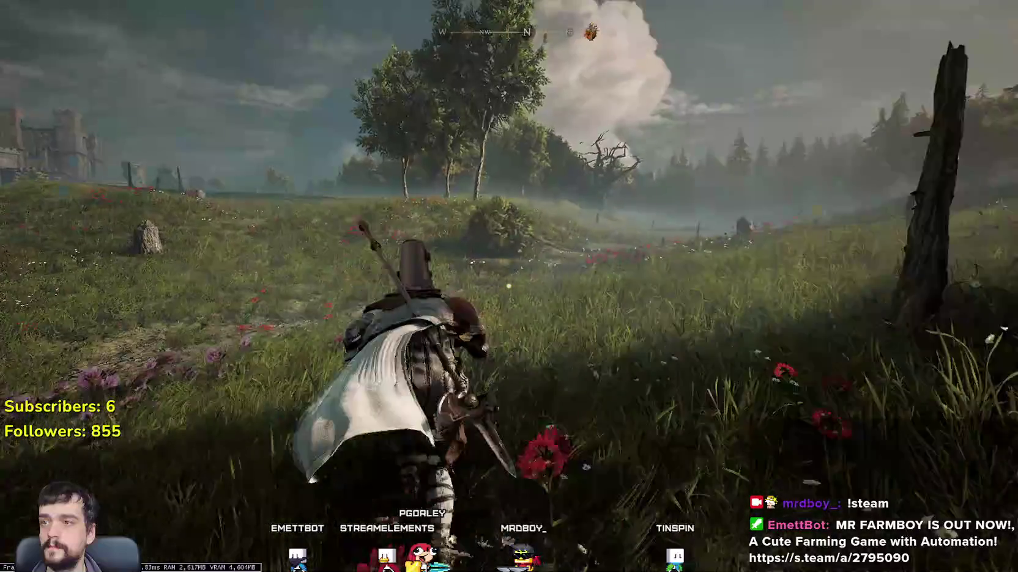
key(w)
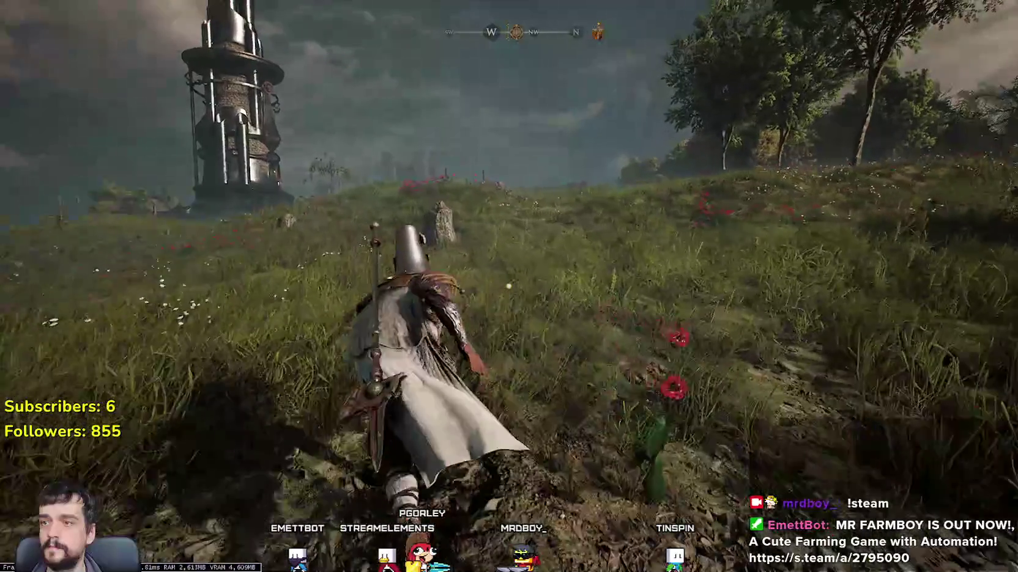
key(w)
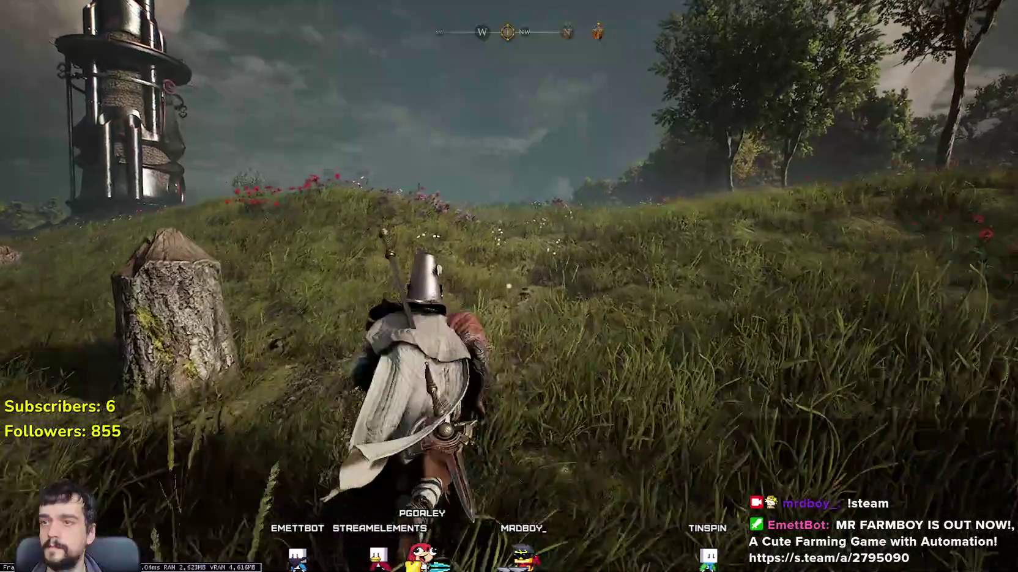
key(w)
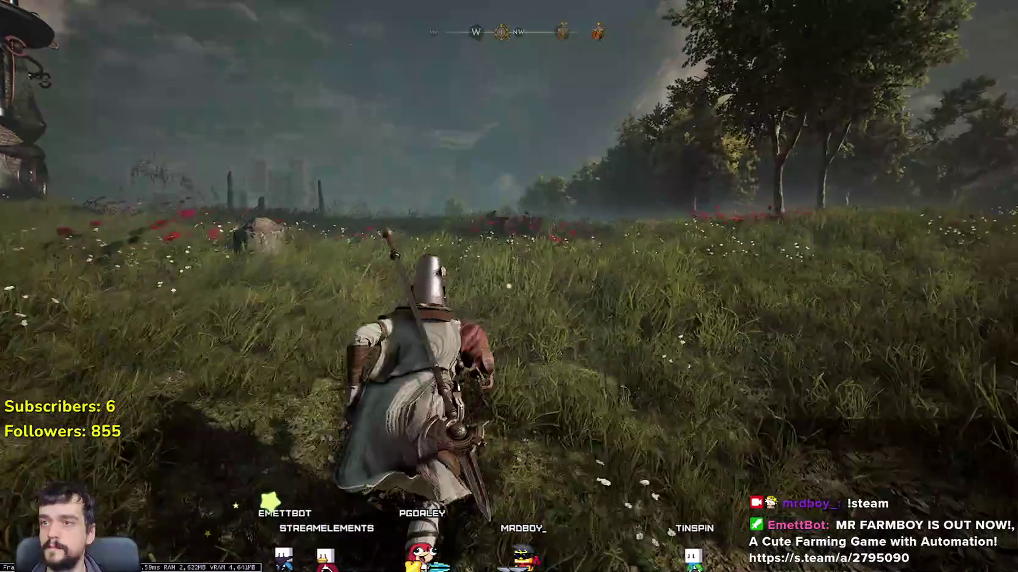
key(w)
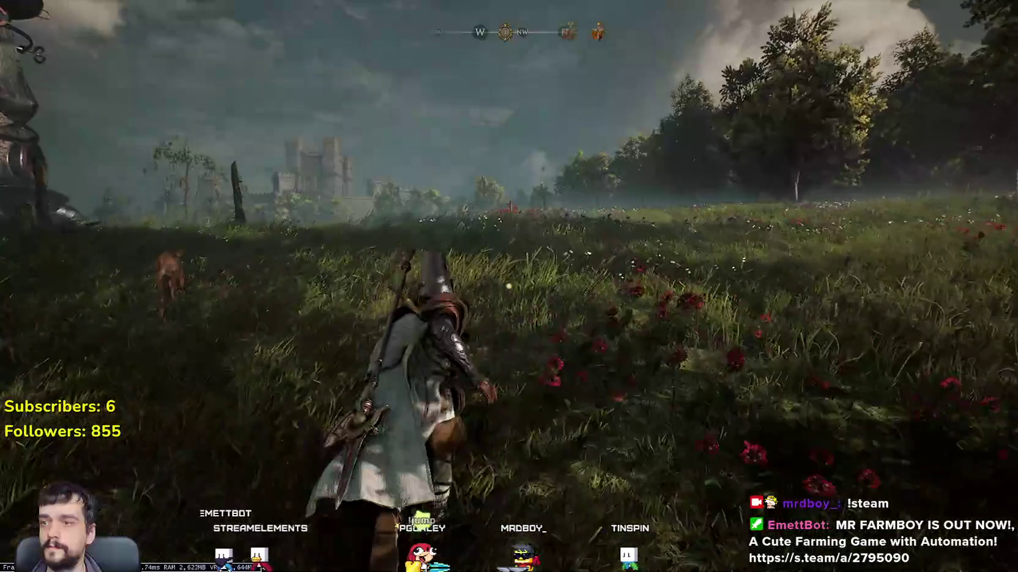
key(w)
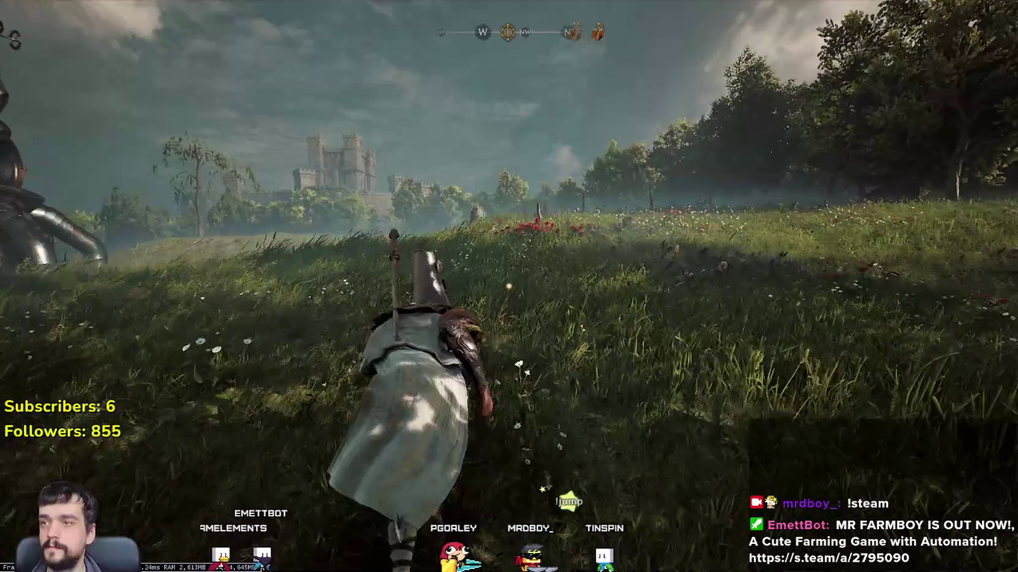
key(w)
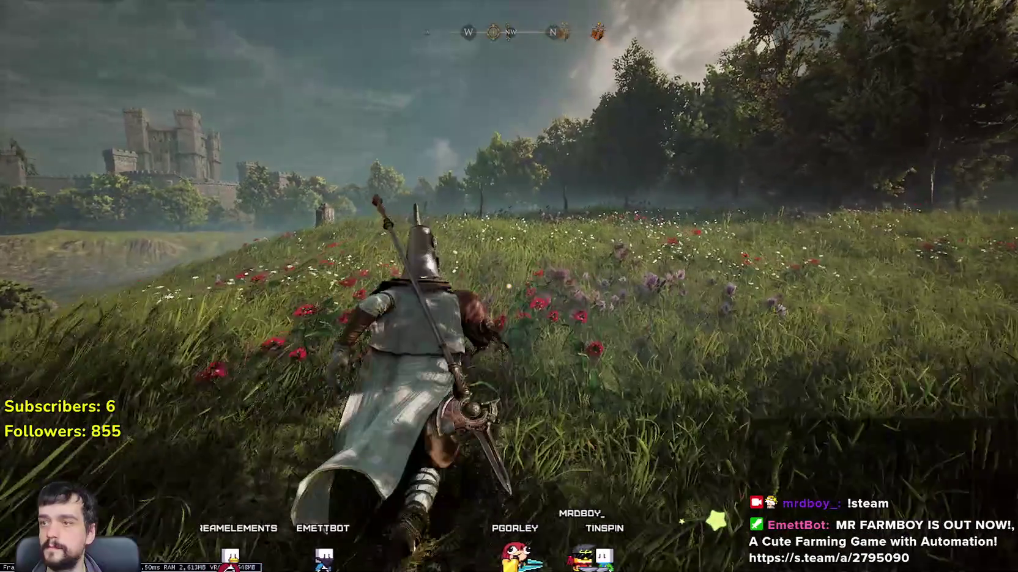
key(w)
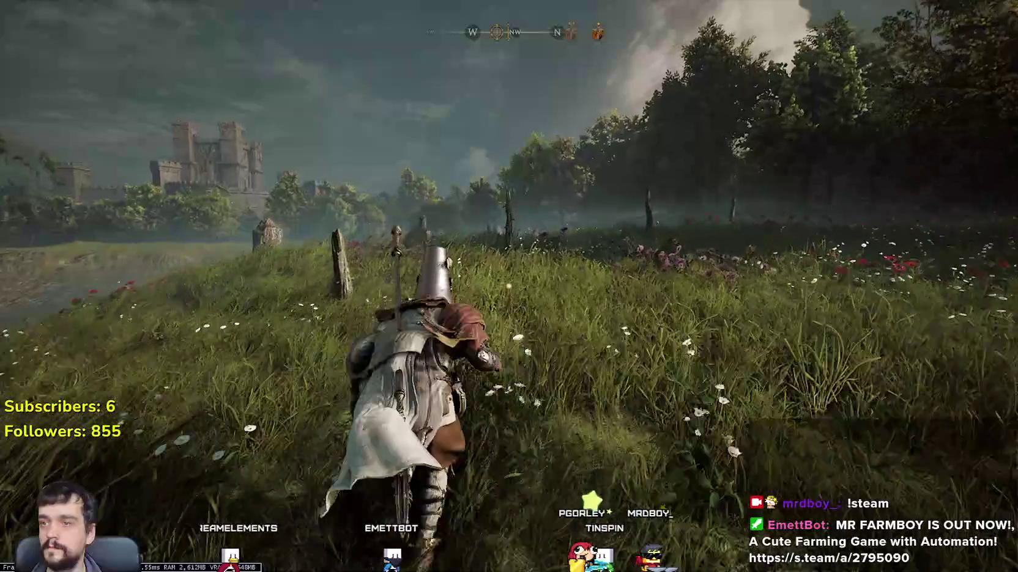
key(w)
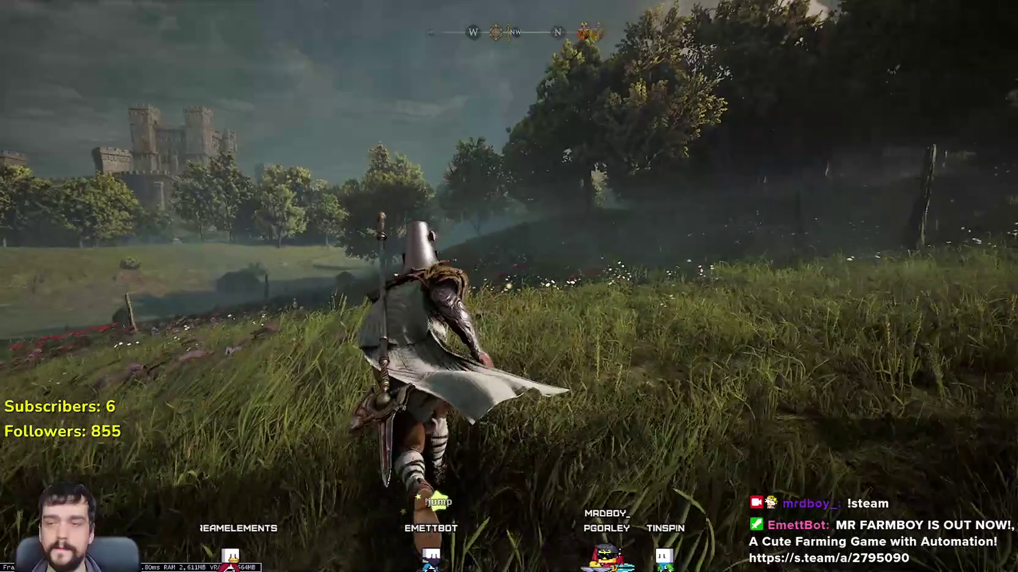
key(w)
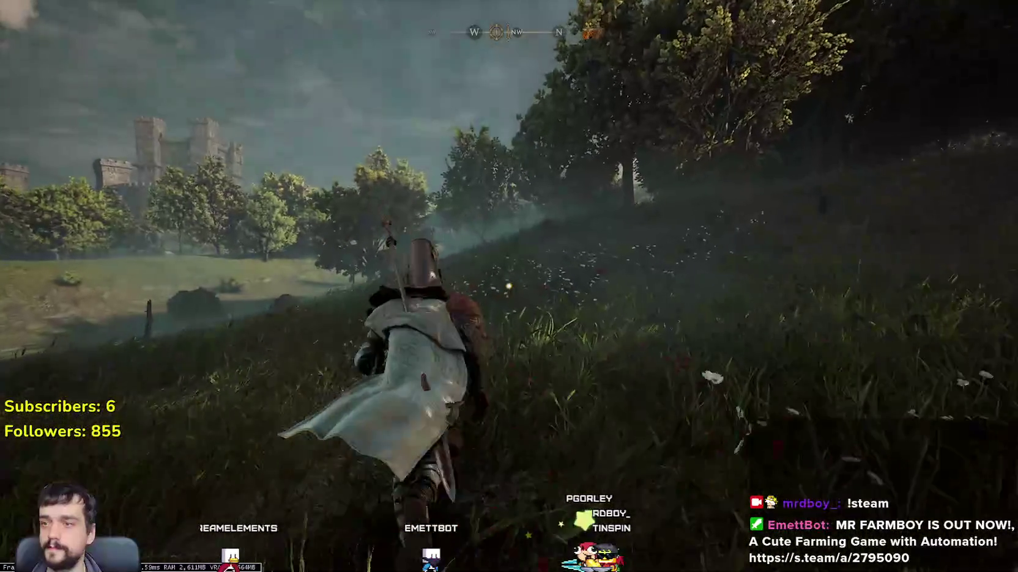
- Dodge-roll uphill through the tall grass into the forest, then bring up the Midrath map
key(w)
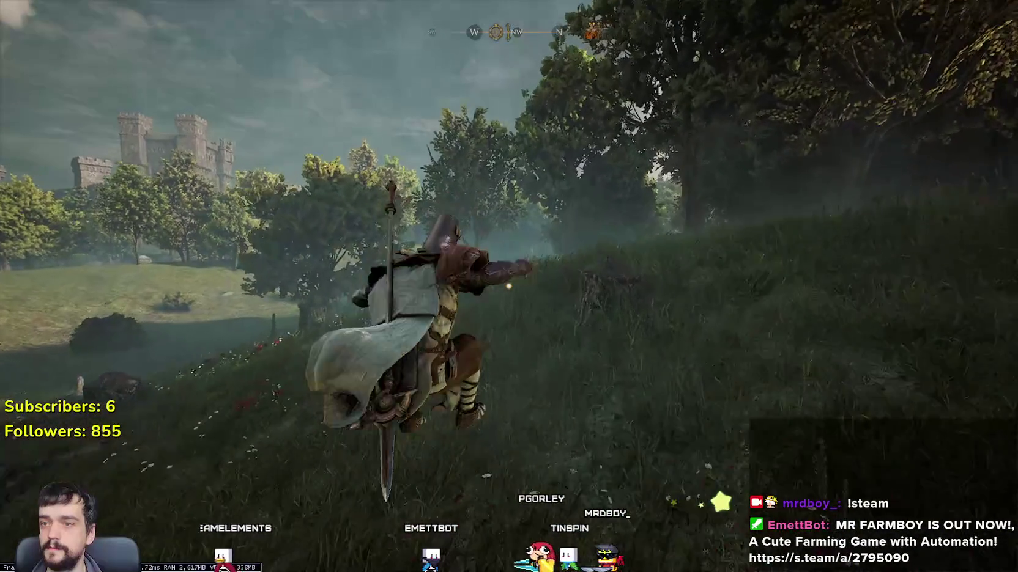
key(w)
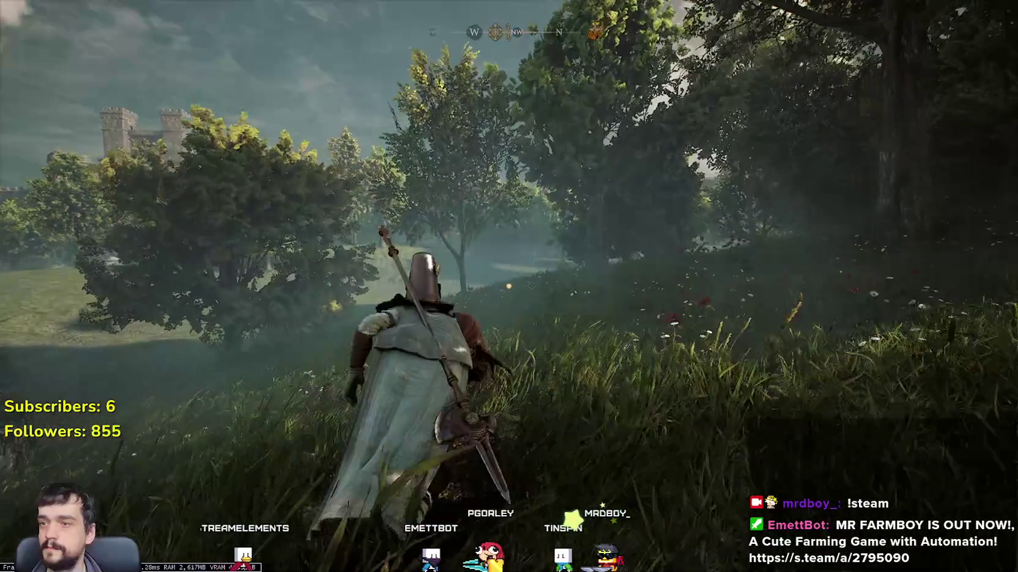
key(w)
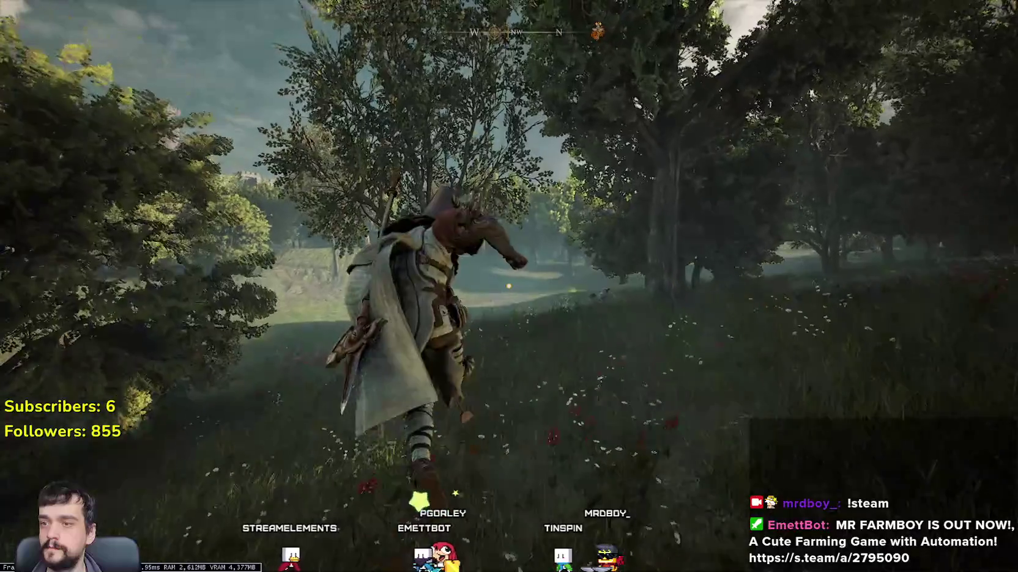
key(w)
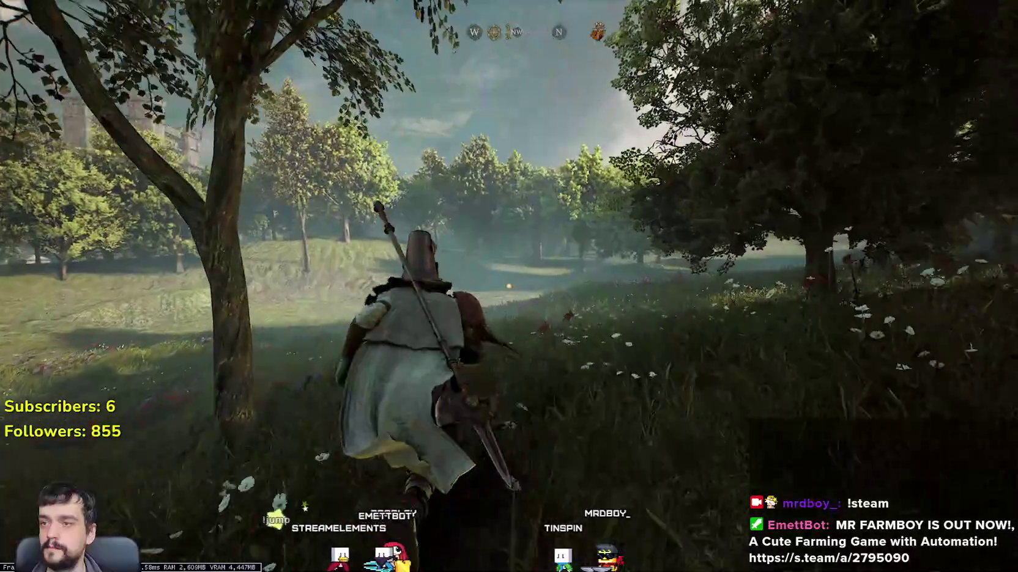
key(w)
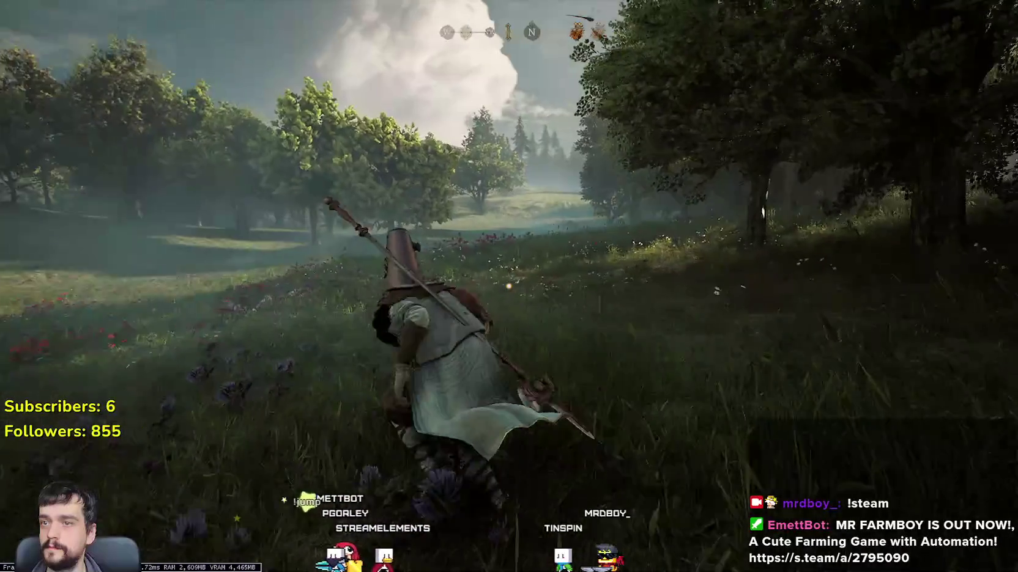
key(w)
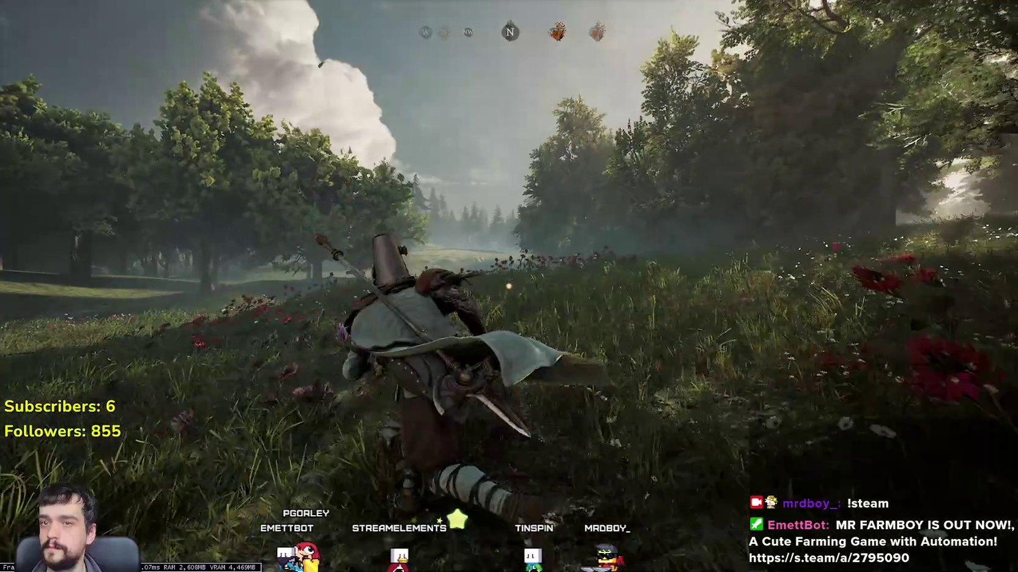
key(w)
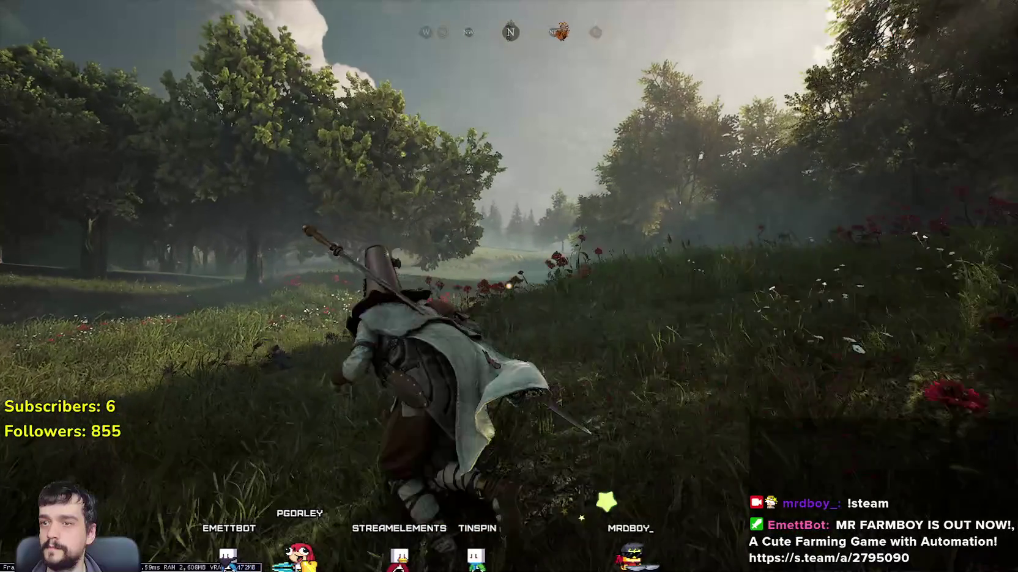
key(w)
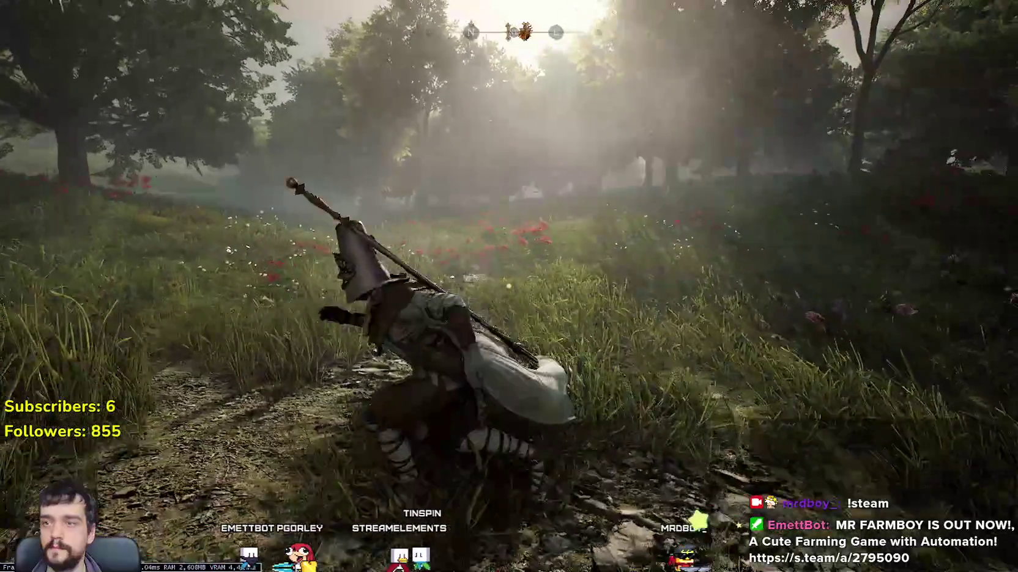
key(w)
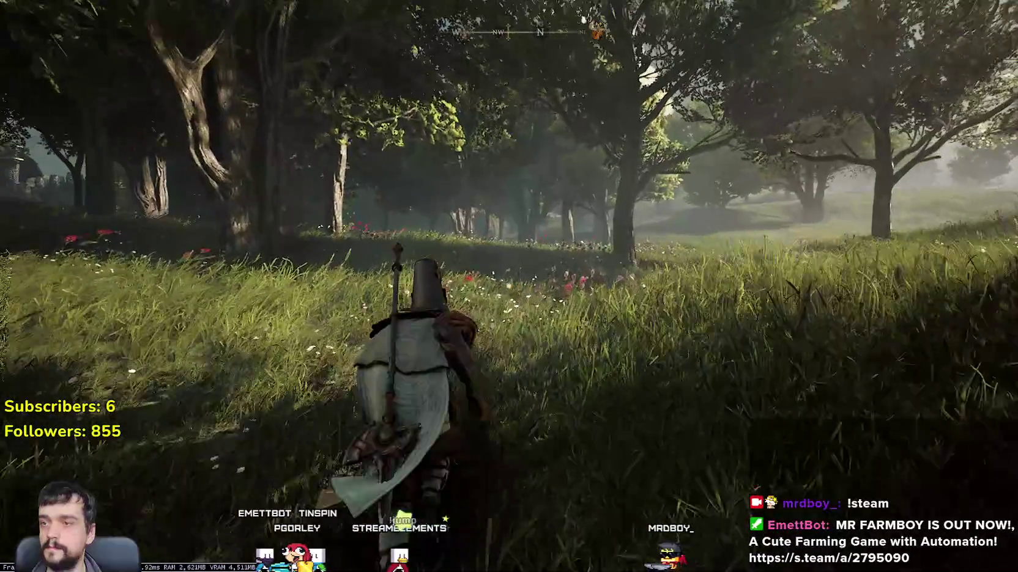
key(w)
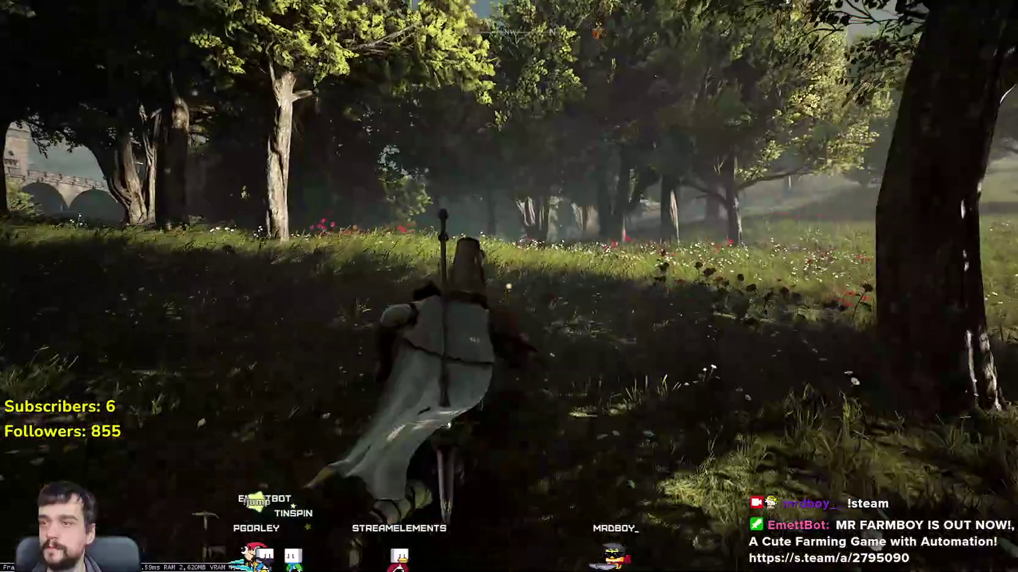
key(w)
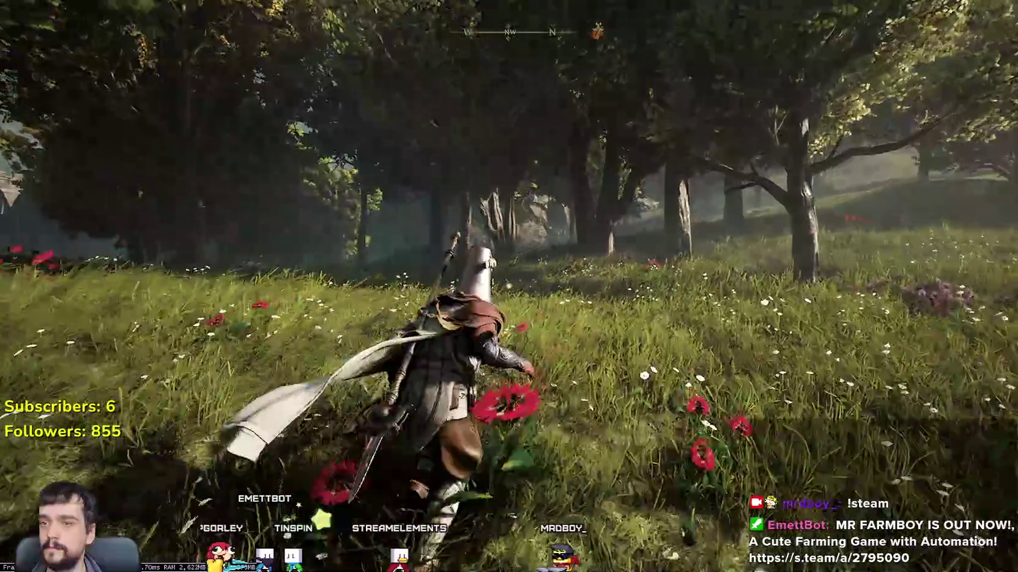
key(w)
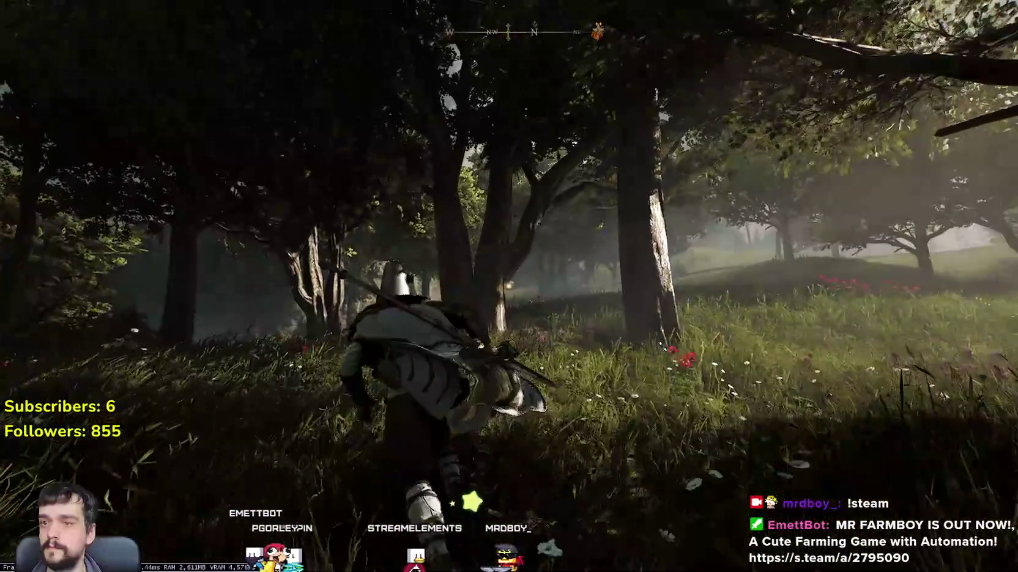
key(w)
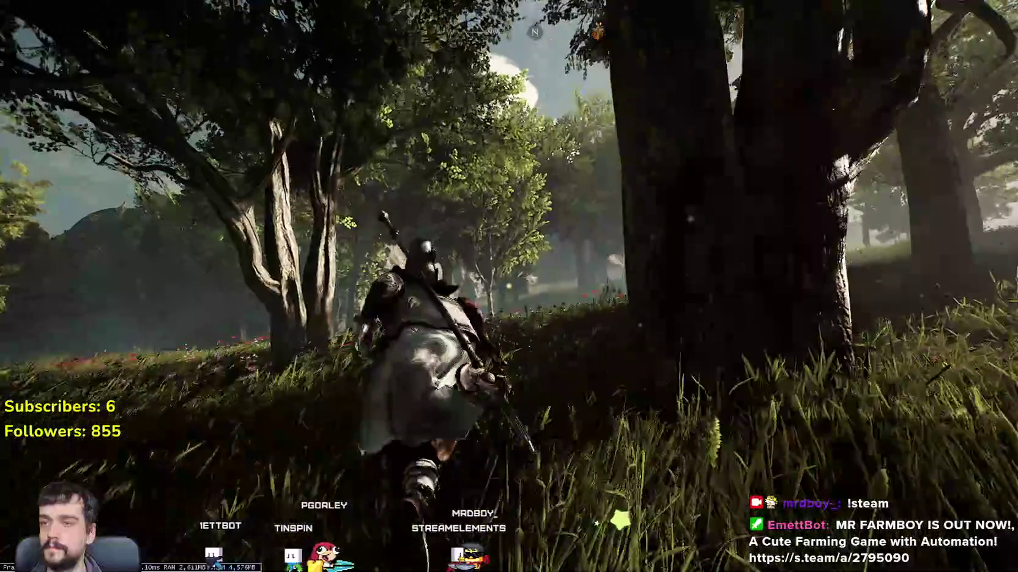
key(w)
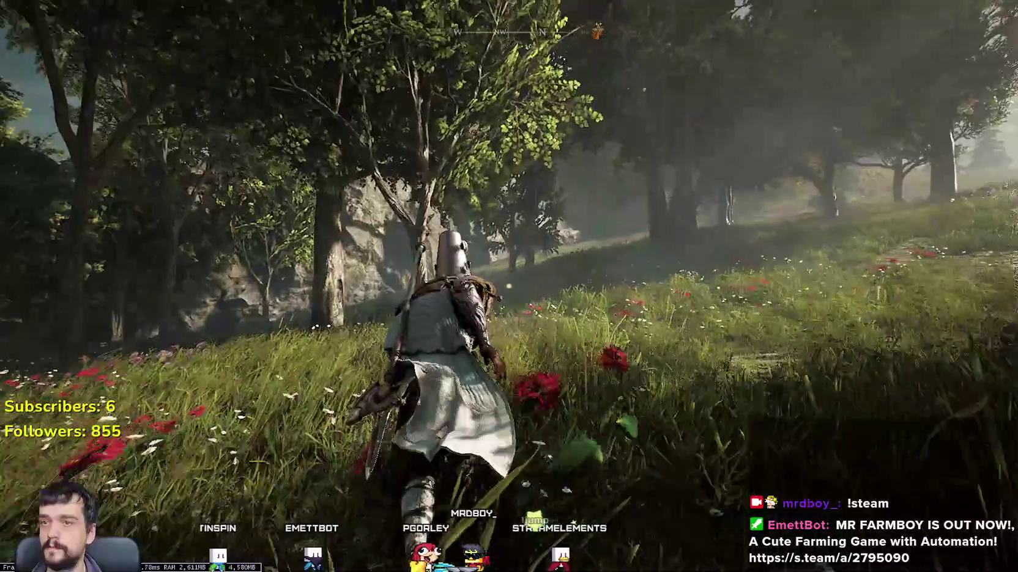
key(w)
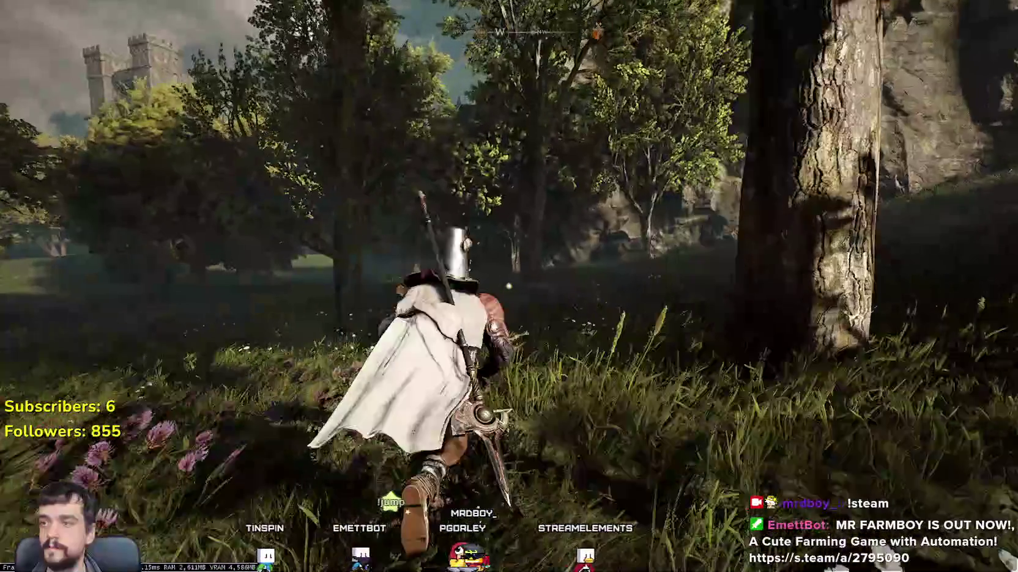
key(m)
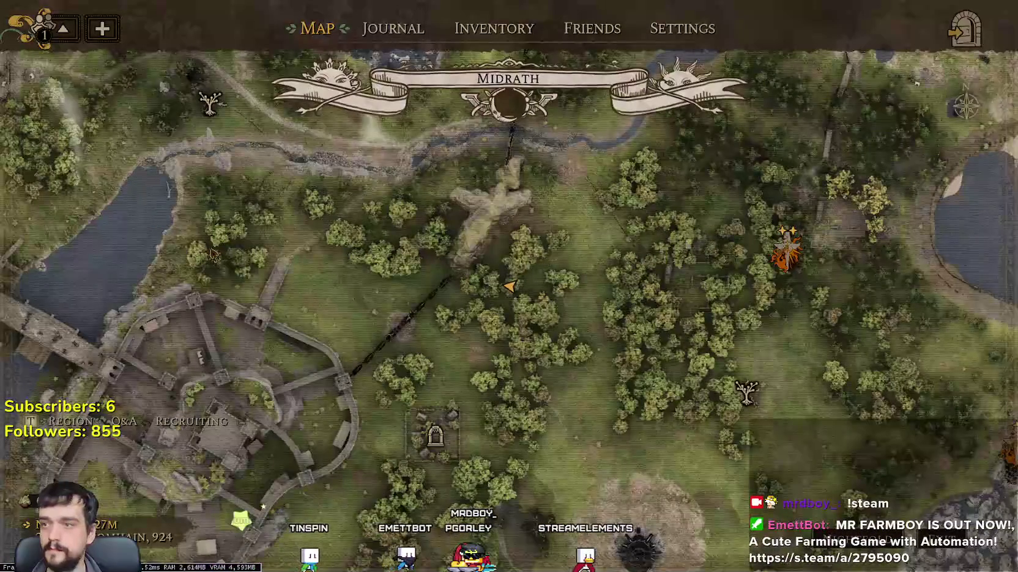
- Close the map and run the knight through the forest and along the dark wall's stone path
key(m)
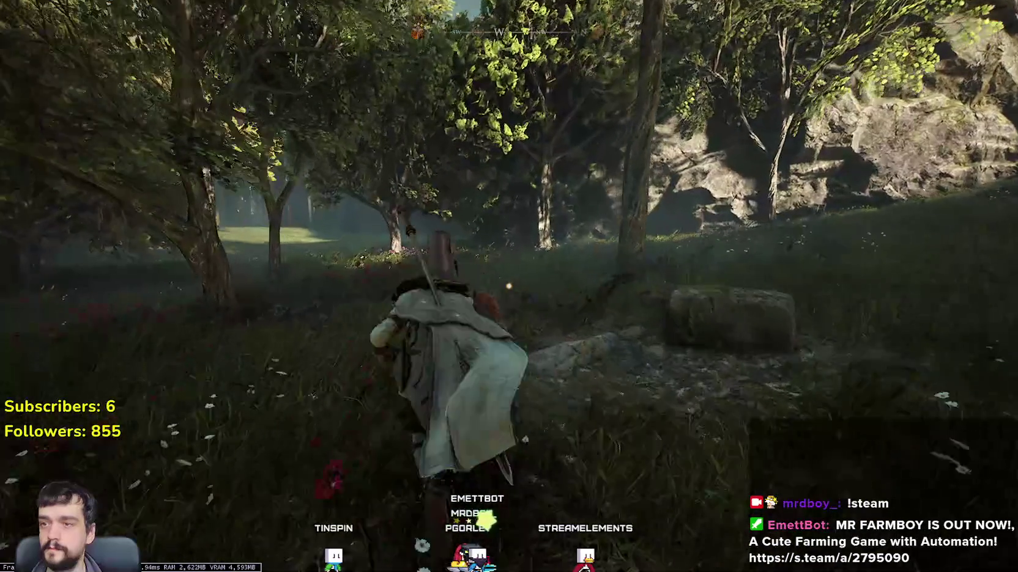
key(w)
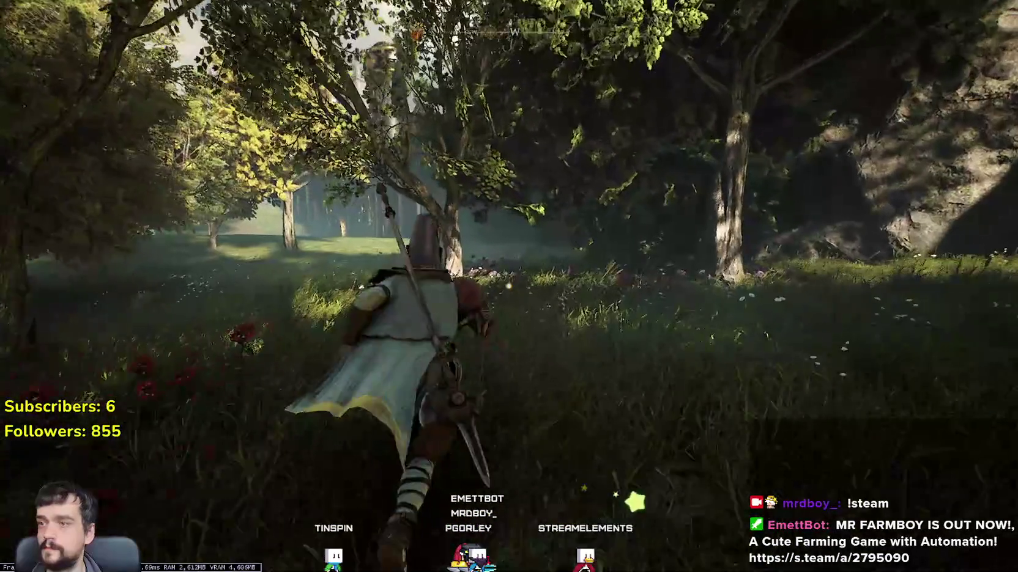
key(w)
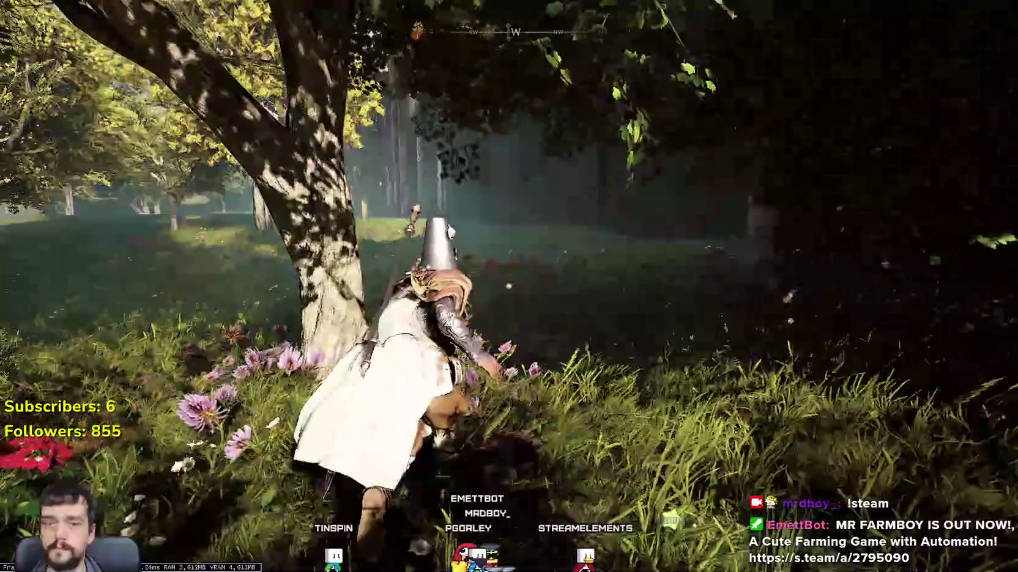
key(w)
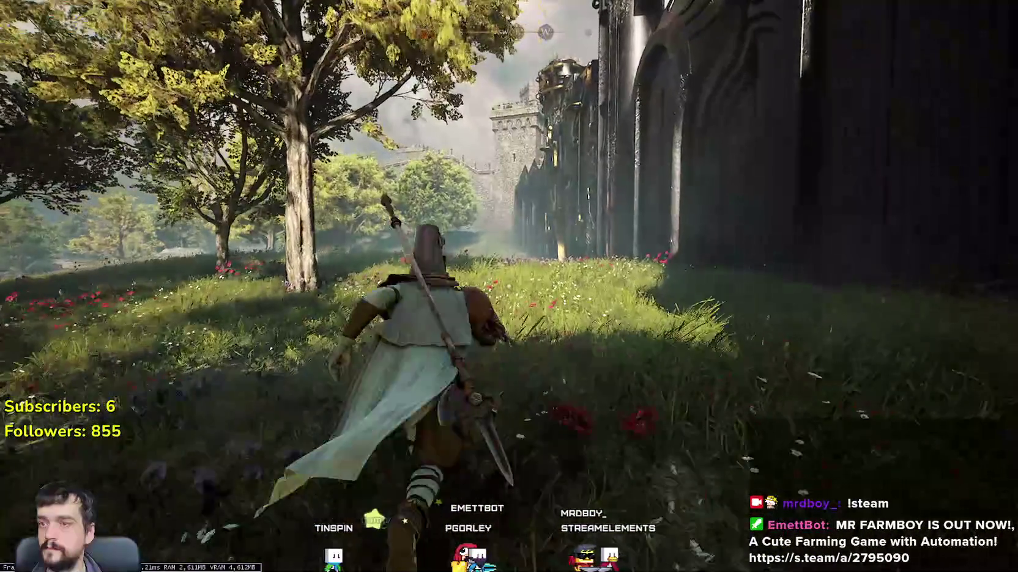
key(w)
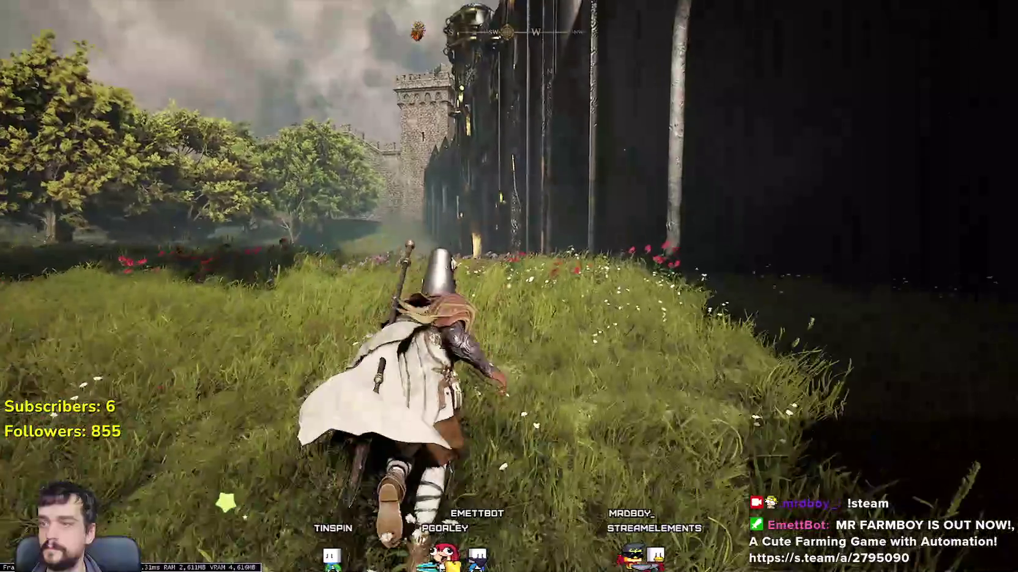
key(w)
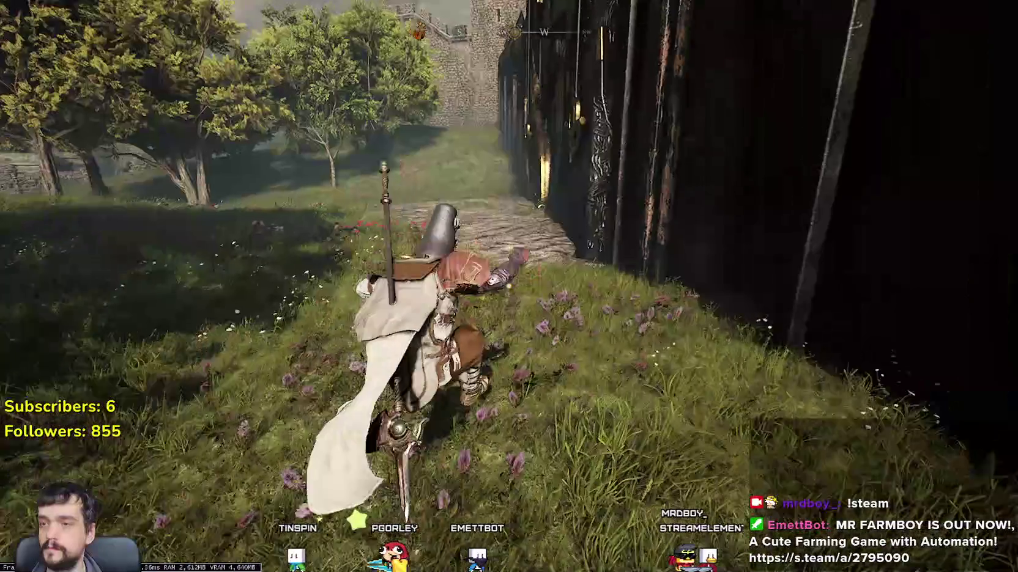
key(w)
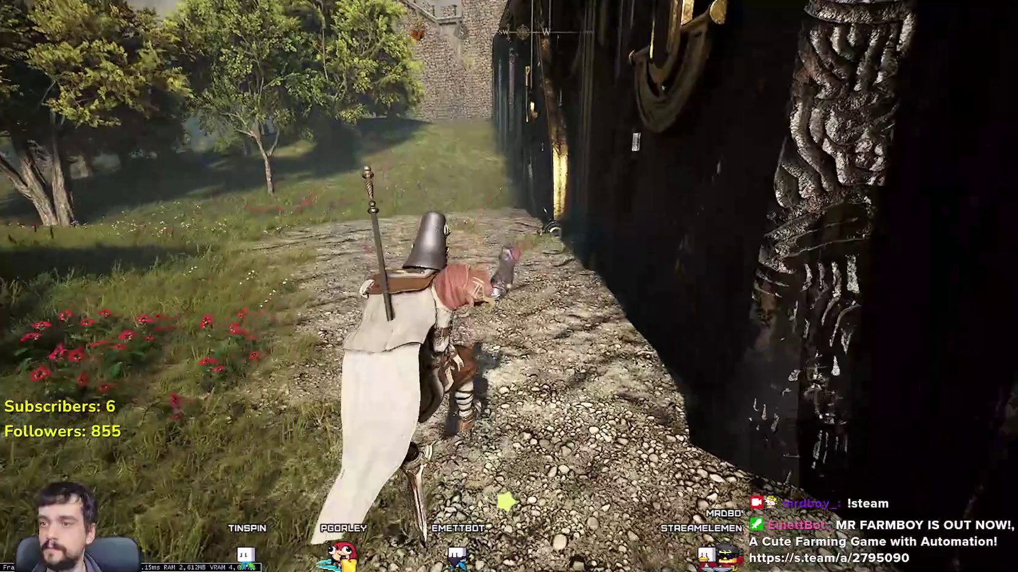
- Go through the great door and cross the sunlit field toward the castle gatehouse
key(w)
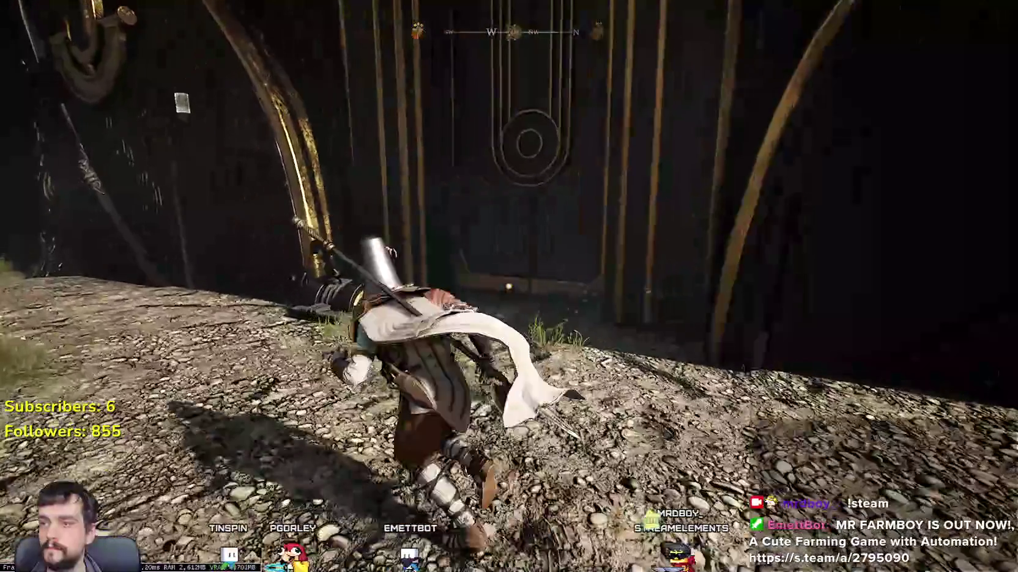
key(w)
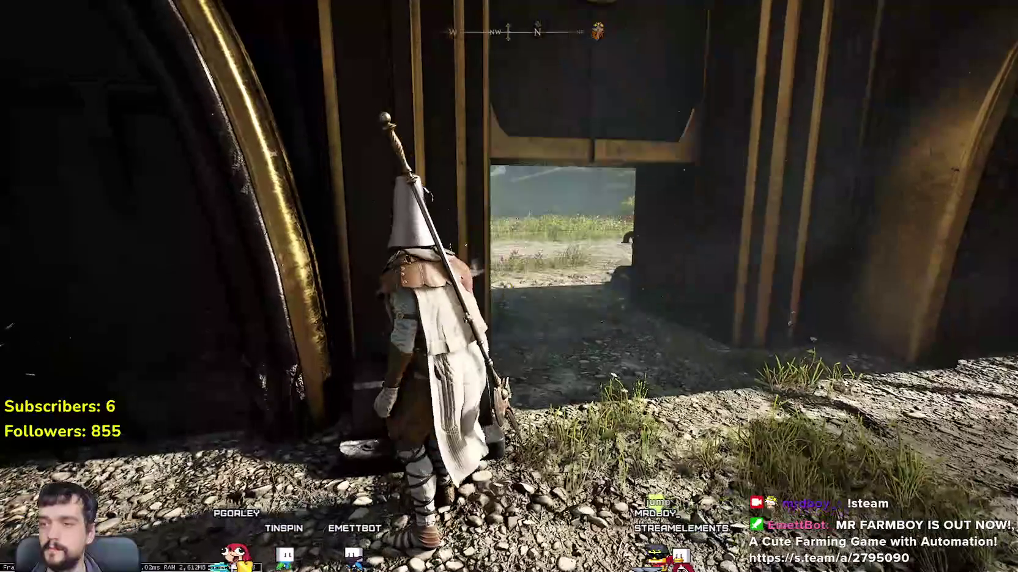
key(w)
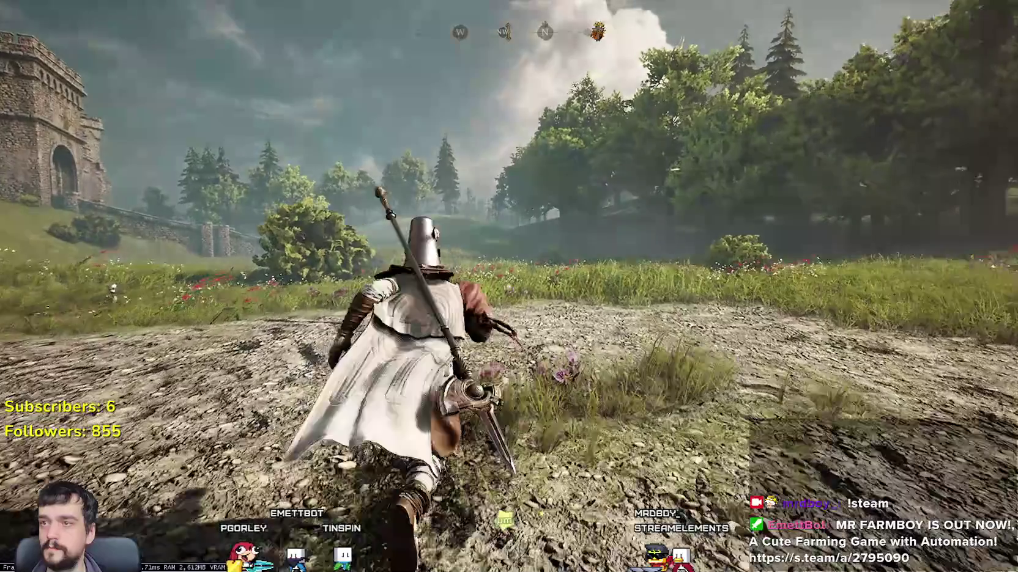
key(w)
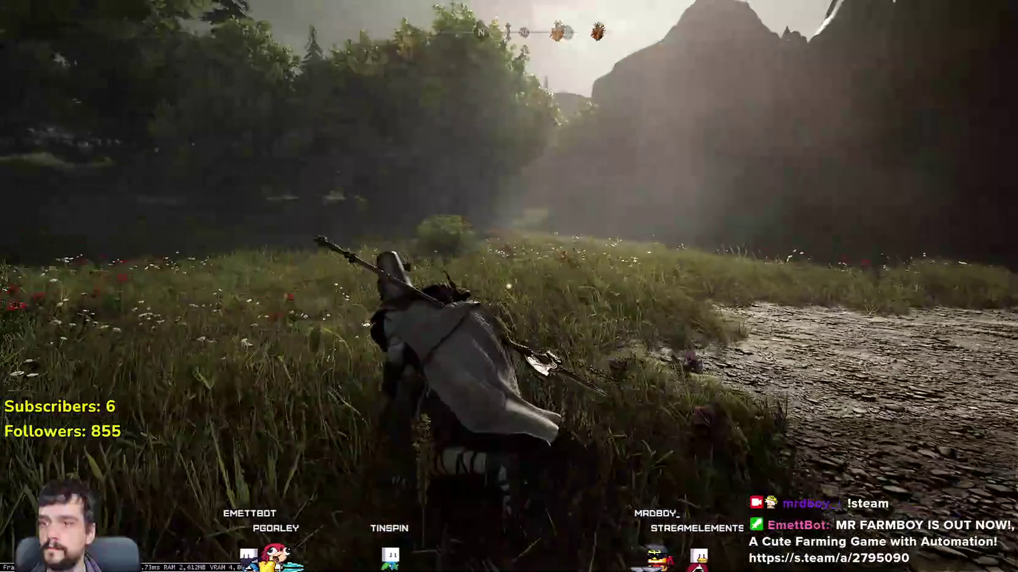
key(w)
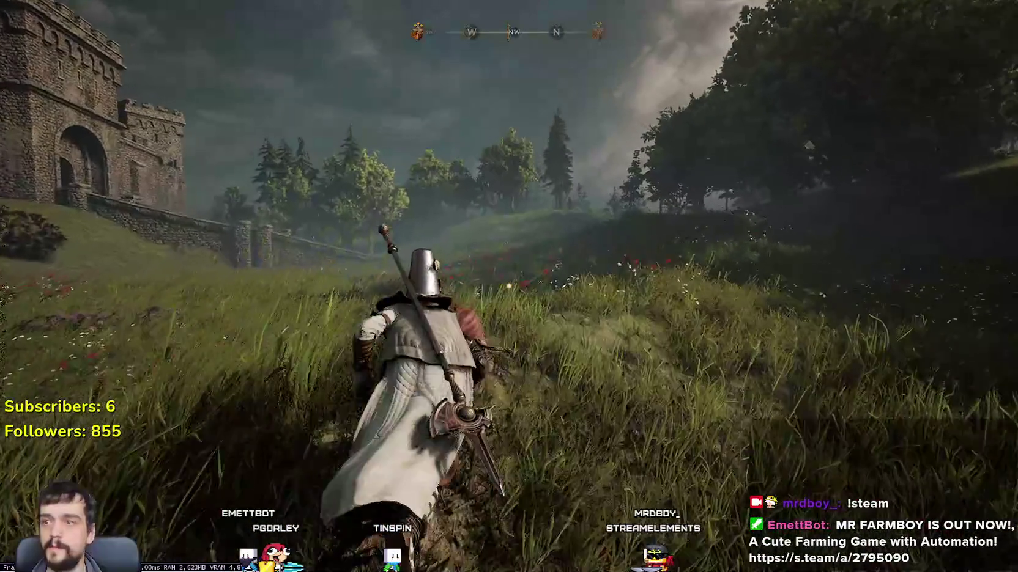
key(w)
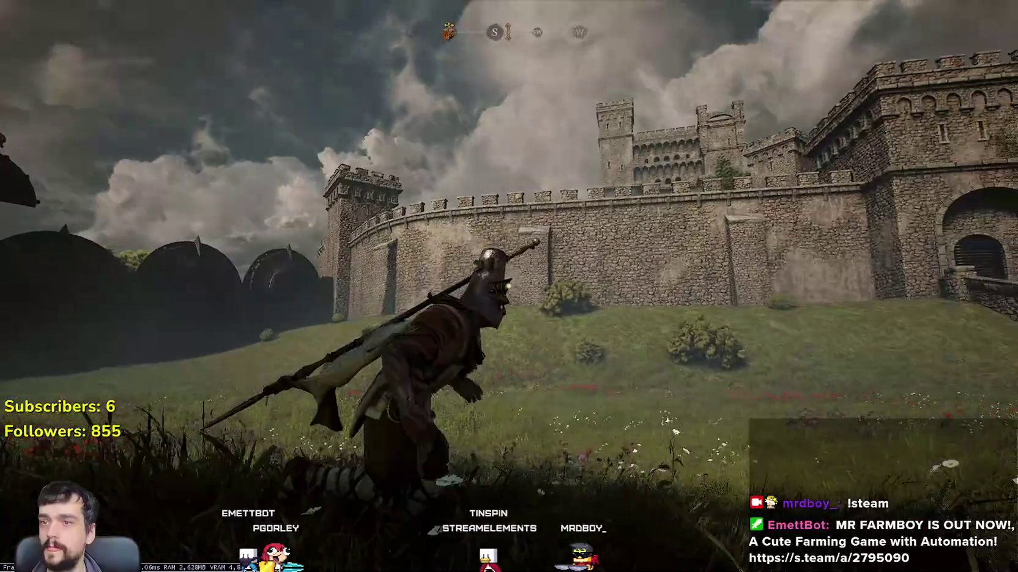
- Run the knight across the field up to the slope beneath the castle wall
key(w)
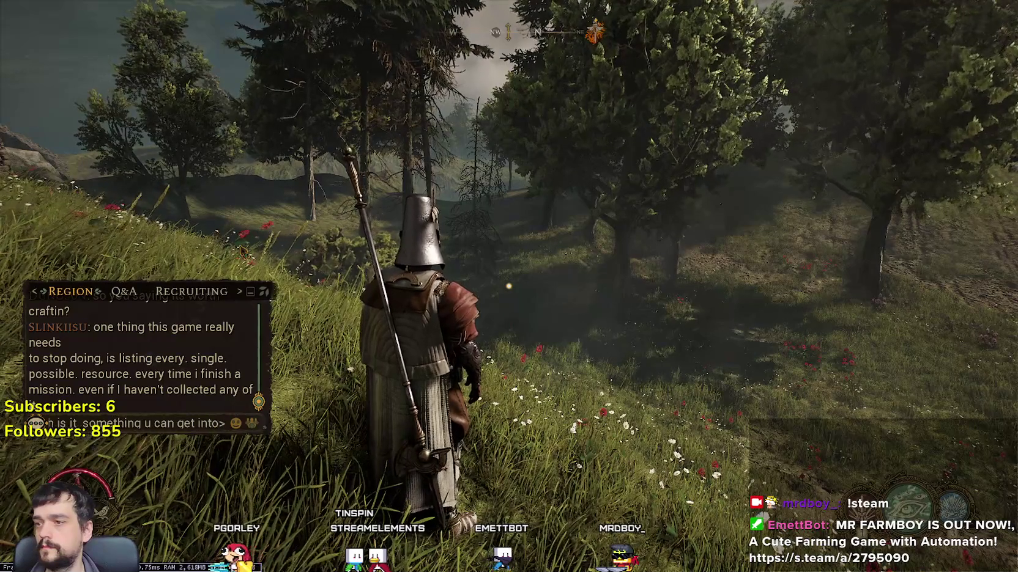
- Run along the castle wall, past the rock and over the ridge above the river
key(w)
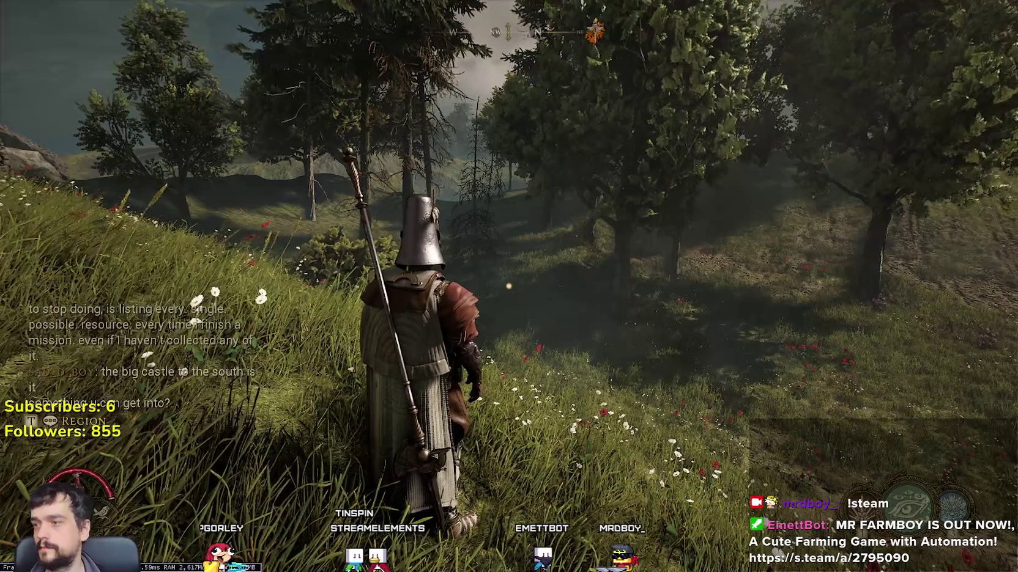
key(w)
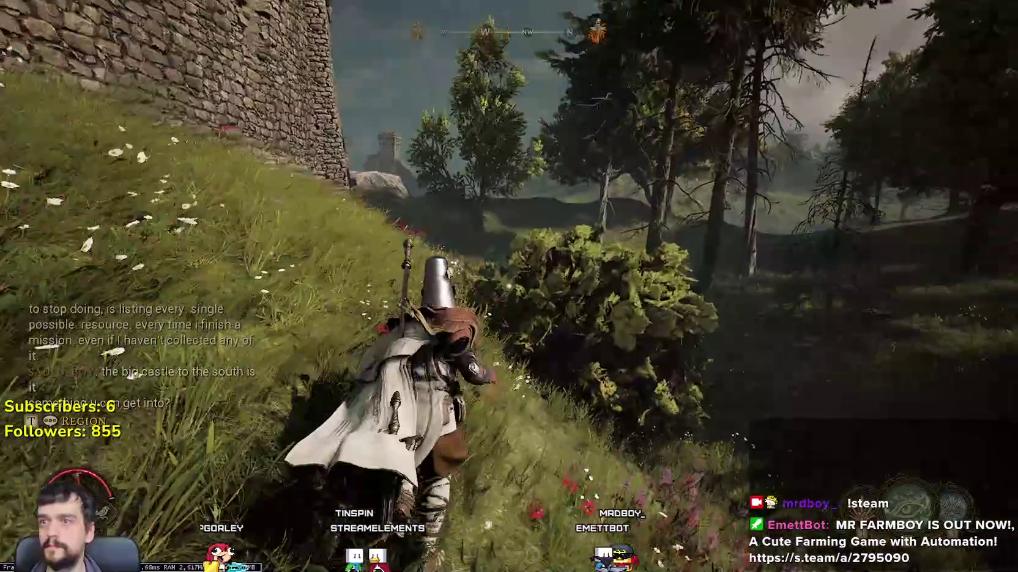
key(w)
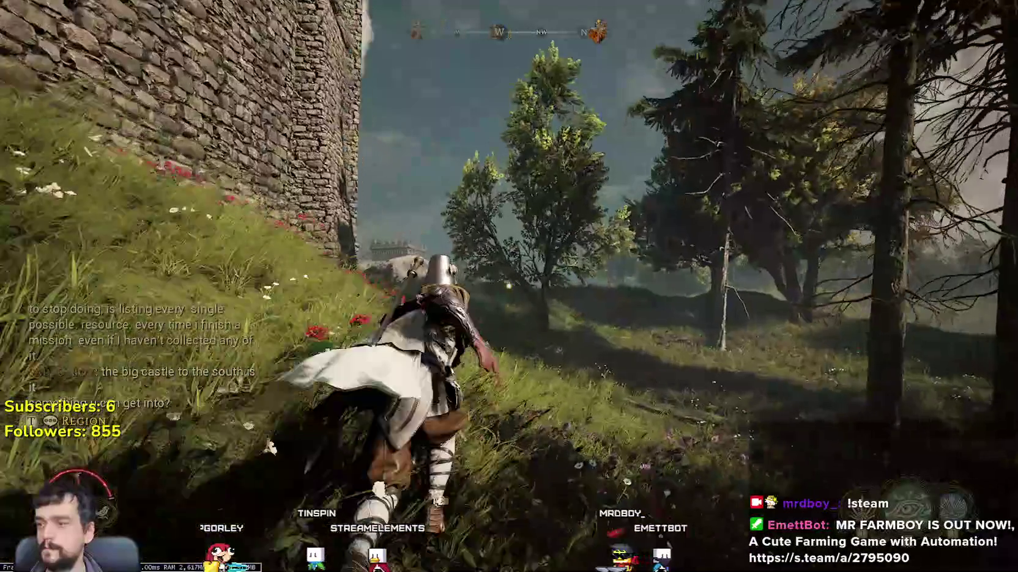
key(w)
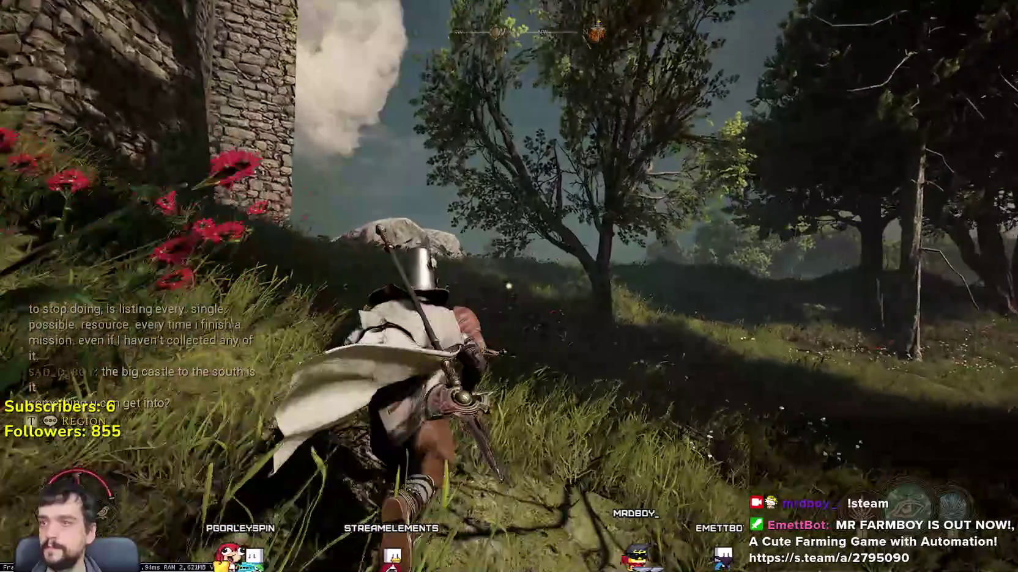
key(w)
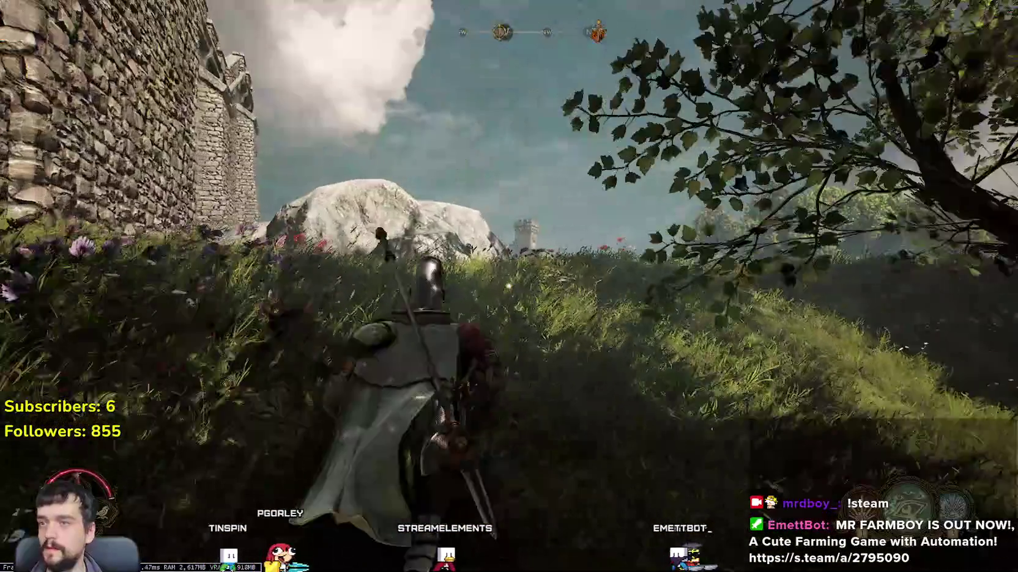
key(w)
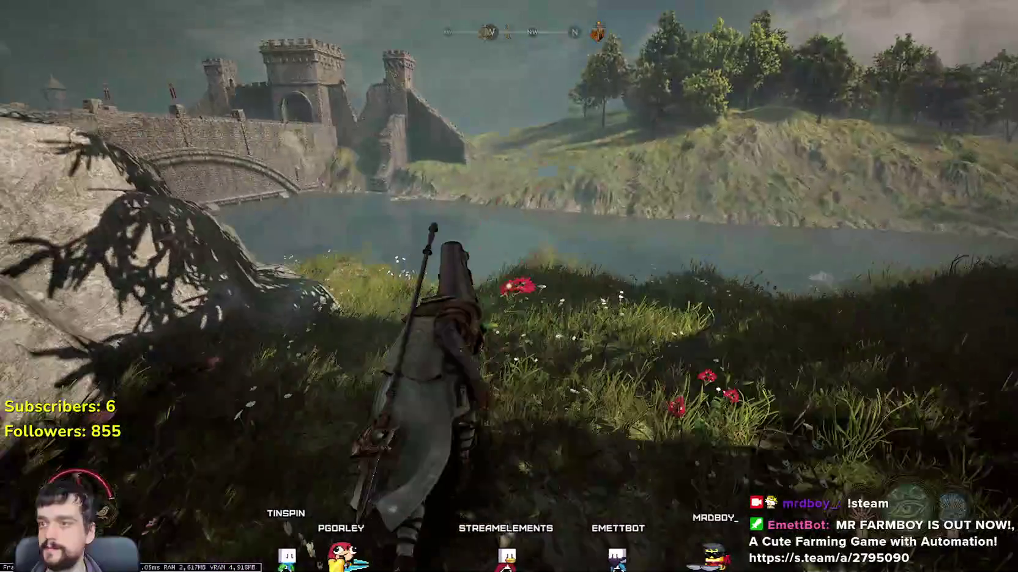
key(w)
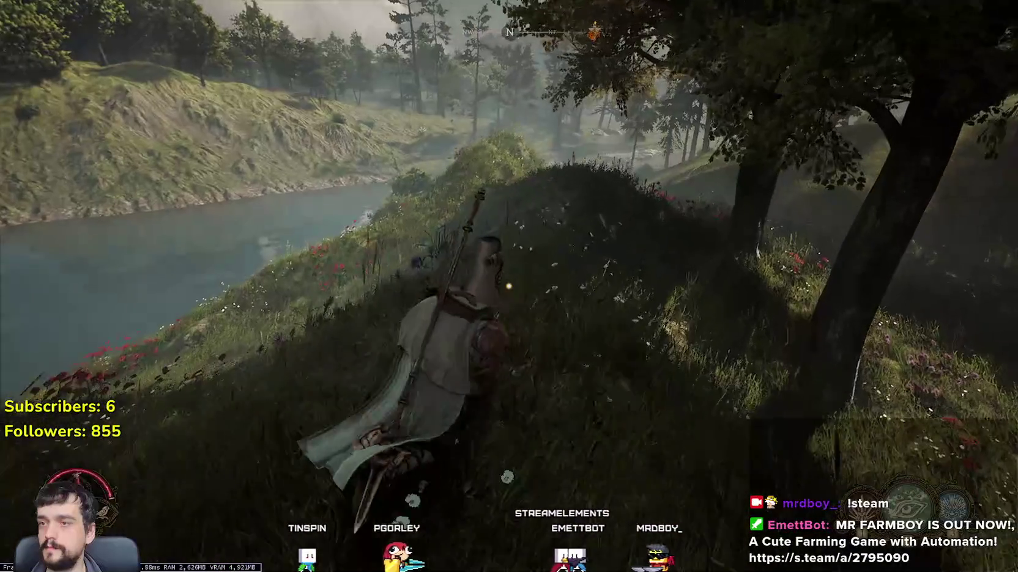
key(w)
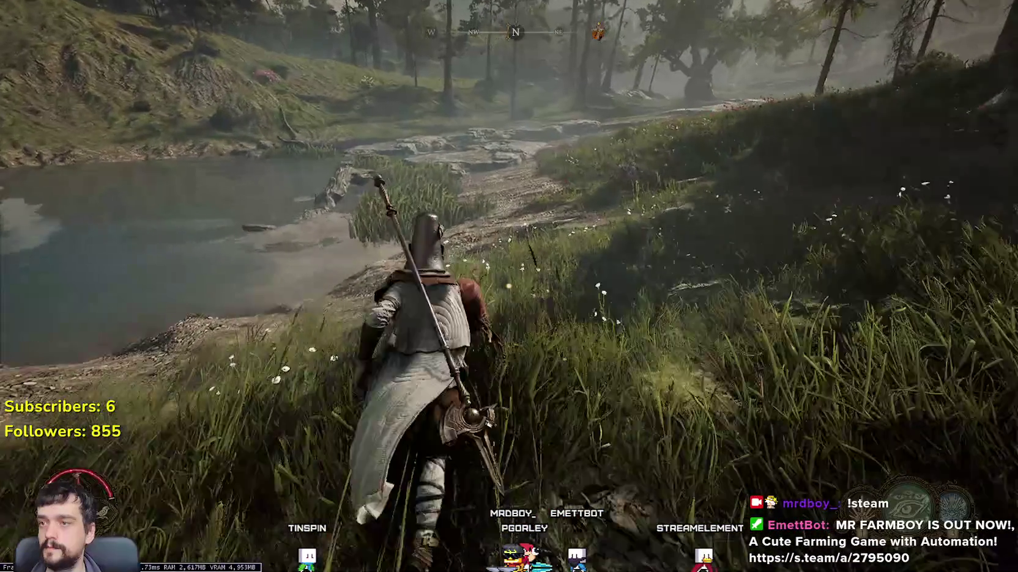
- Roll and run the knight along the dirt path and over the rocky ground
key(w)
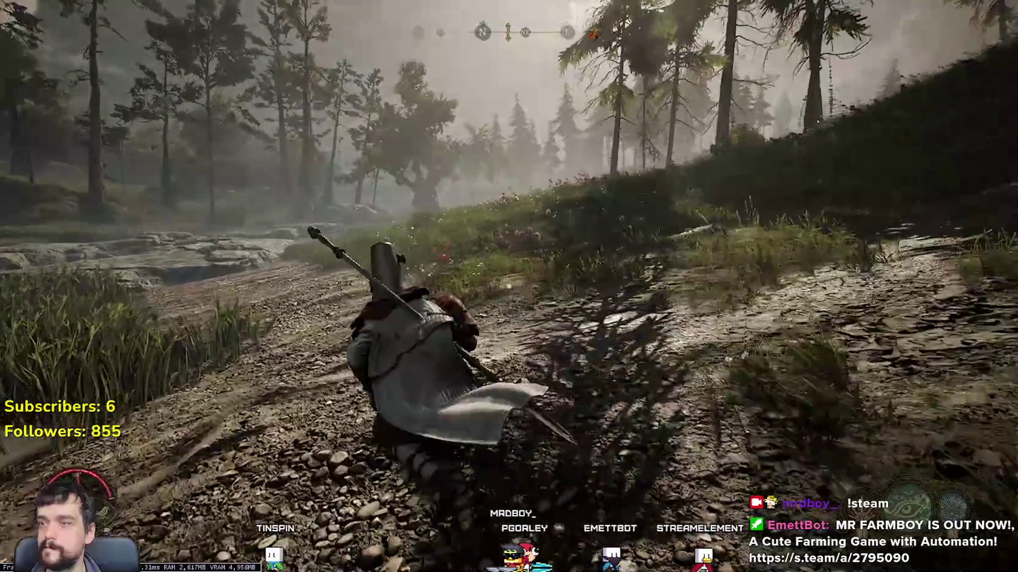
key(w)
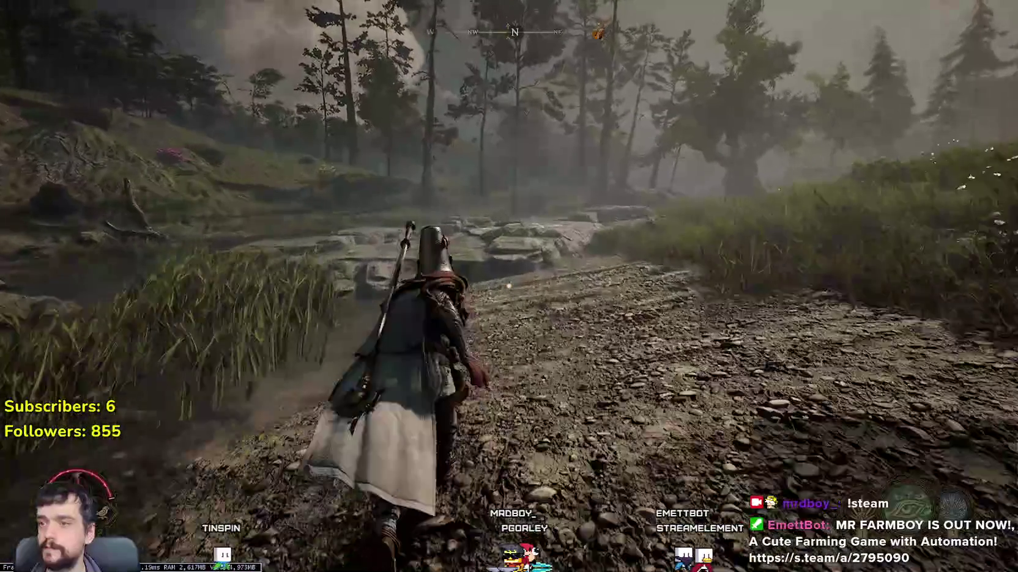
key(w)
key(w)
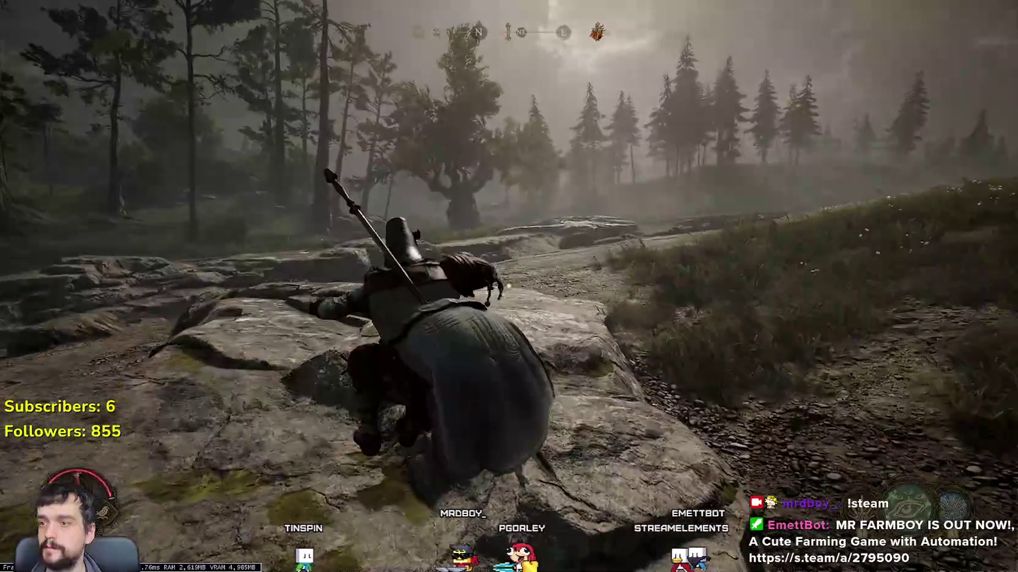
key(w)
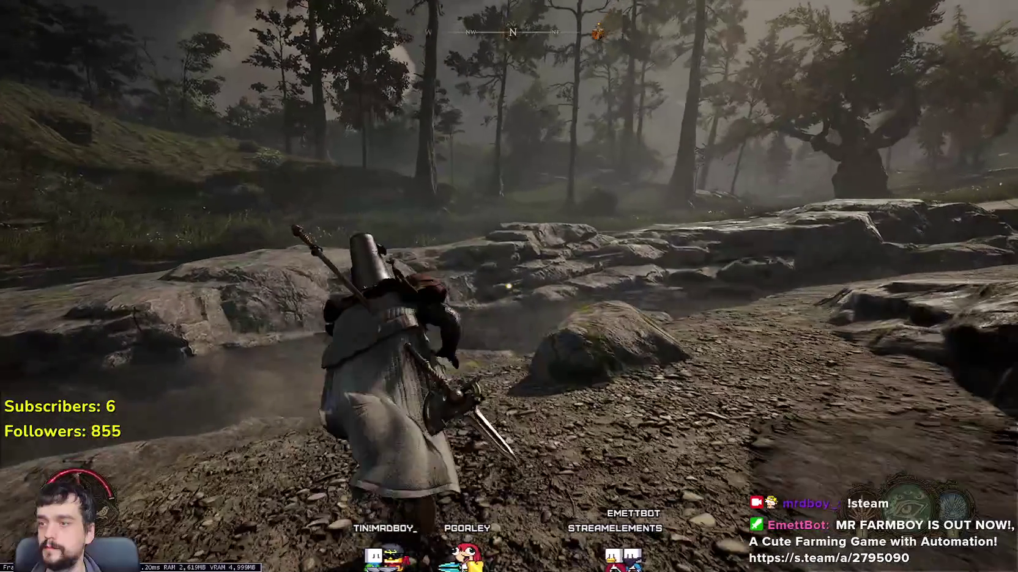
key(w)
key(w)
key(w)
key(w)
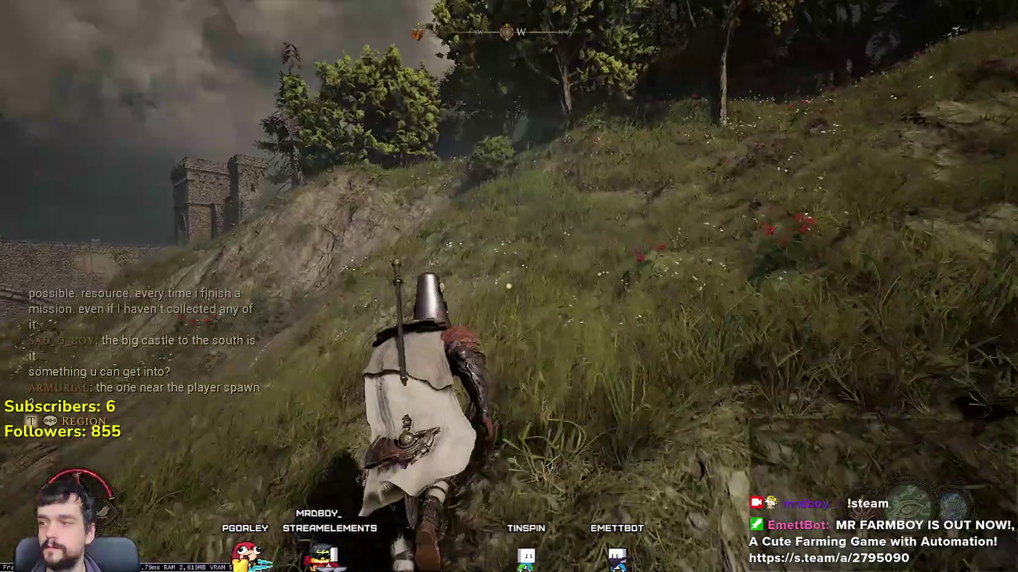
- Climb the grassy slope, then toggle the Midrath world map twice, leaving it open
key(w)
key(m)
scroll(down, 3)
key(m)
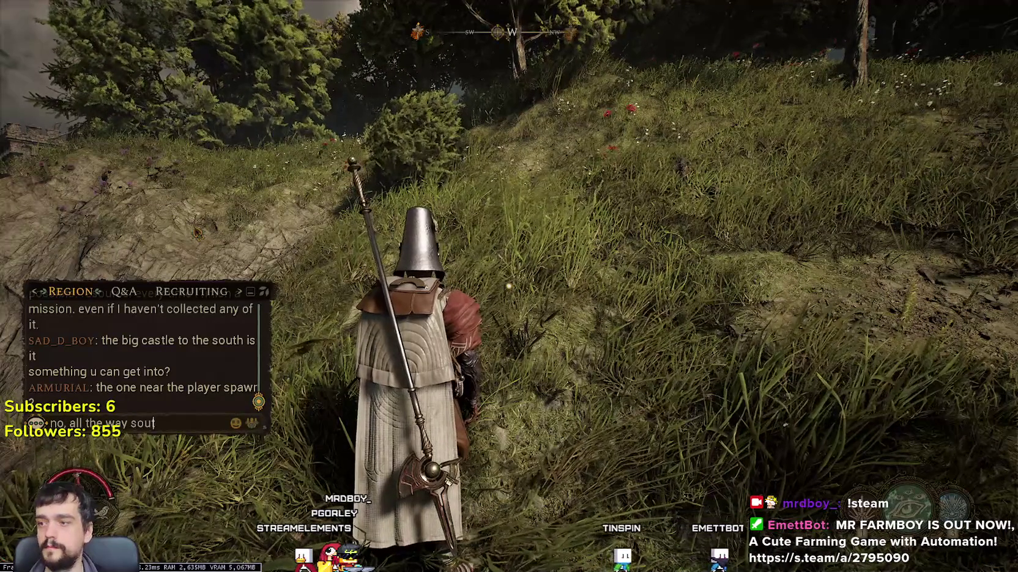
key(m)
scroll(down, 3)
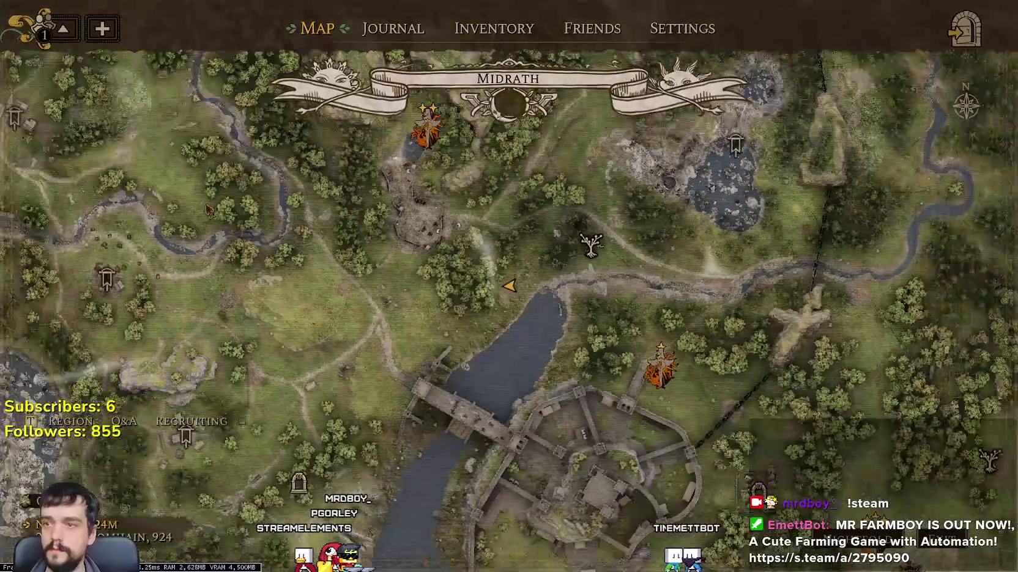
- Zoom the Midrath map back in, close it, and run uphill through the grass
scroll(up, 3)
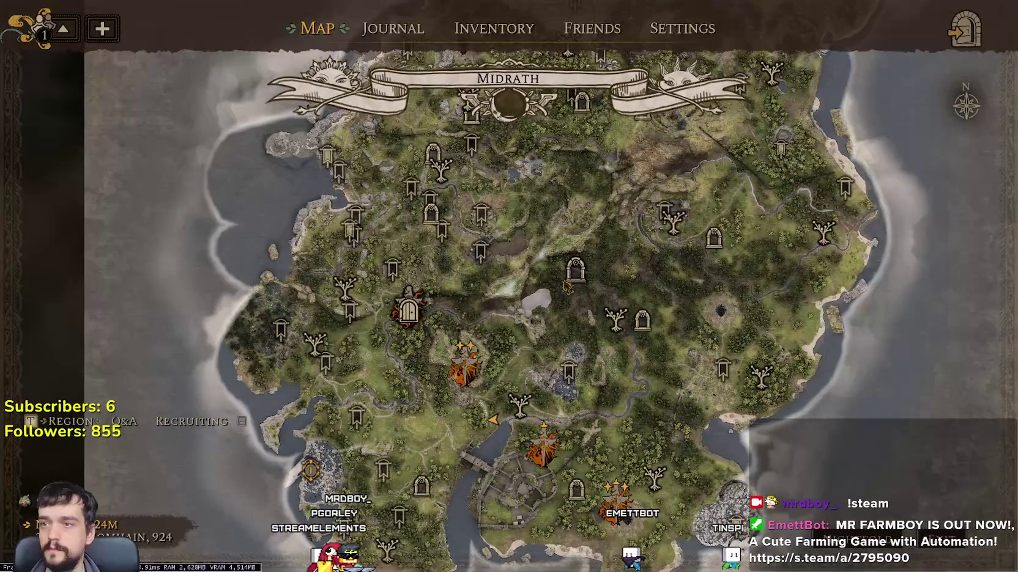
scroll(up, 3)
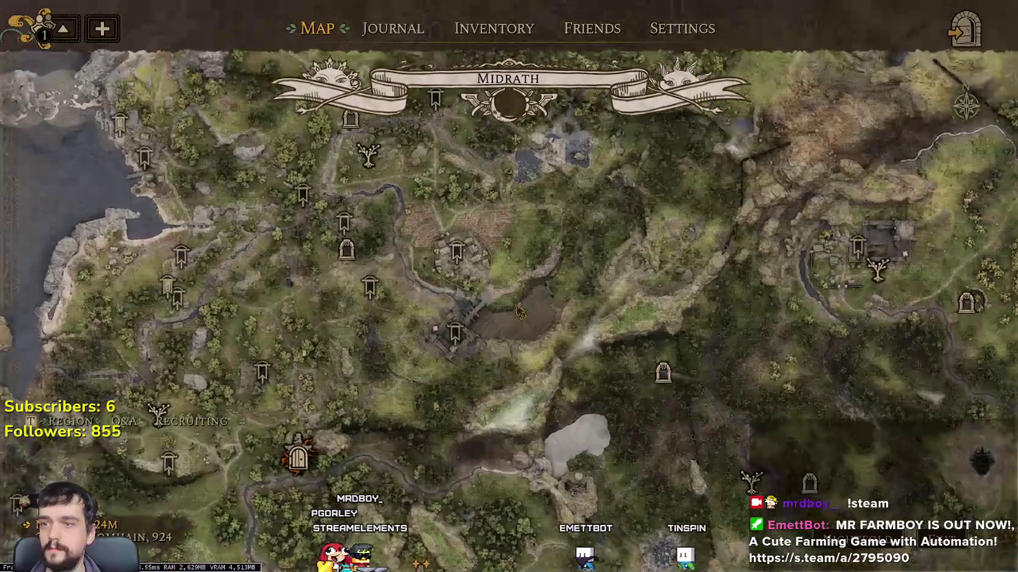
key(m)
key(w)
key(w)
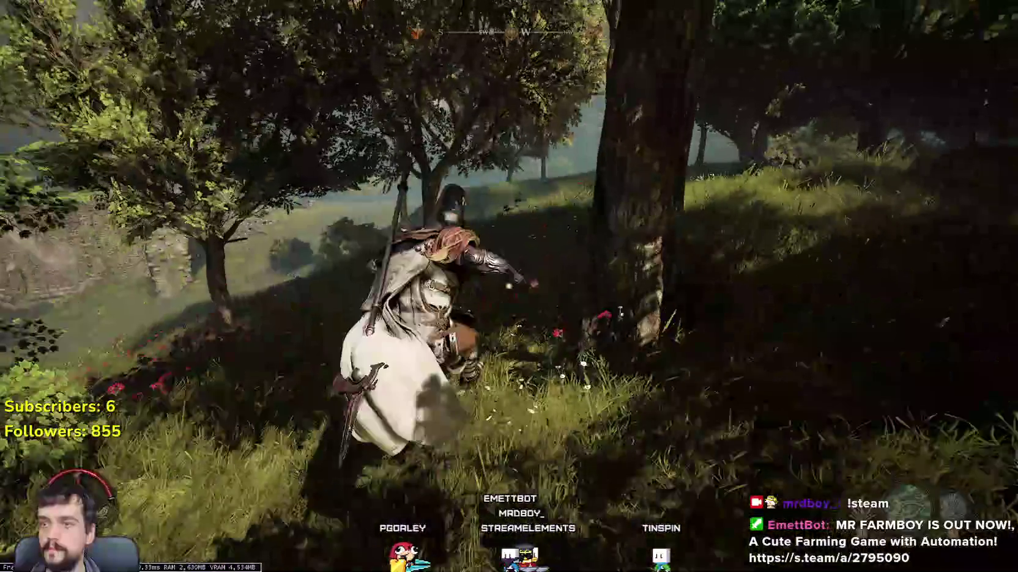
- Run toward the castle bridge, past the ruined wall and across the field
key(w)
key(w)
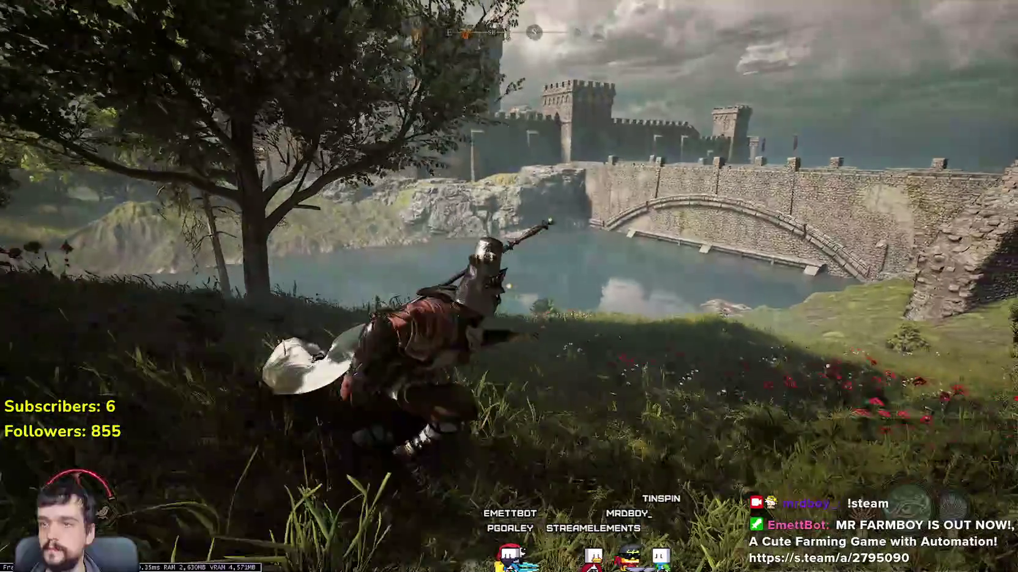
key(w)
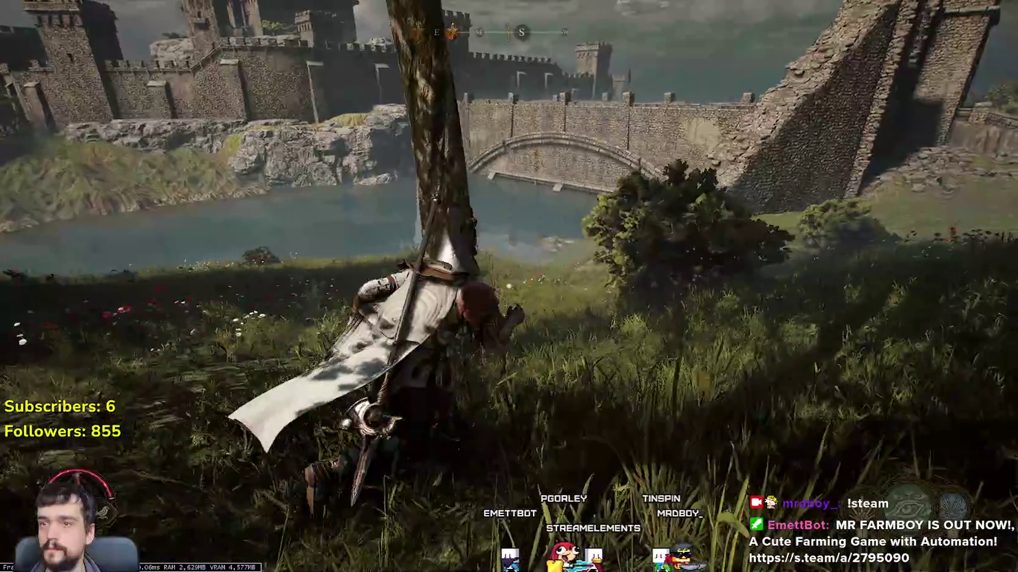
key(w)
key(w)
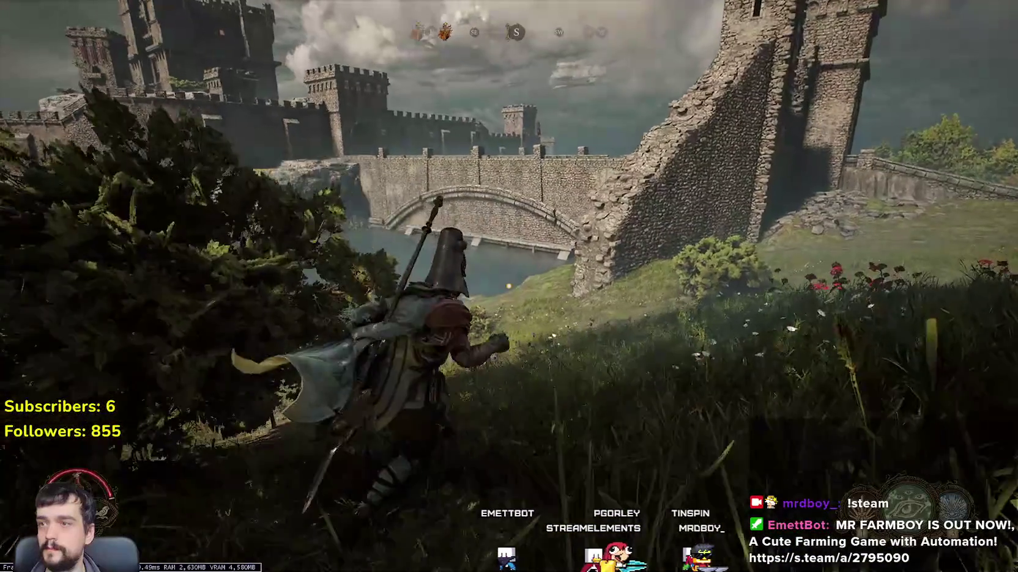
key(w)
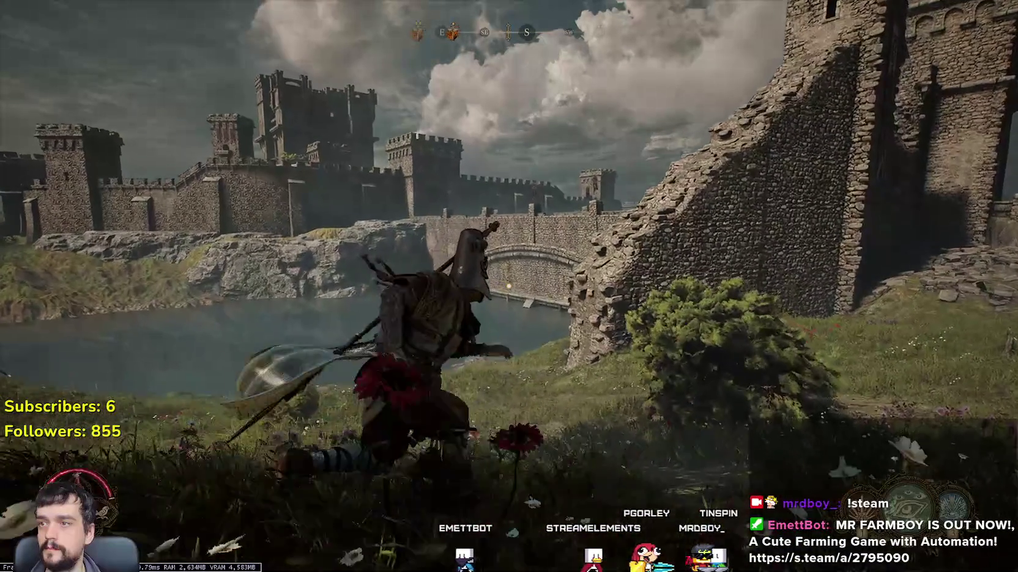
key(w)
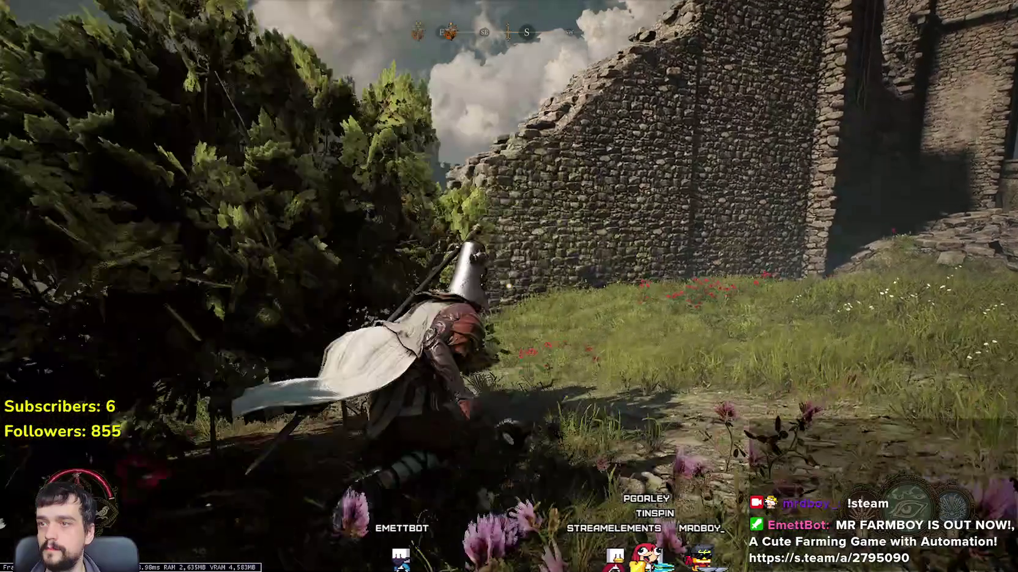
key(w)
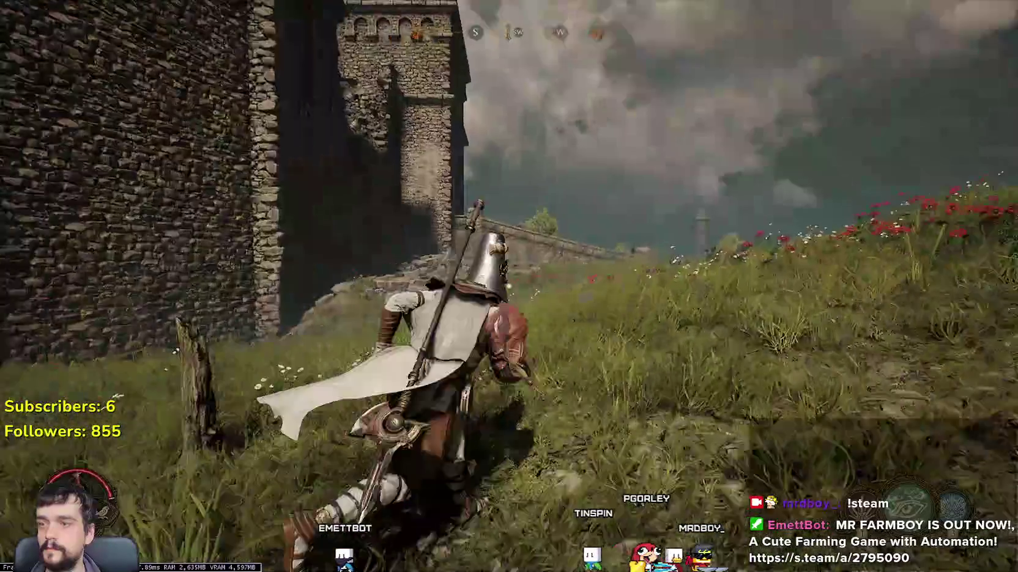
key(w)
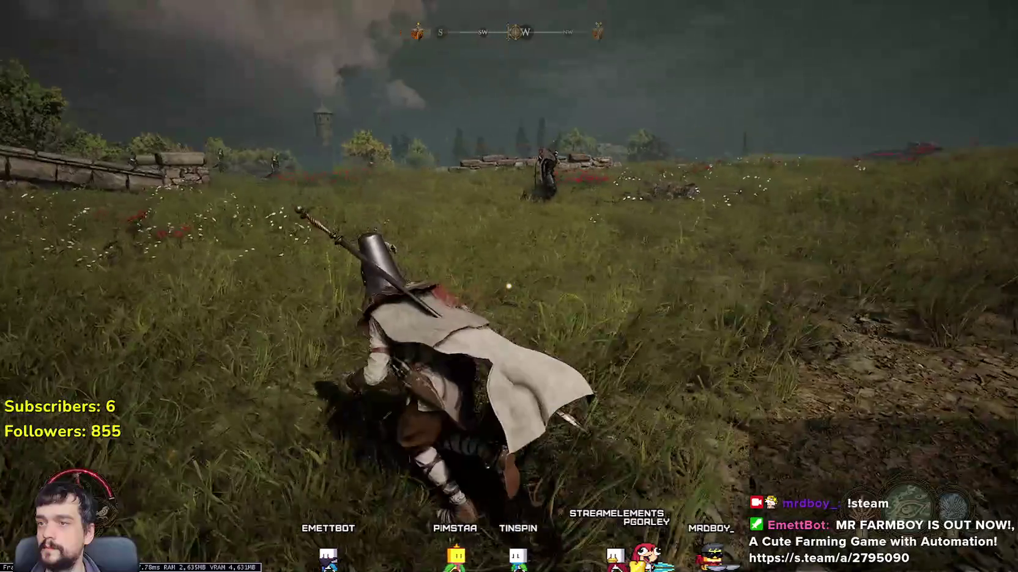
- Charge and strike the level-24 hooded enemy, collecting its 55 Dracs
key(w)
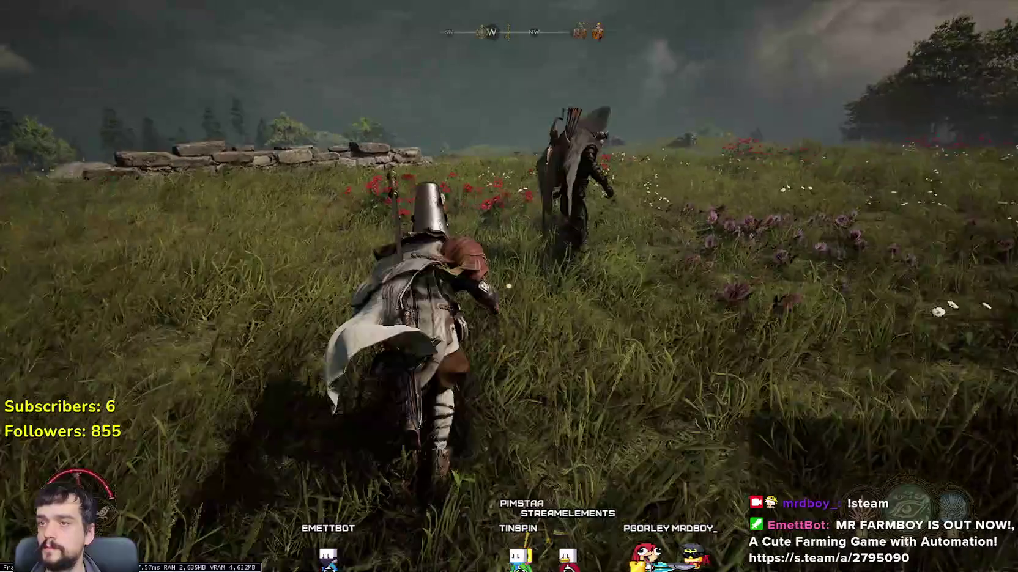
click(508, 286)
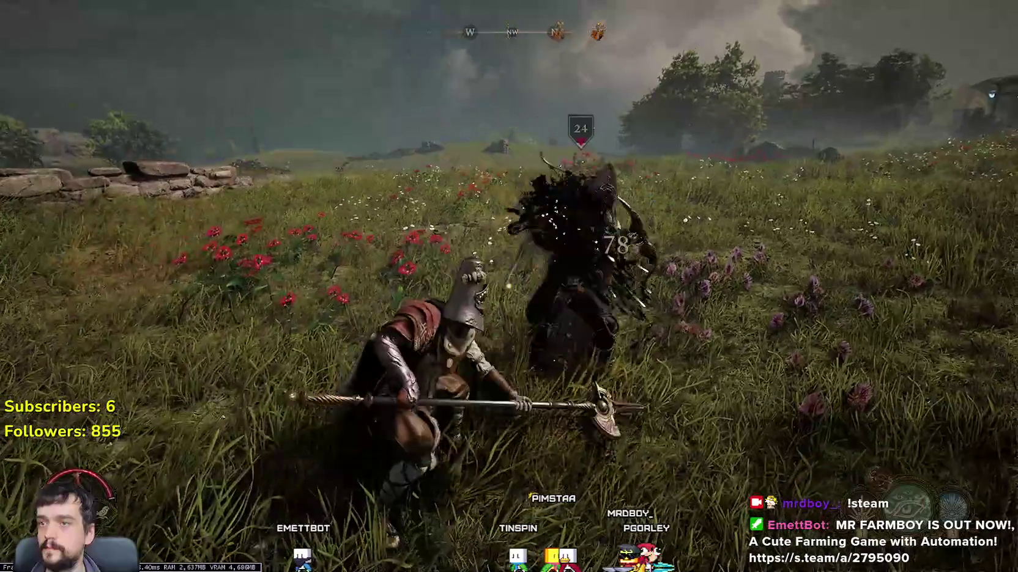
key(w)
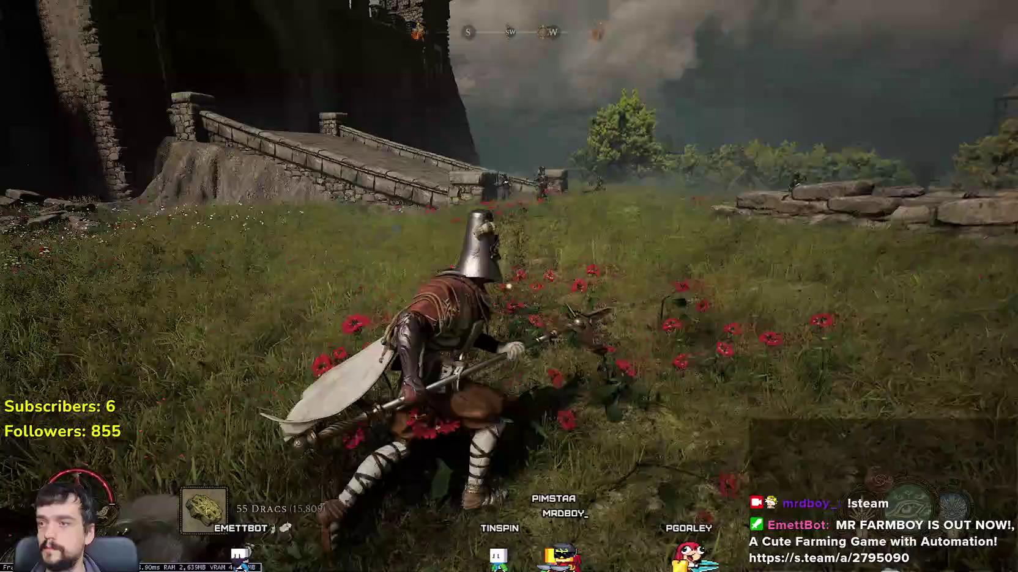
- Attack the armoured enemies in the fields
click(509, 286)
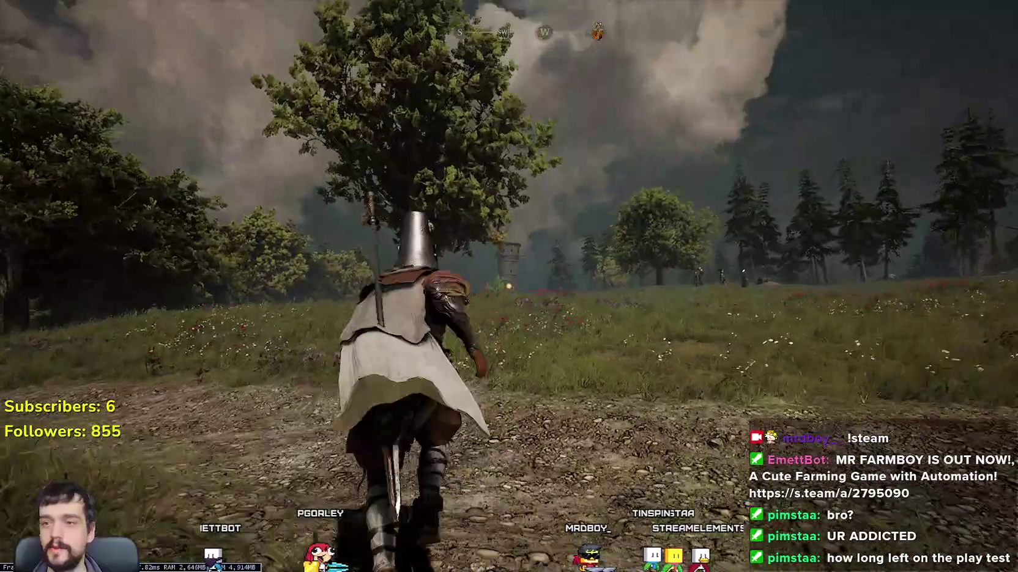
- Open the Midrath world map, then close it again
key(m)
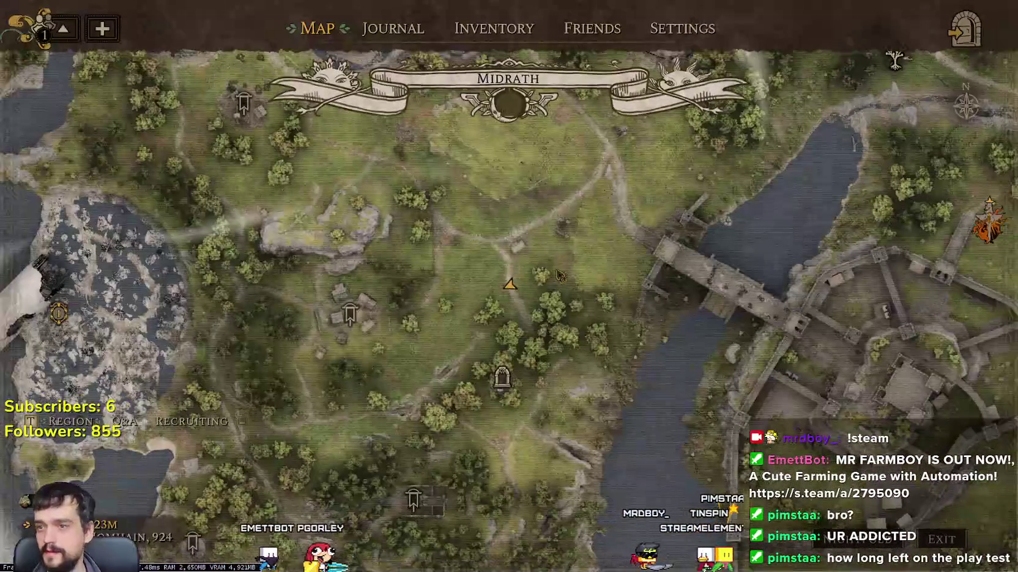
key(m)
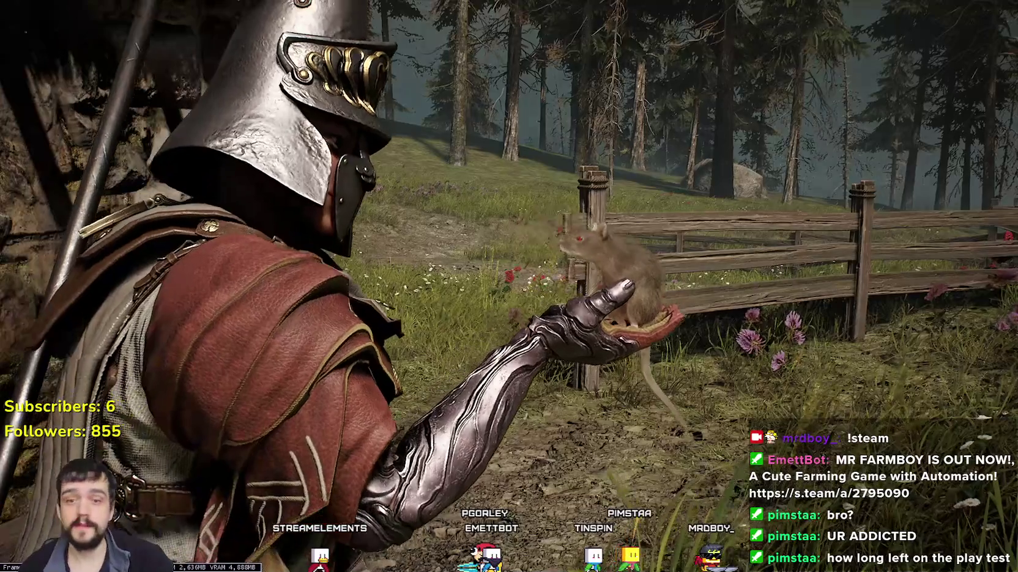
- Release the rat and run past the stone building toward the forest
key(w)
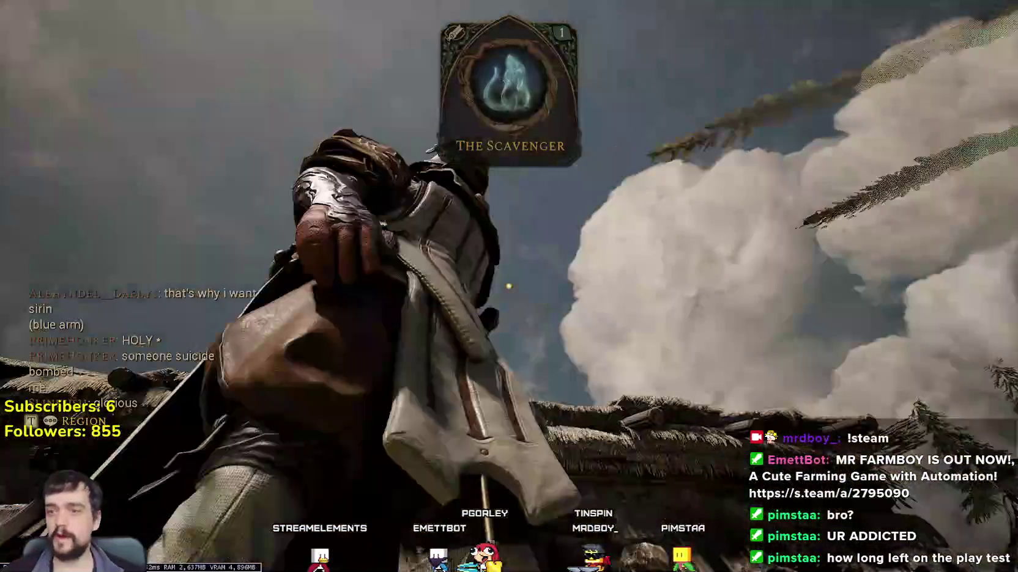
key(w)
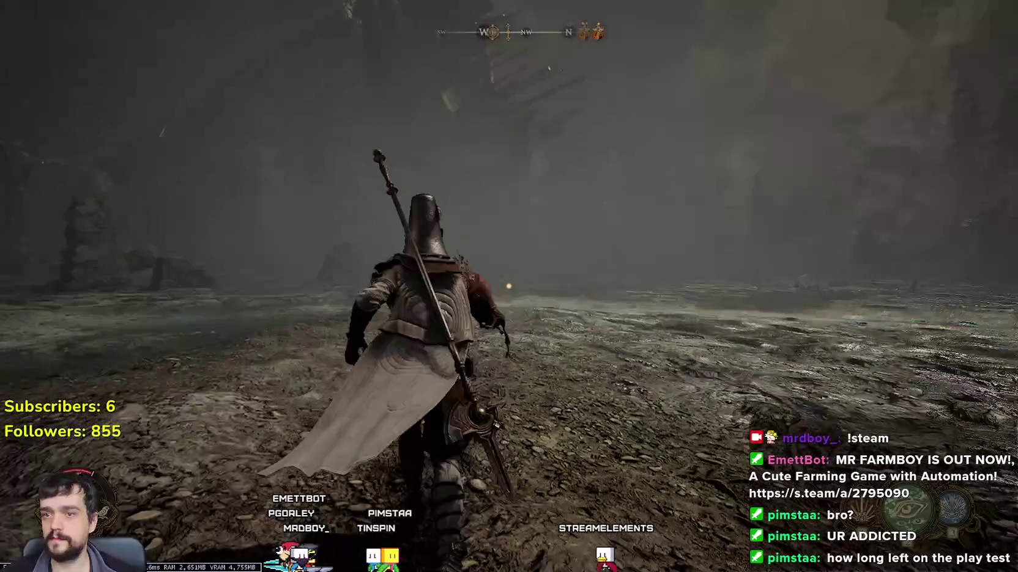
- Run past the ruins and stone pillar up the steps to the bell gate, then spear-leap
key(w)
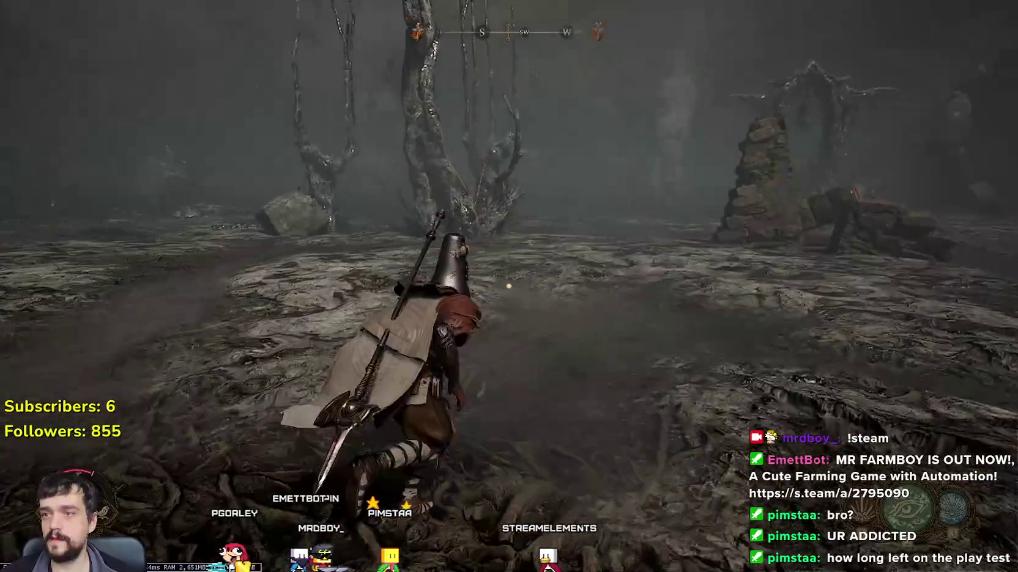
key(w)
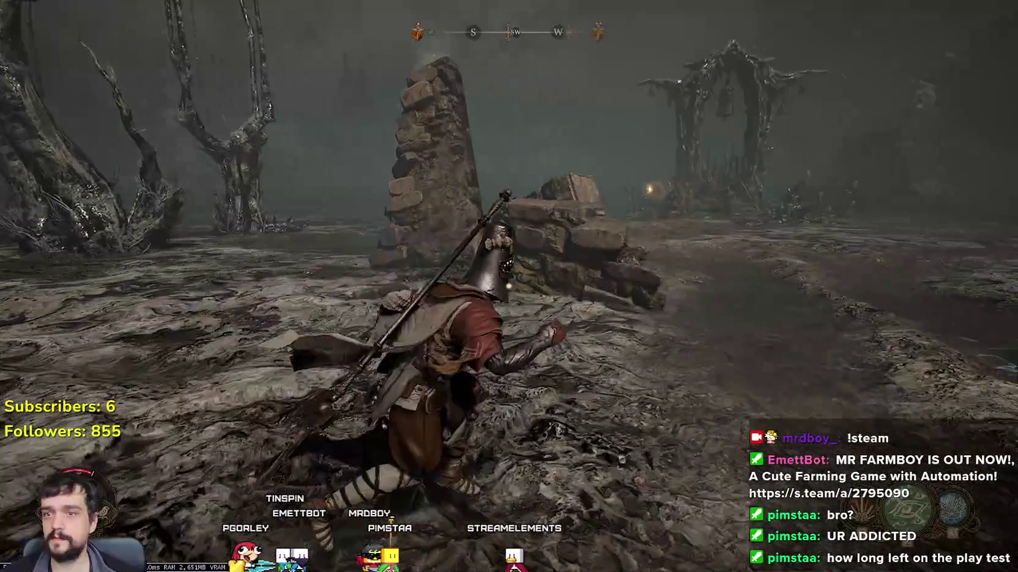
key(w)
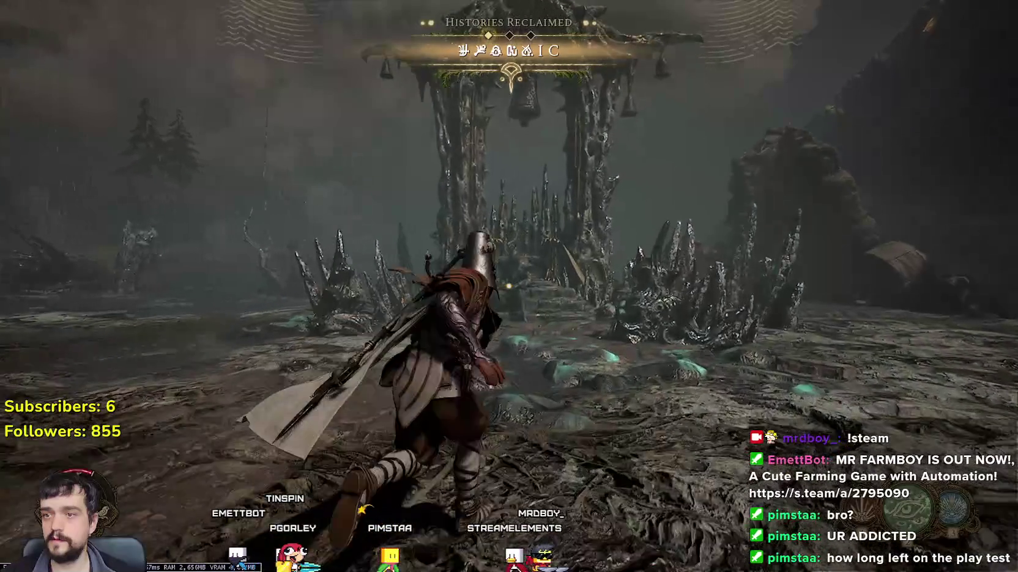
key(w)
key(w)
key(space)
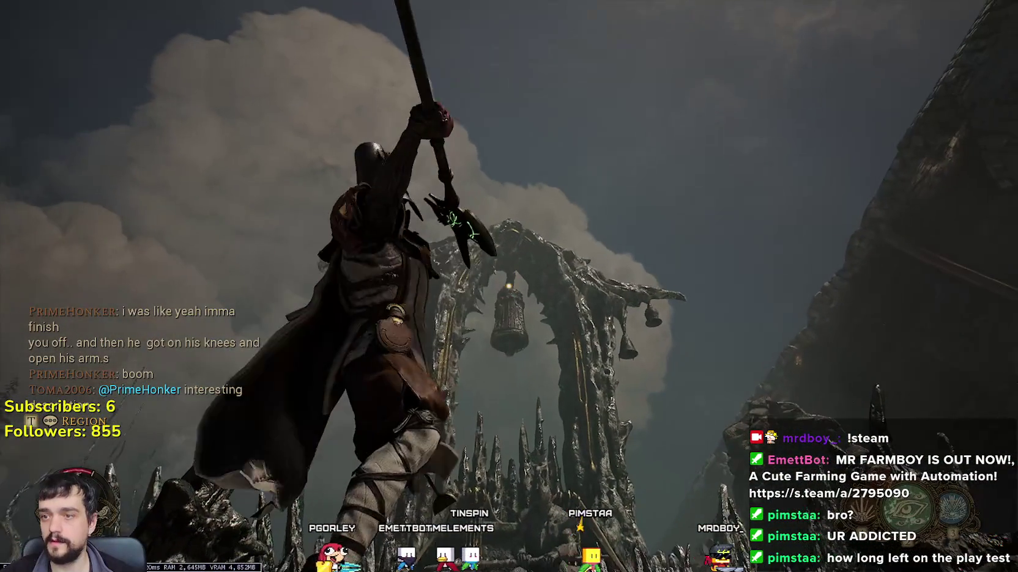
- Land the spear leap, then advance on The Mendicant King, striking and rolling away
key(s)
key(w)
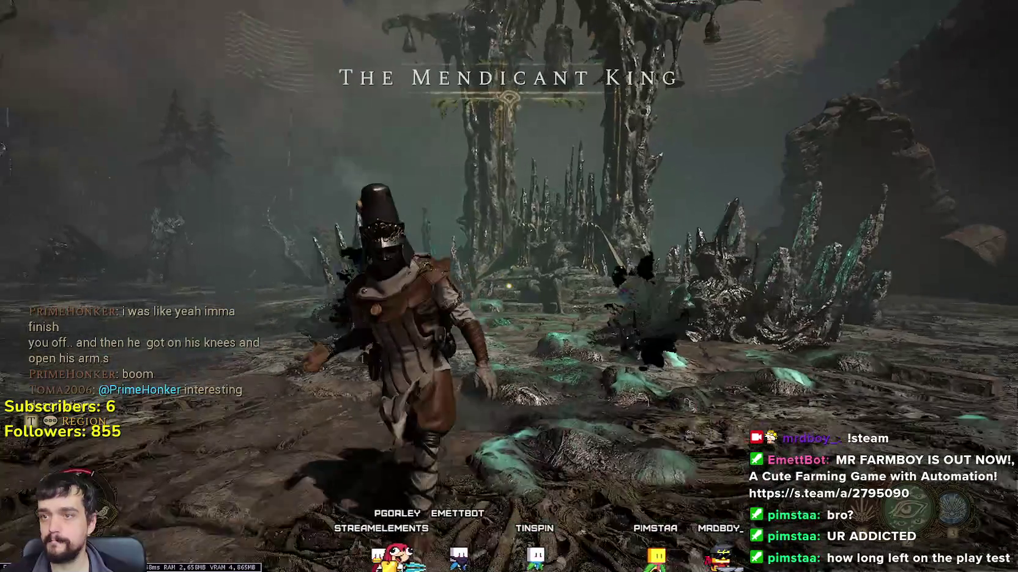
key(w)
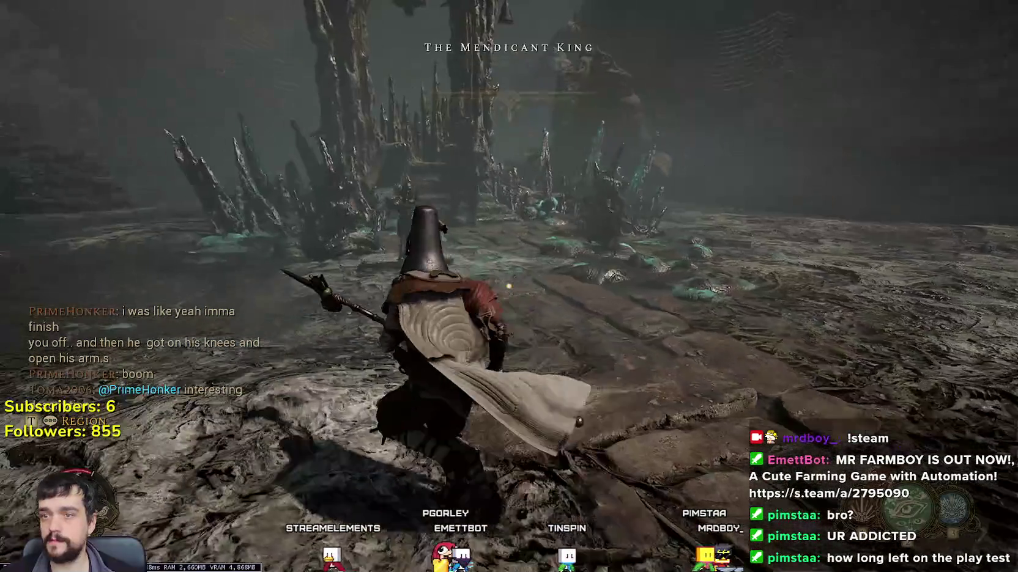
key(w)
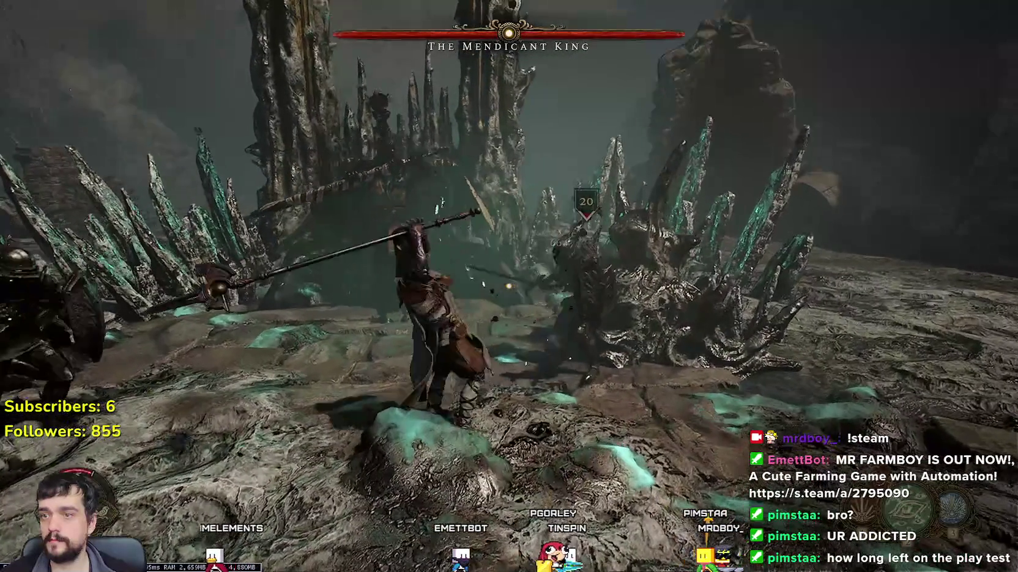
key(space)
key(w)
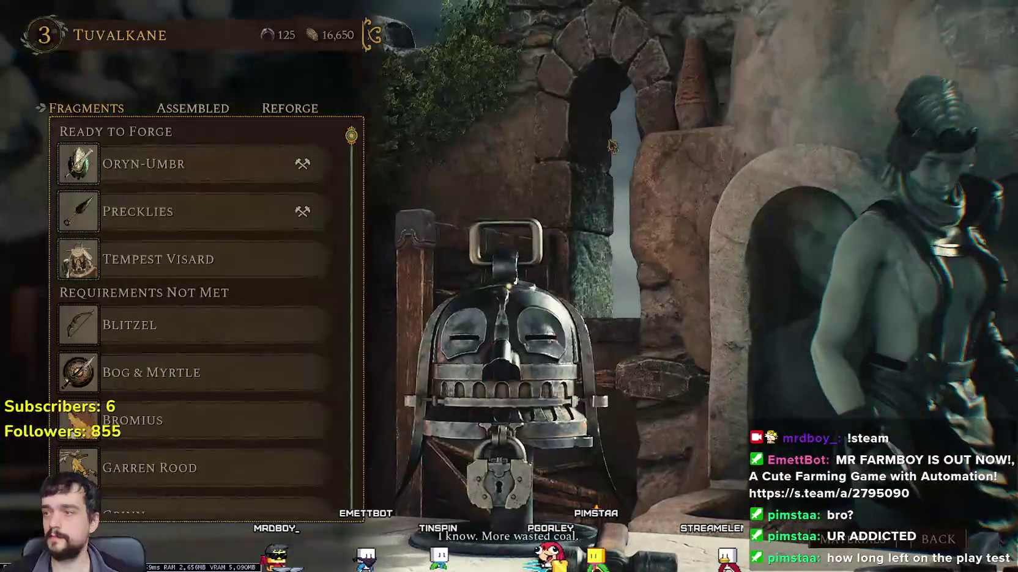
- Inspect the Bascinet of The Mendicant King, scroll to the Suit of Rancor, then exit Fragments
drag(359, 156, 366, 401)
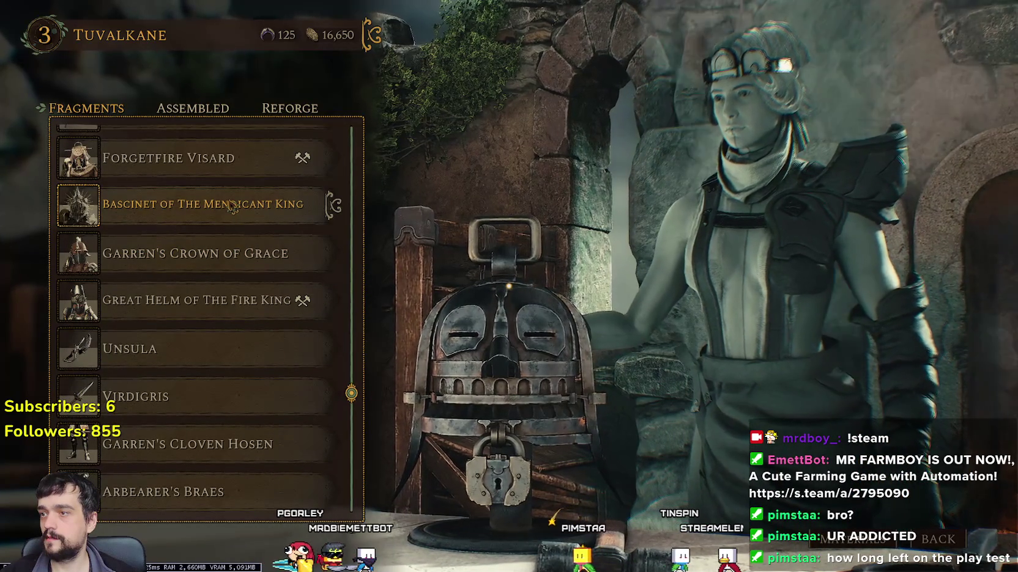
click(231, 206)
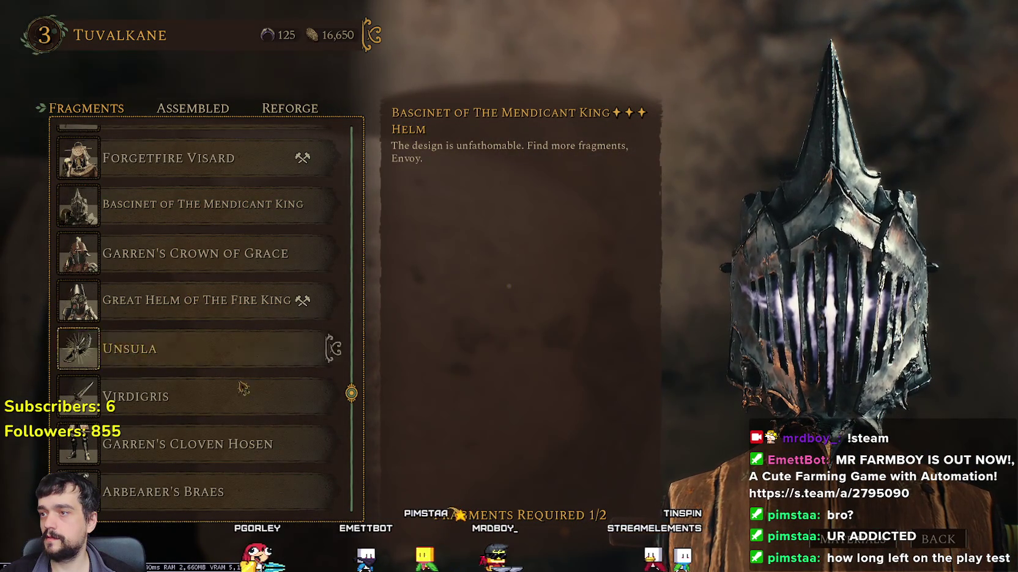
scroll(down, 3)
scroll(down, 3)
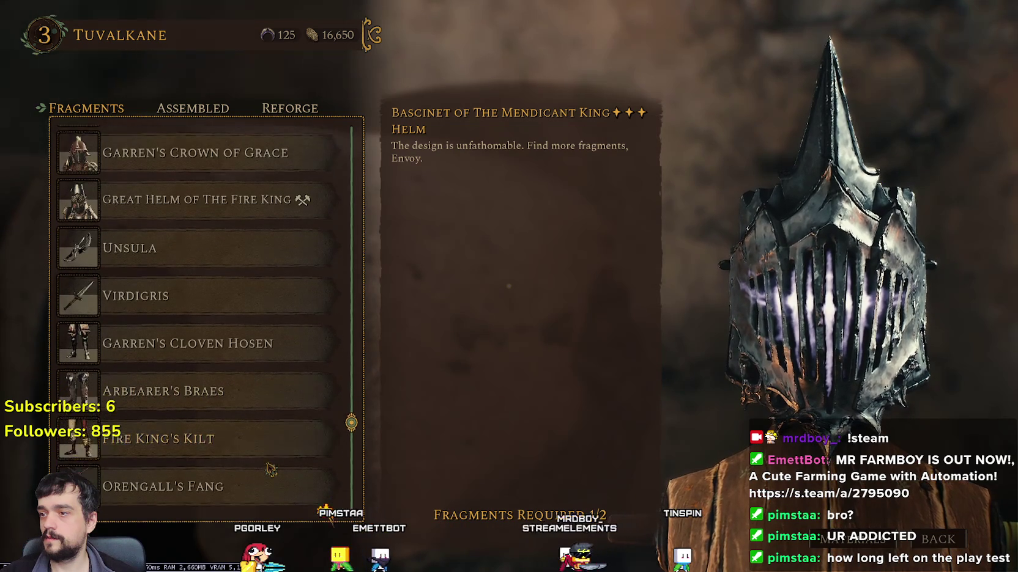
scroll(down, 3)
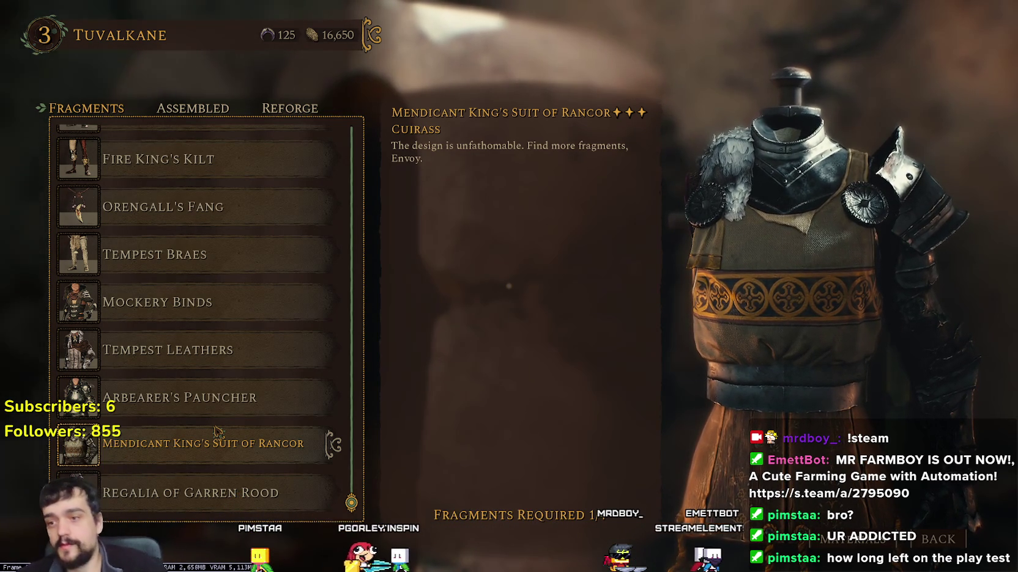
key(Escape)
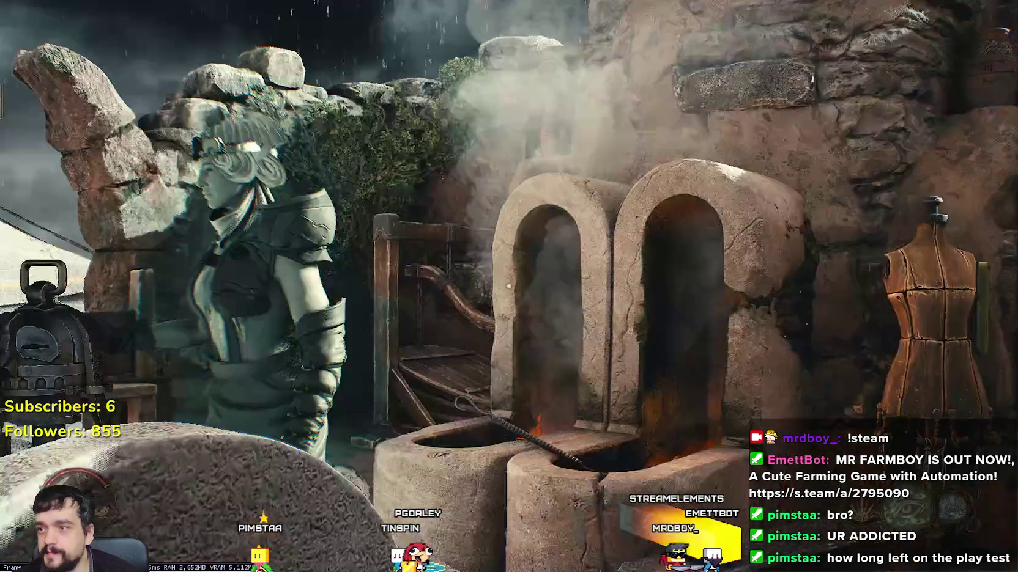
- Walk up to the stone stairs and view the Midrath world map
key(w)
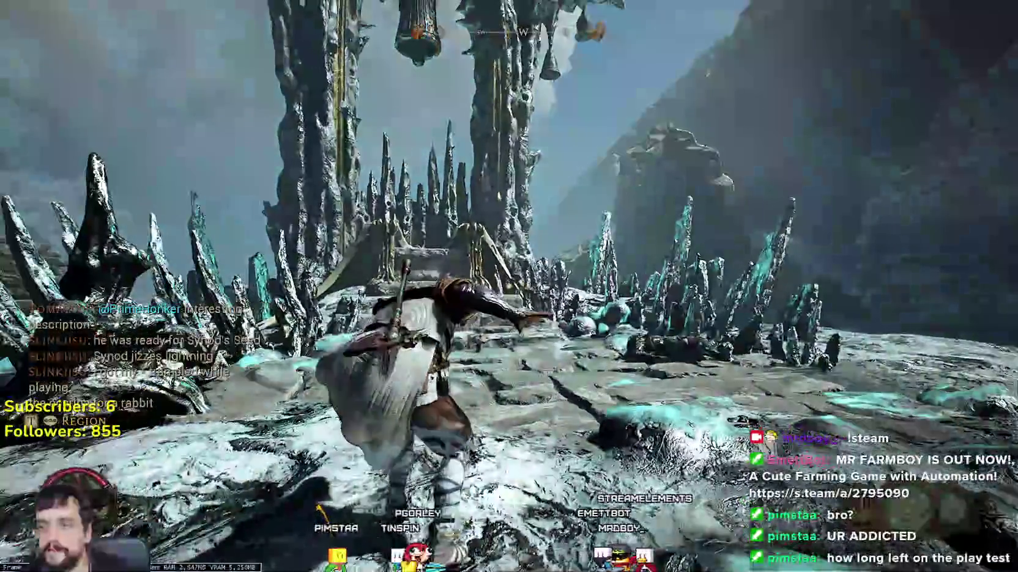
key(w)
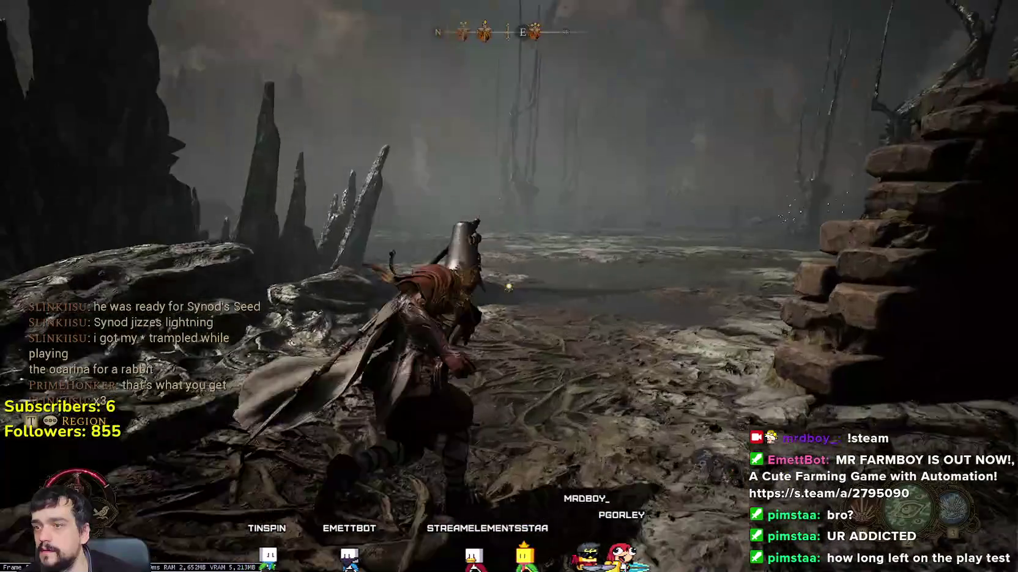
key(m)
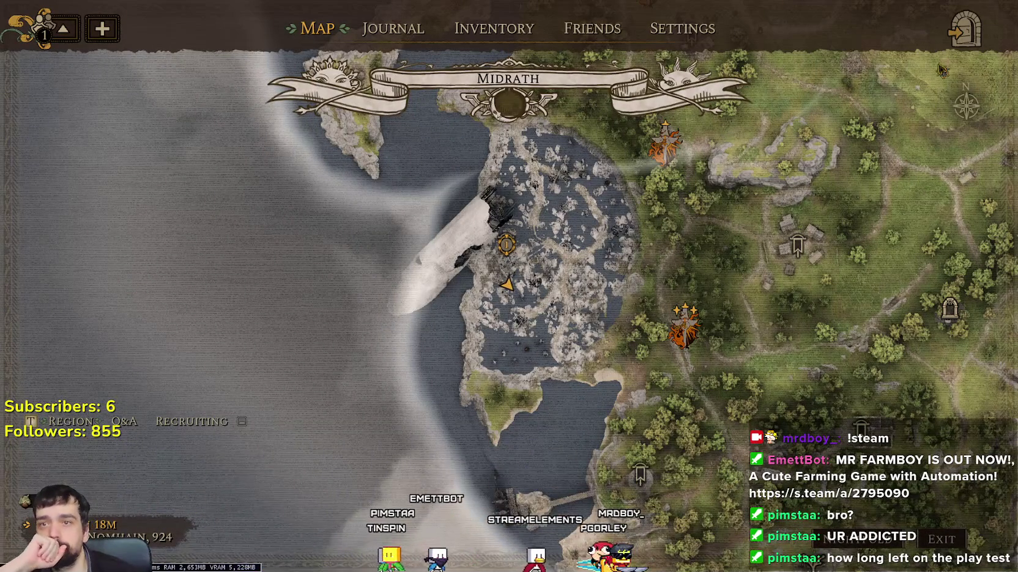
- Quit the game to the Windows desktop, confirming with Yes
key(Escape)
click(508, 309)
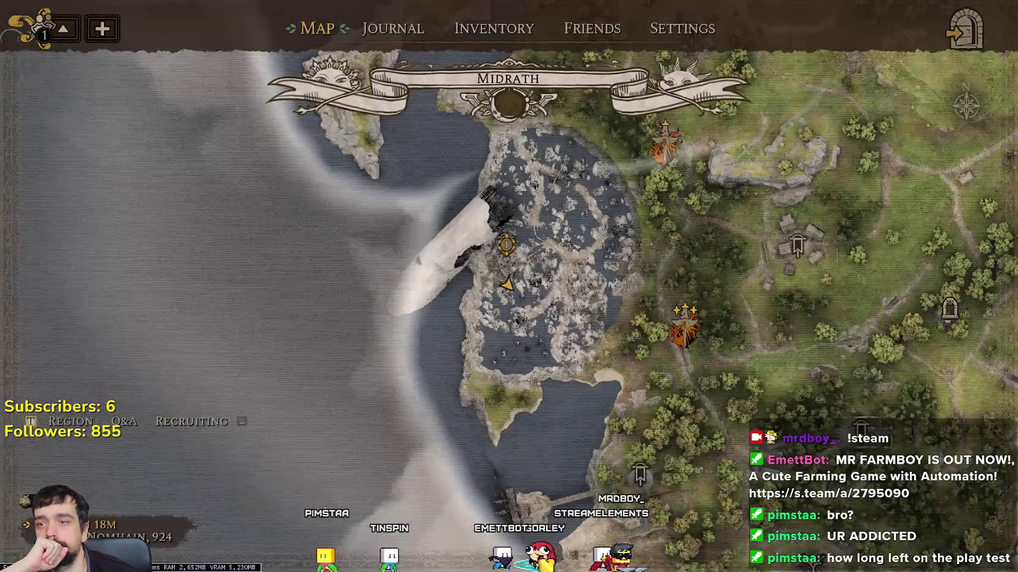
right_click(650, 254)
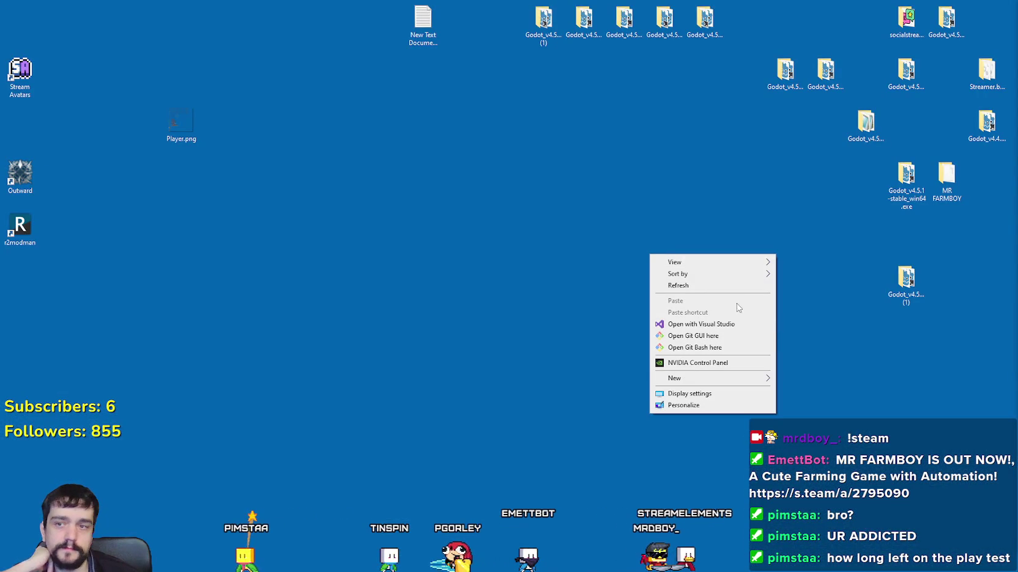
- Refresh the Windows desktop
click(742, 286)
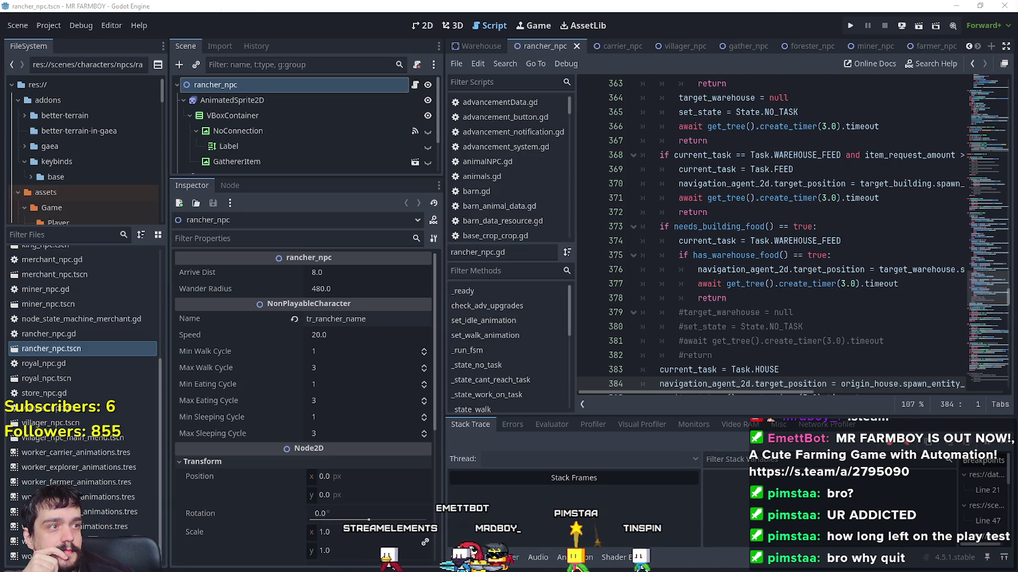
- Switch to the Brave browser showing the Needleseye wiki page
key(alt+Tab)
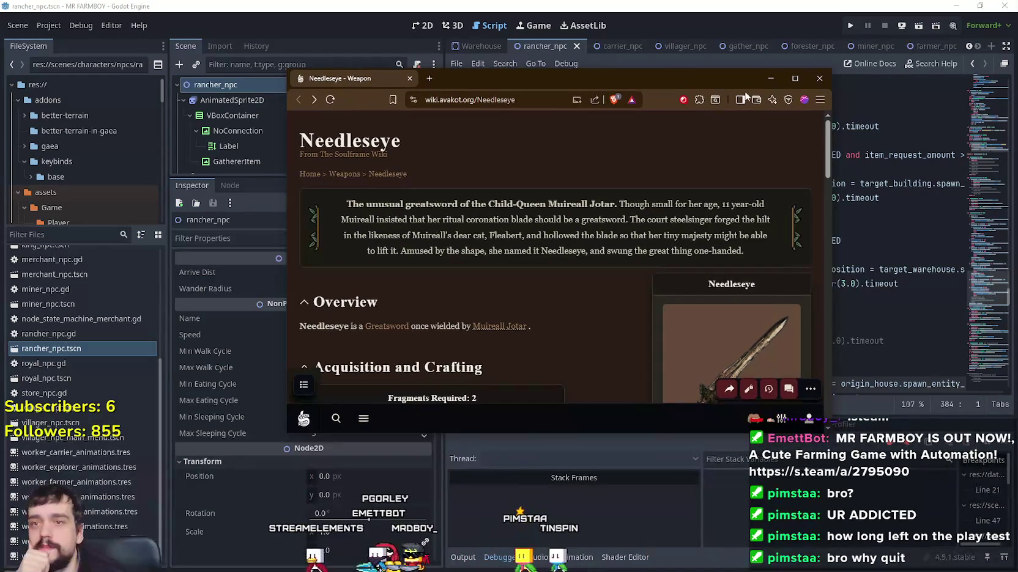
- Maximize the browser and scroll down the Needleseye page to its Media section
click(794, 78)
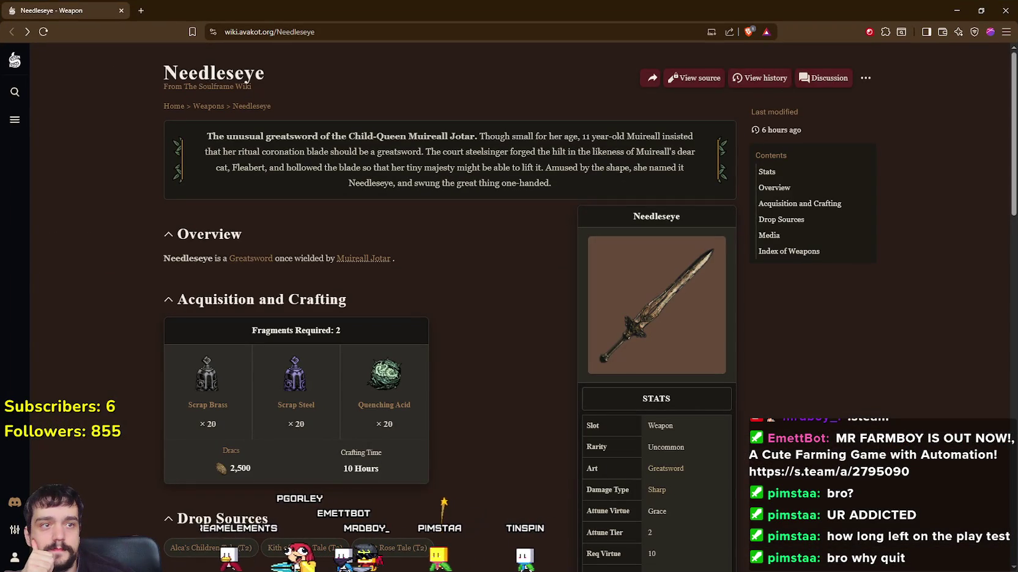
scroll(down, 3)
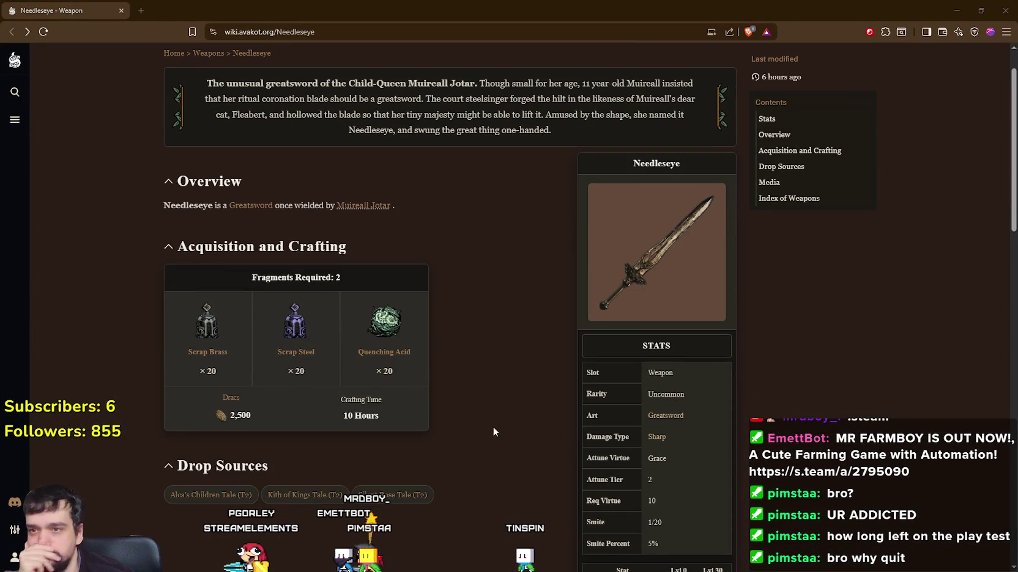
scroll(up, 3)
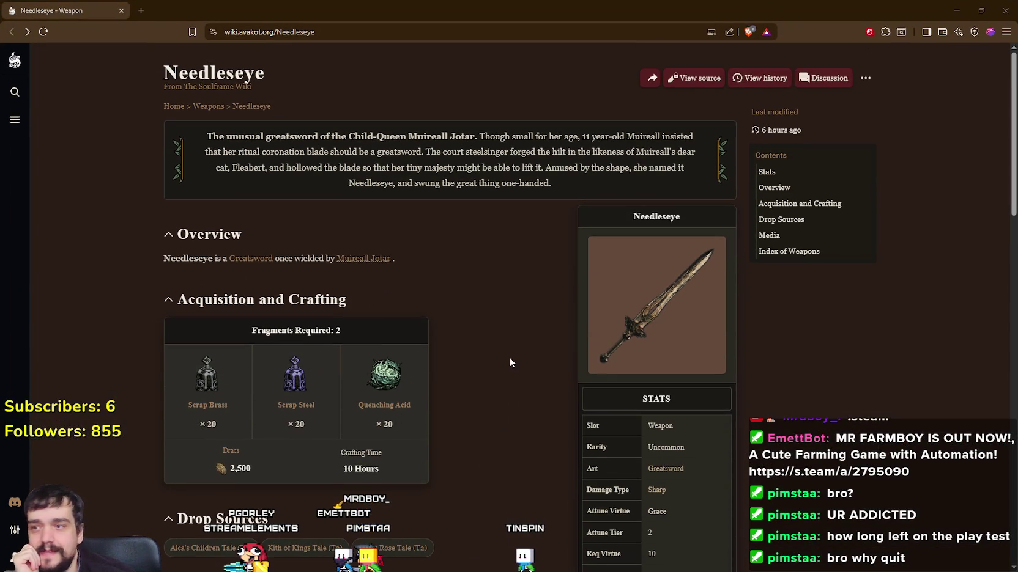
scroll(down, 3)
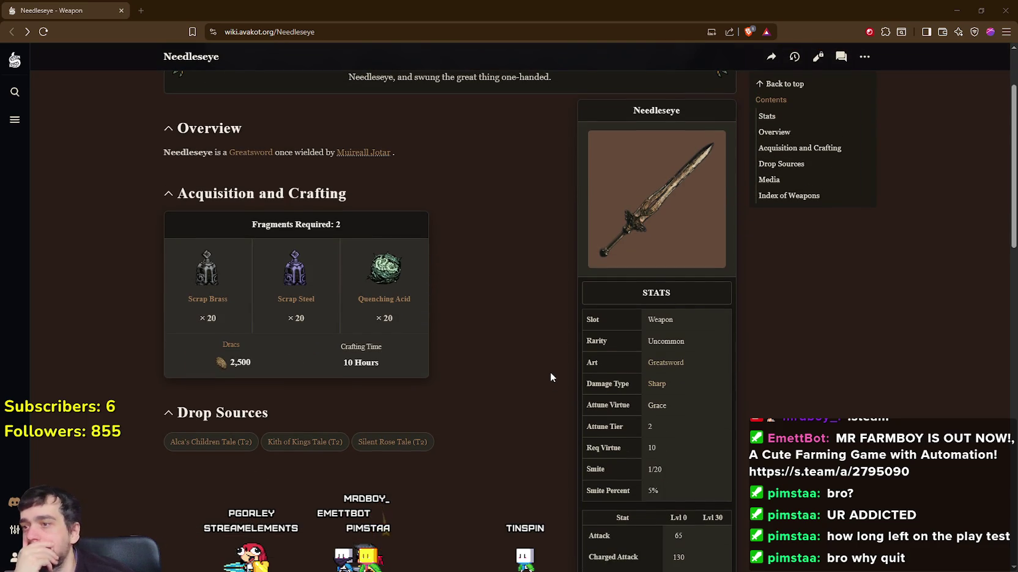
scroll(up, 3)
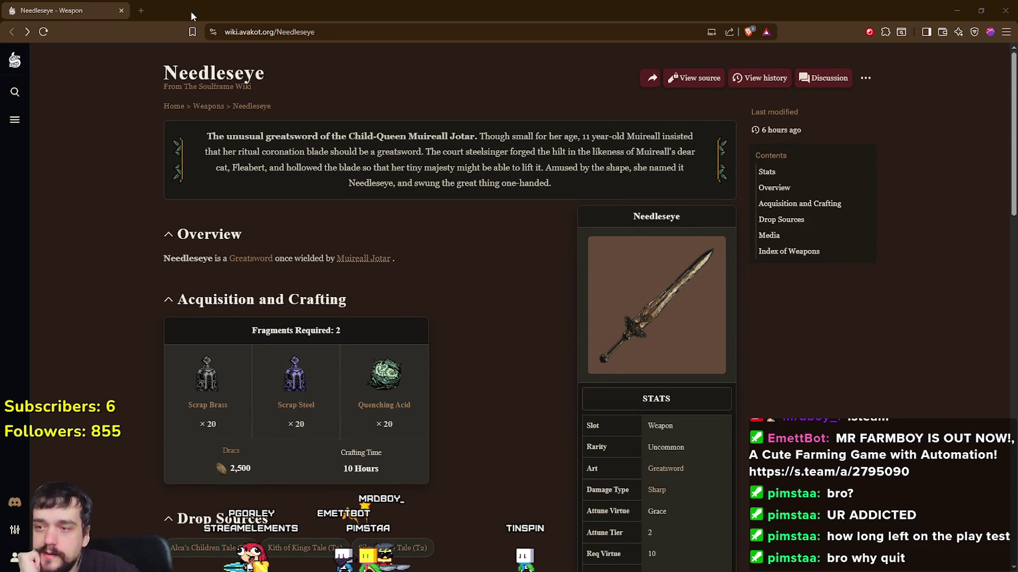
scroll(down, 3)
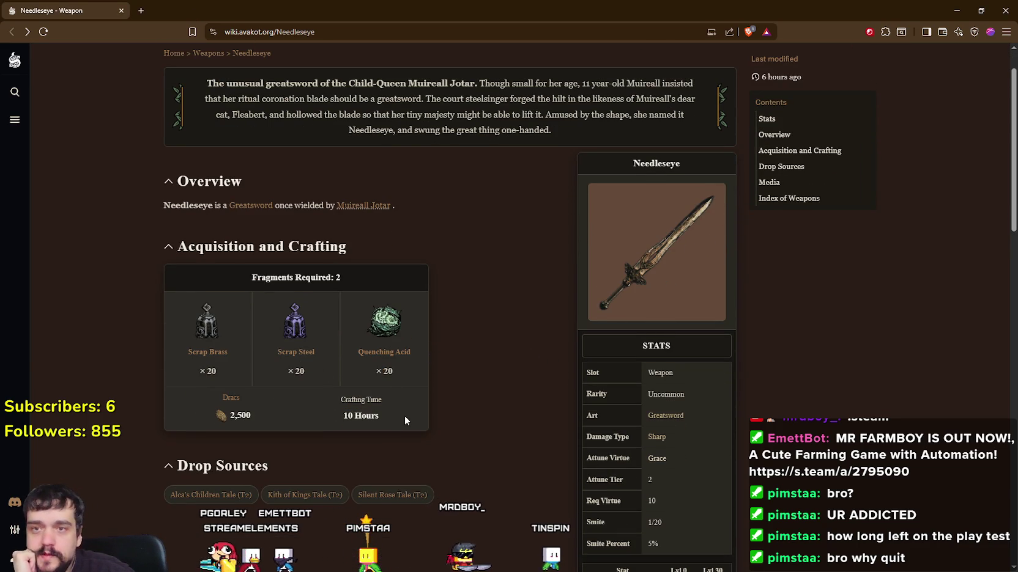
scroll(down, 3)
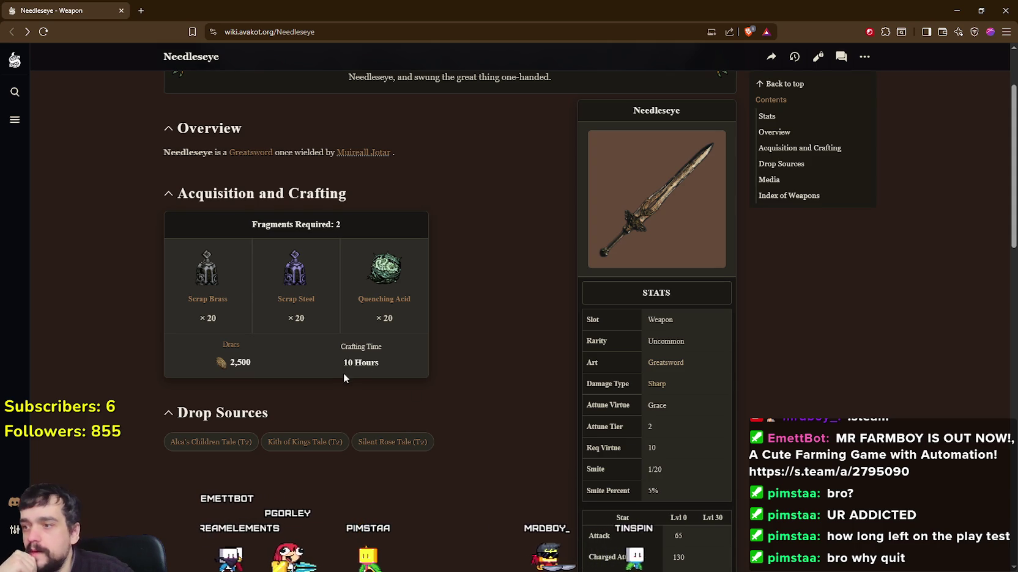
scroll(down, 3)
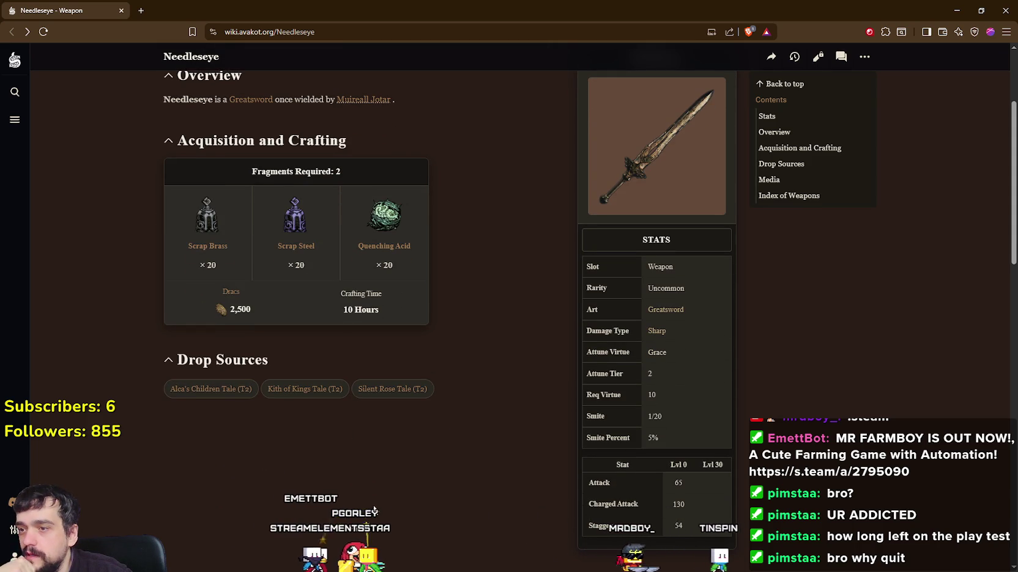
scroll(down, 3)
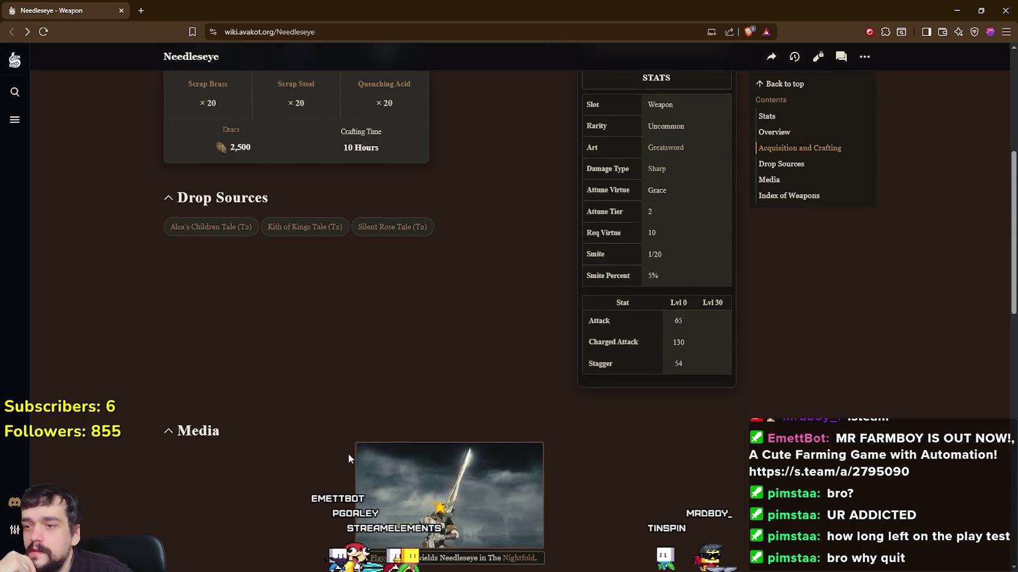
- View the Needleseye showcase image full-size, close it, and scroll to the Index of Weapons
click(455, 349)
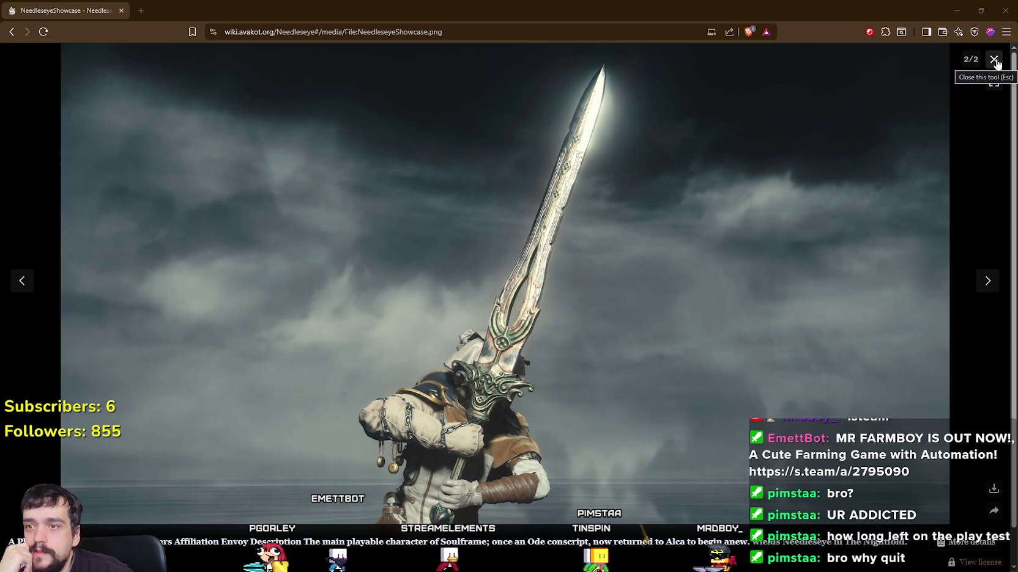
click(993, 59)
scroll(down, 3)
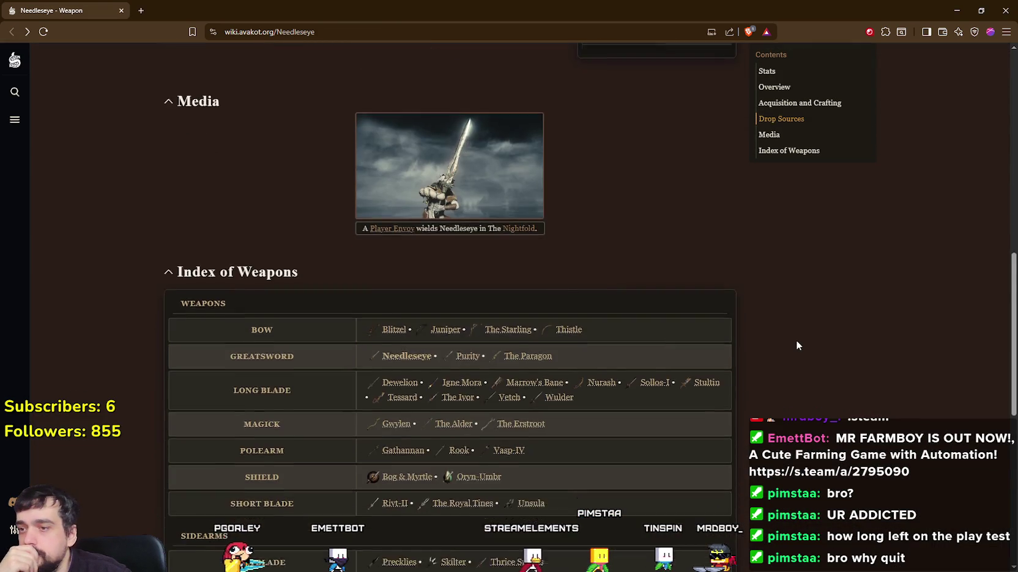
scroll(down, 3)
scroll(up, 3)
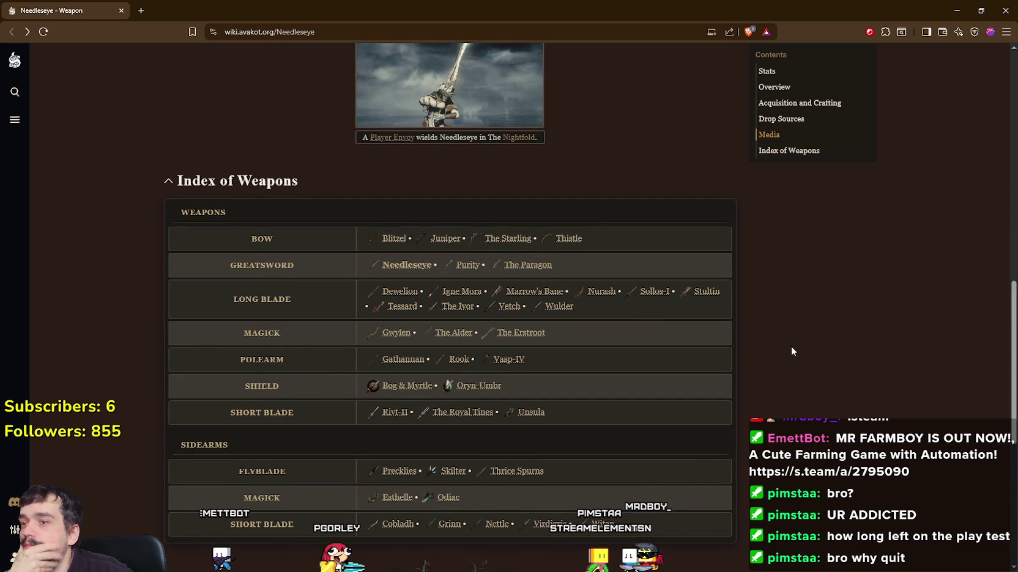
- Preview the first rows of weapons in the Index of Weapons, checking damage type and virtue
scroll(down, 3)
mouse_move(394, 190)
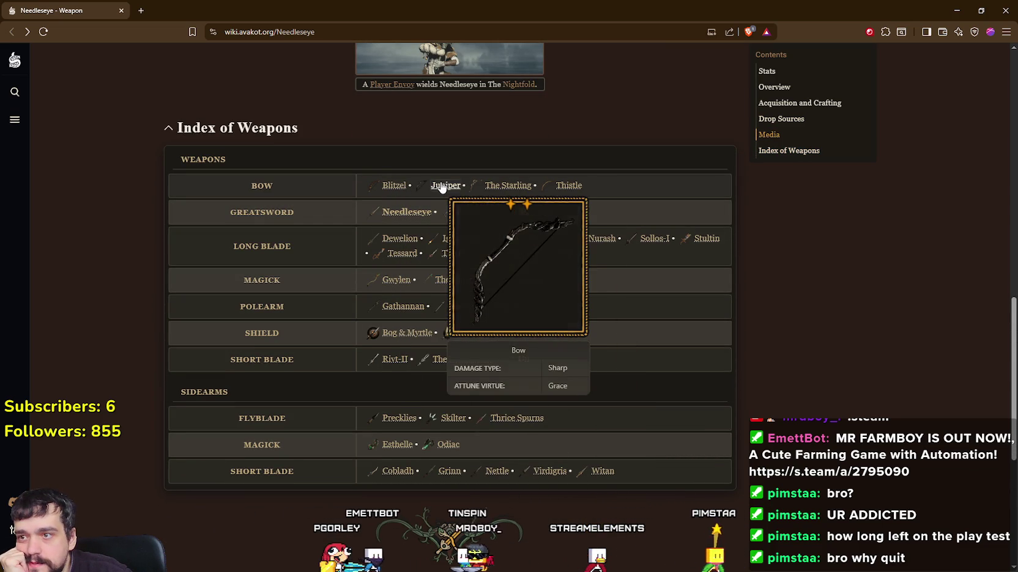
mouse_move(513, 192)
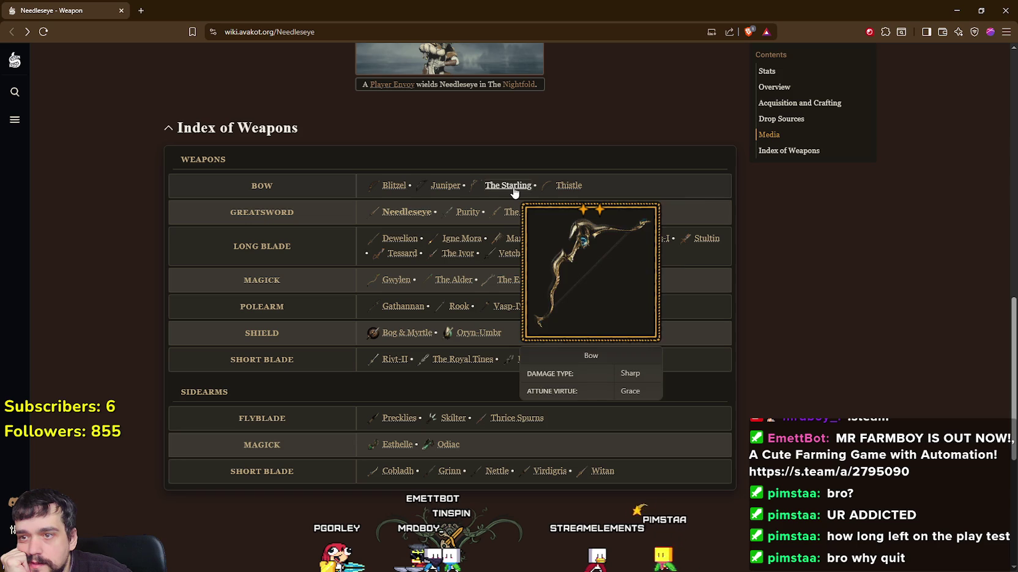
mouse_move(567, 194)
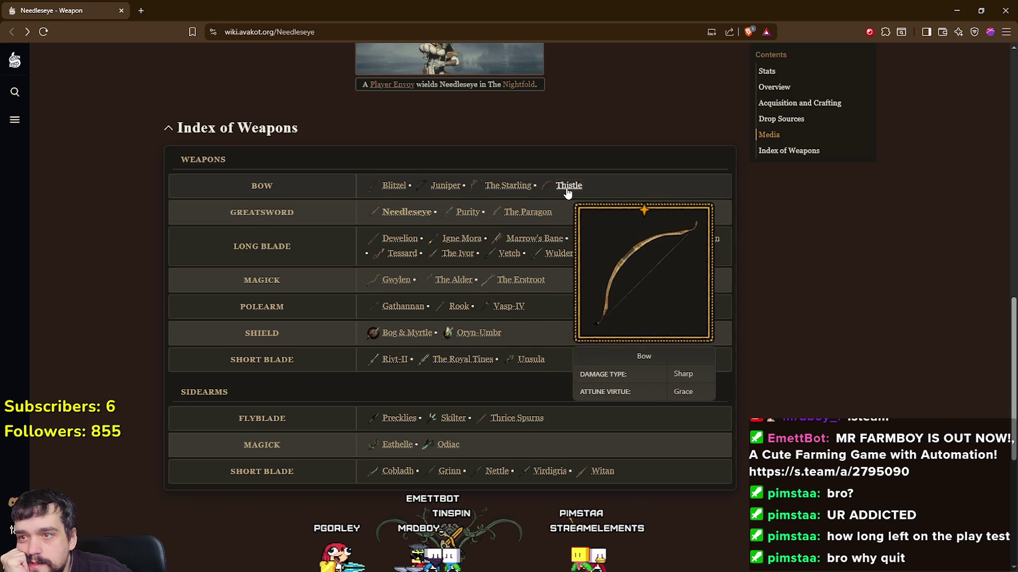
mouse_move(406, 216)
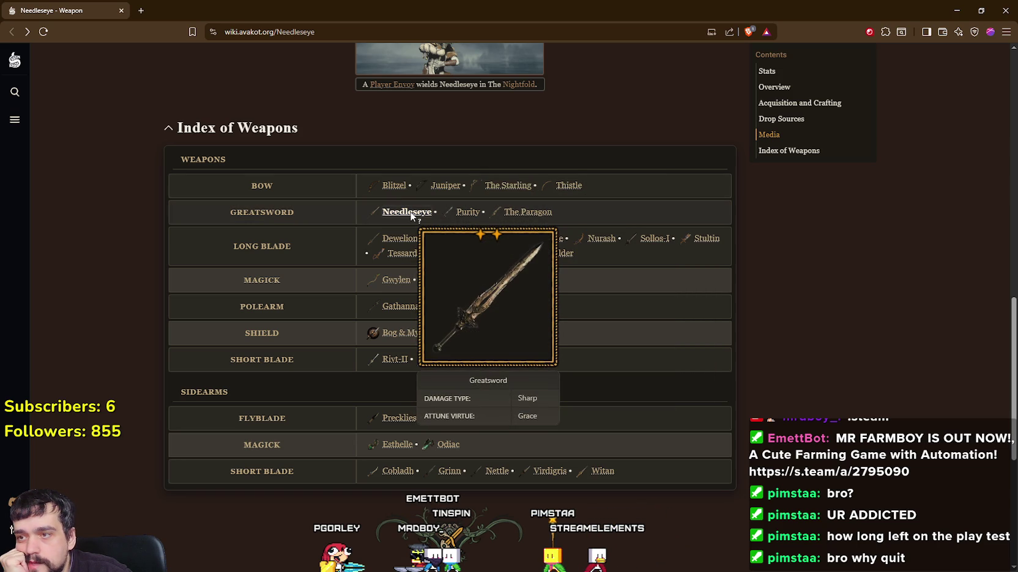
mouse_move(477, 214)
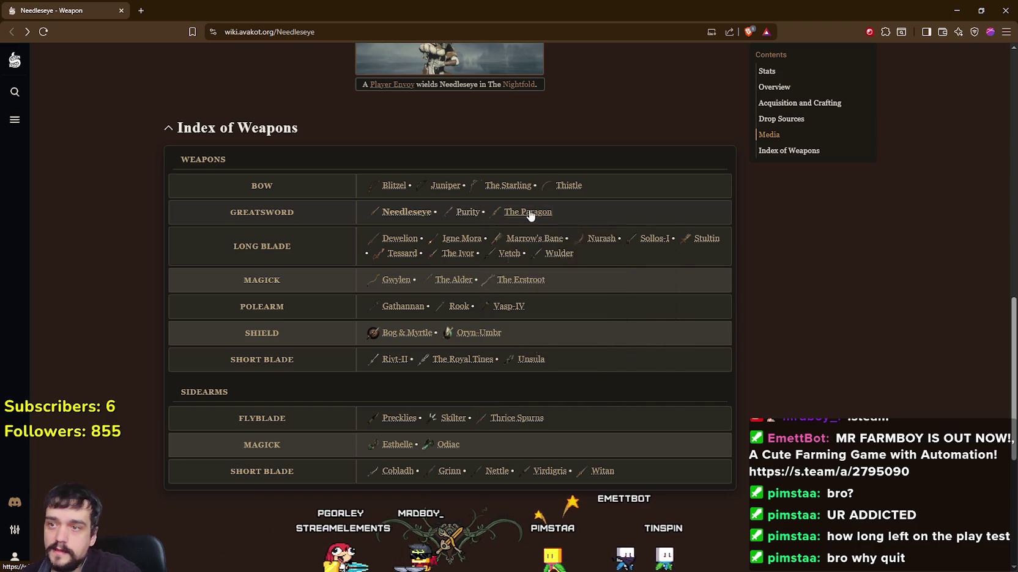
mouse_move(534, 218)
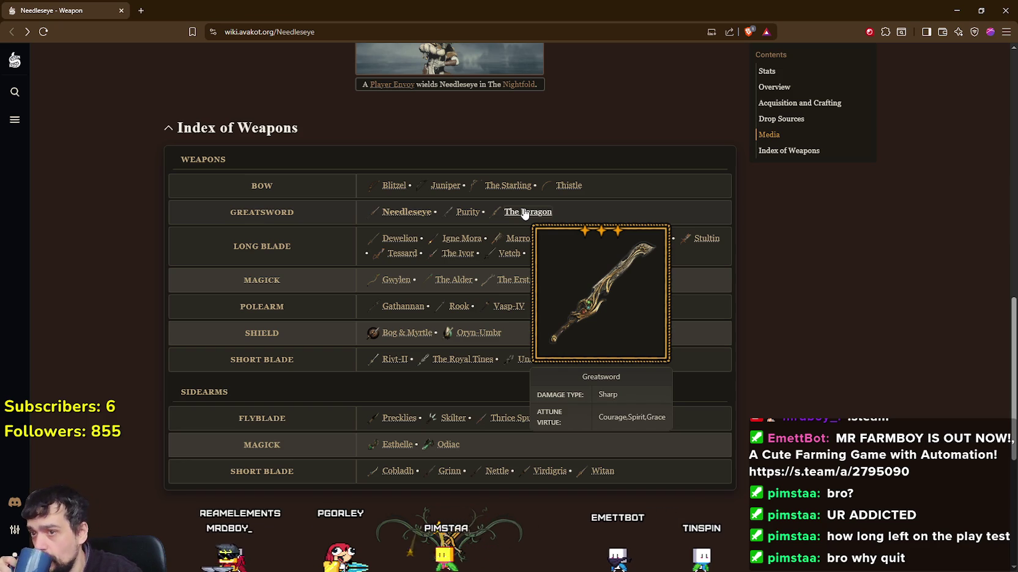
mouse_move(403, 244)
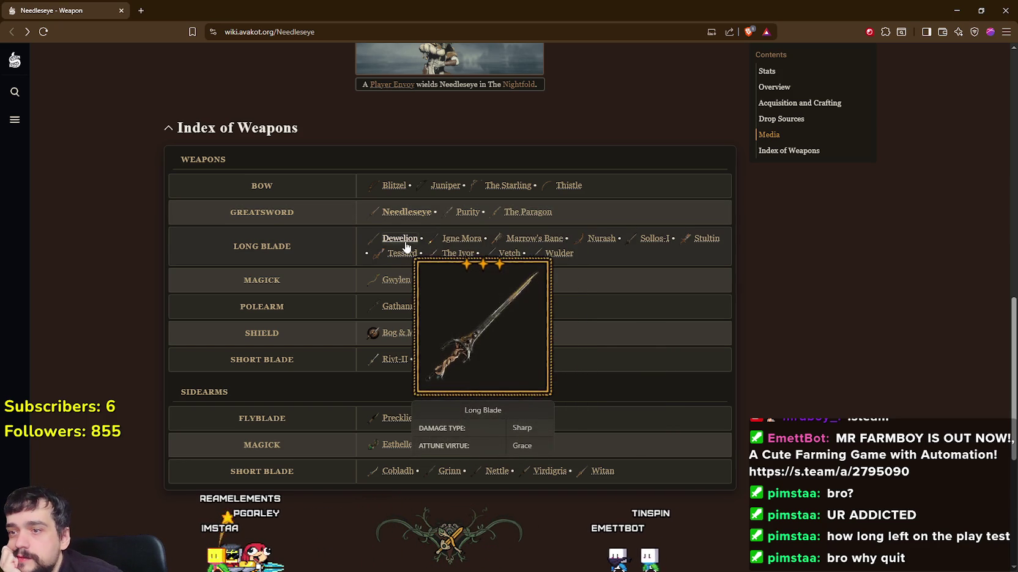
mouse_move(463, 240)
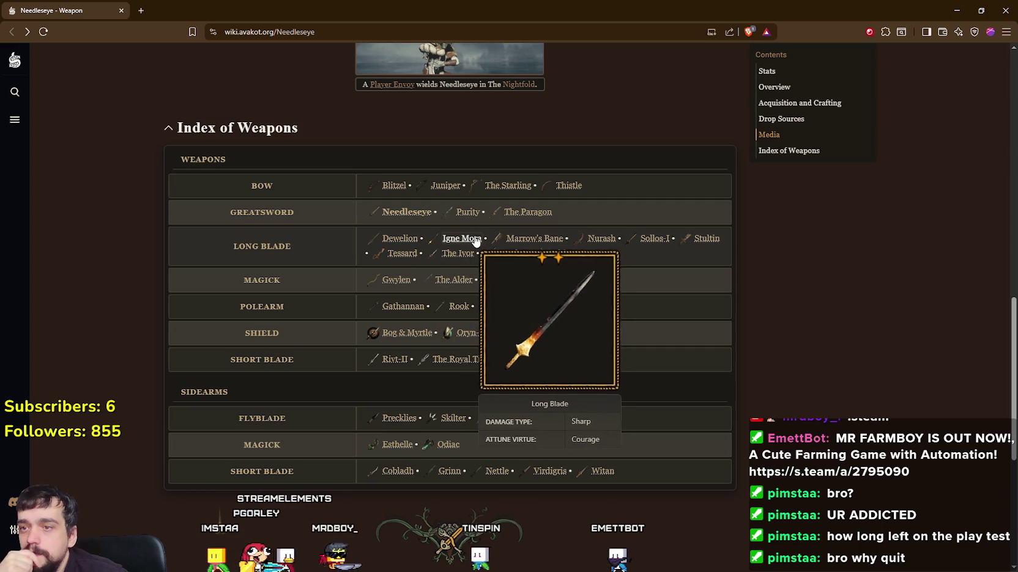
mouse_move(540, 243)
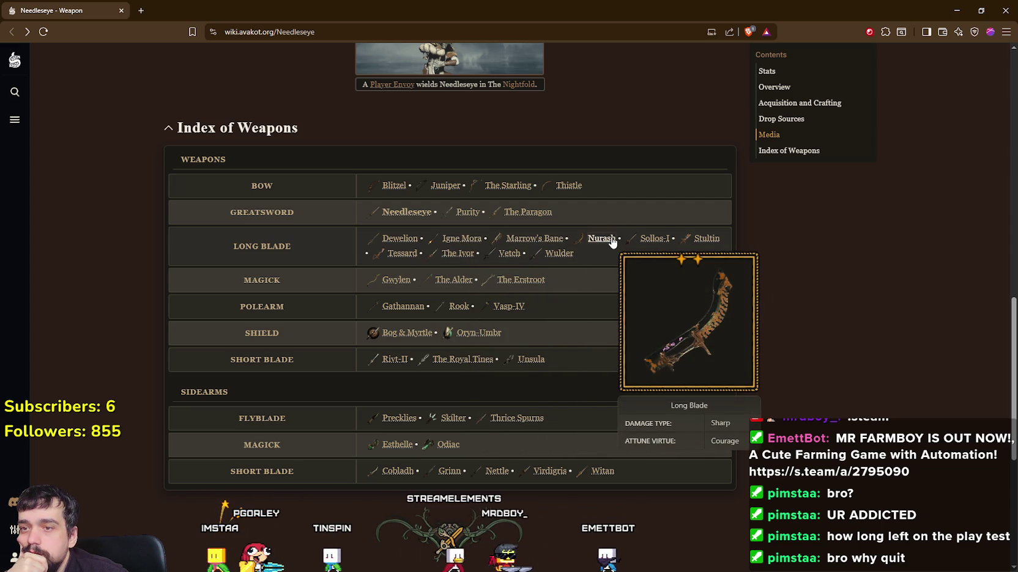
mouse_move(667, 242)
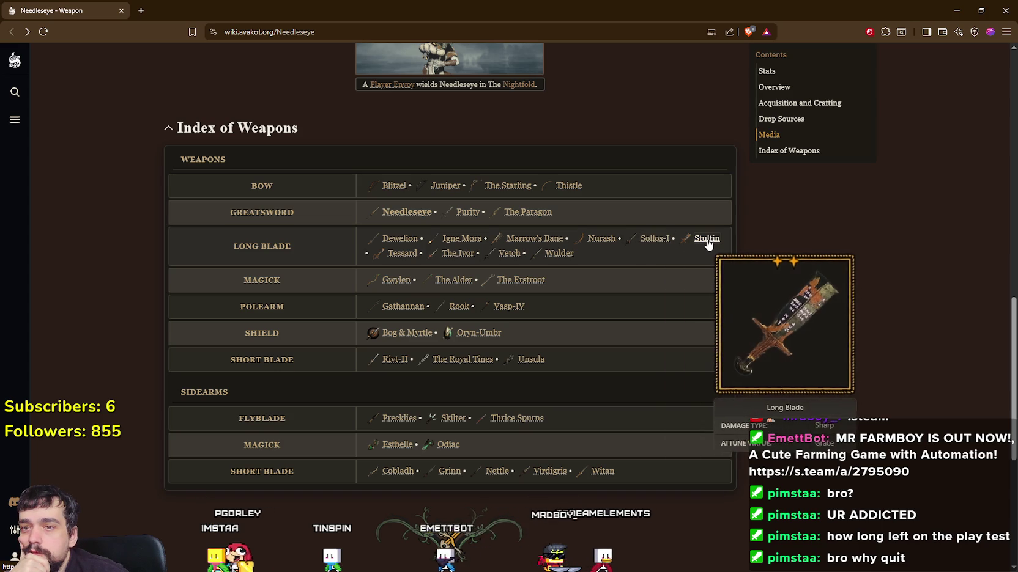
mouse_move(504, 257)
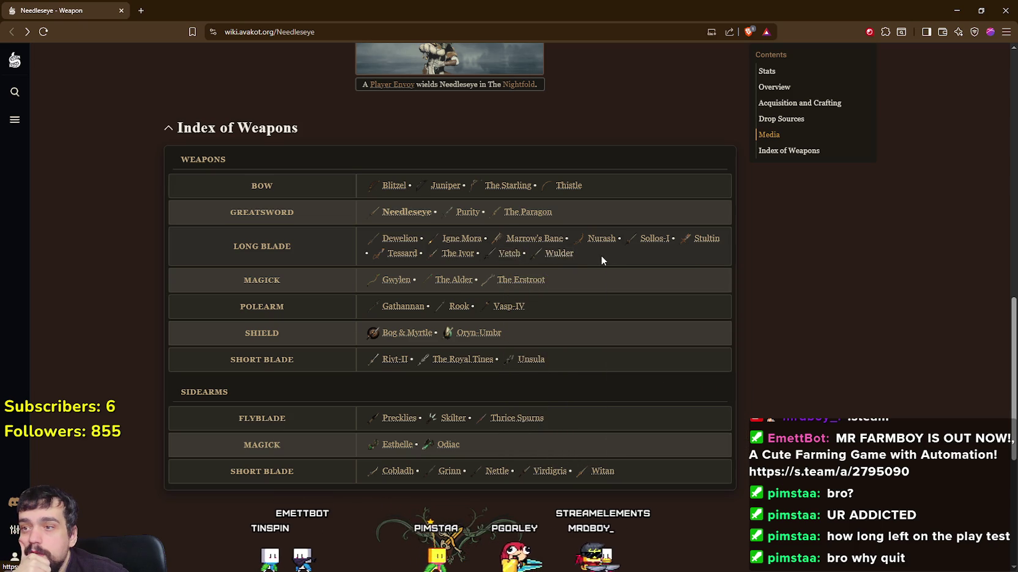
- Preview the next weapons further down, ending on Oryn-Umbr (Shield, Sharp, Courage)
scroll(down, 3)
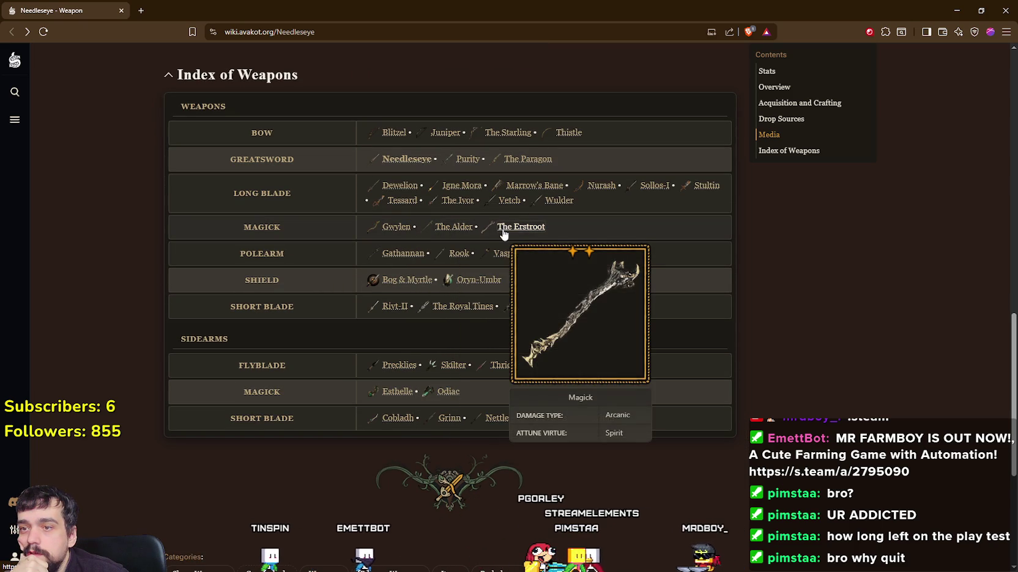
mouse_move(395, 262)
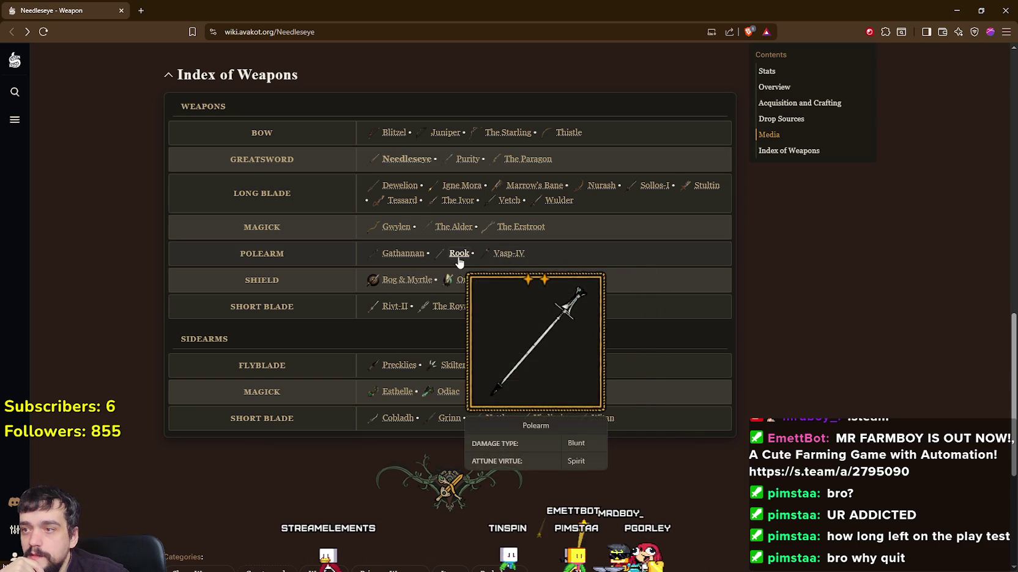
mouse_move(401, 283)
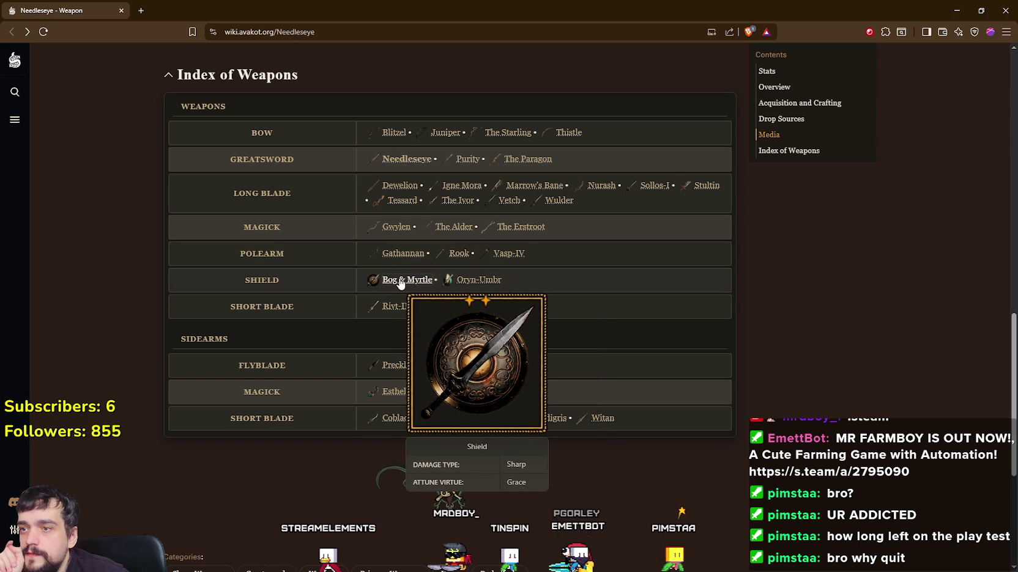
mouse_move(476, 284)
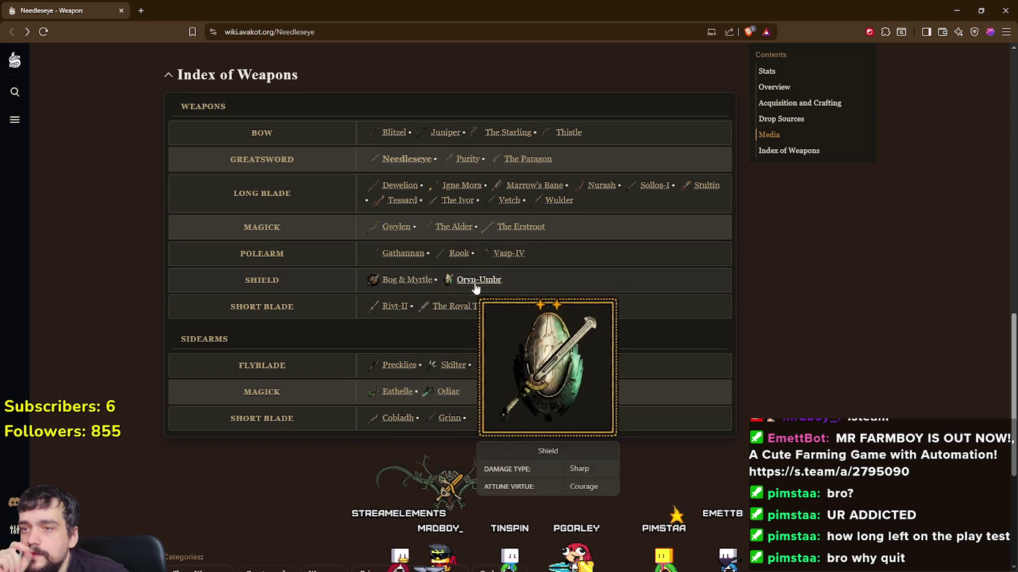
scroll(down, 3)
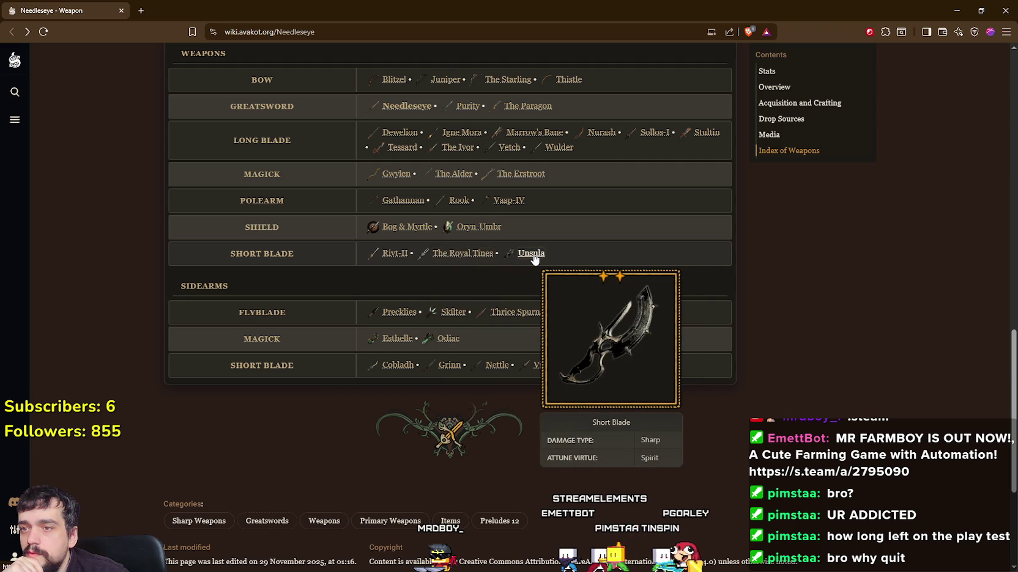
scroll(down, 3)
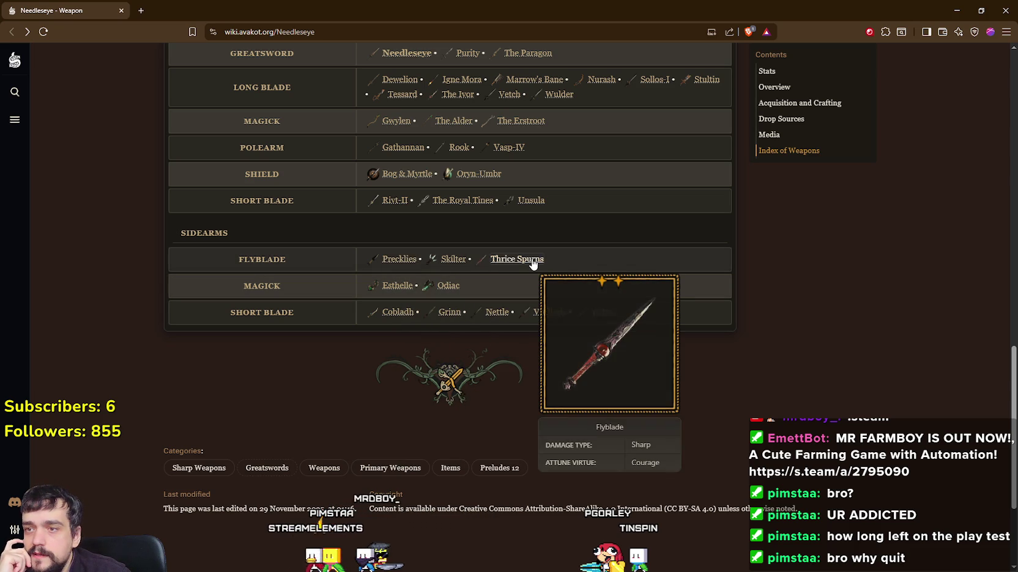
scroll(down, 3)
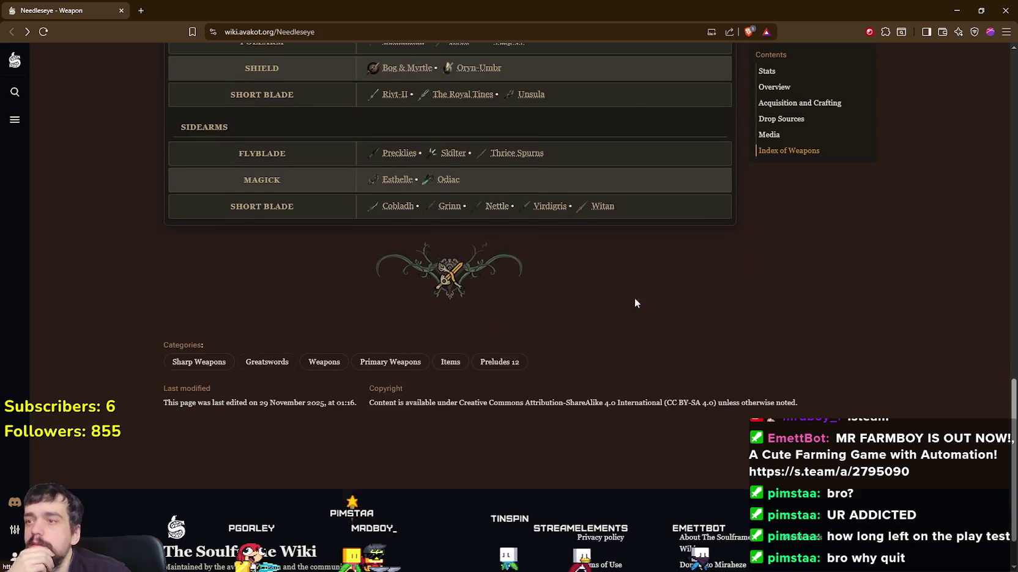
scroll(up, 3)
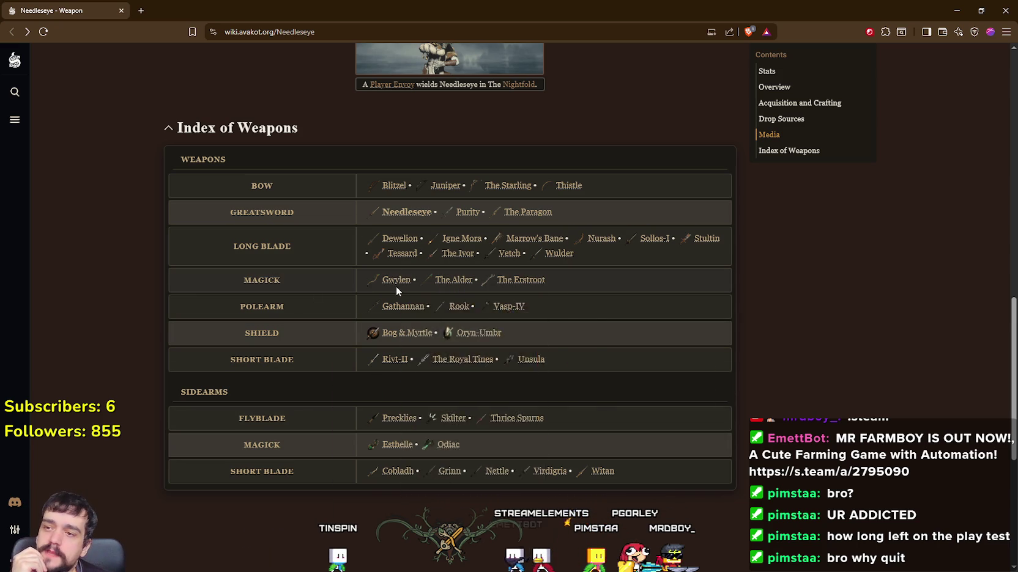
mouse_move(535, 288)
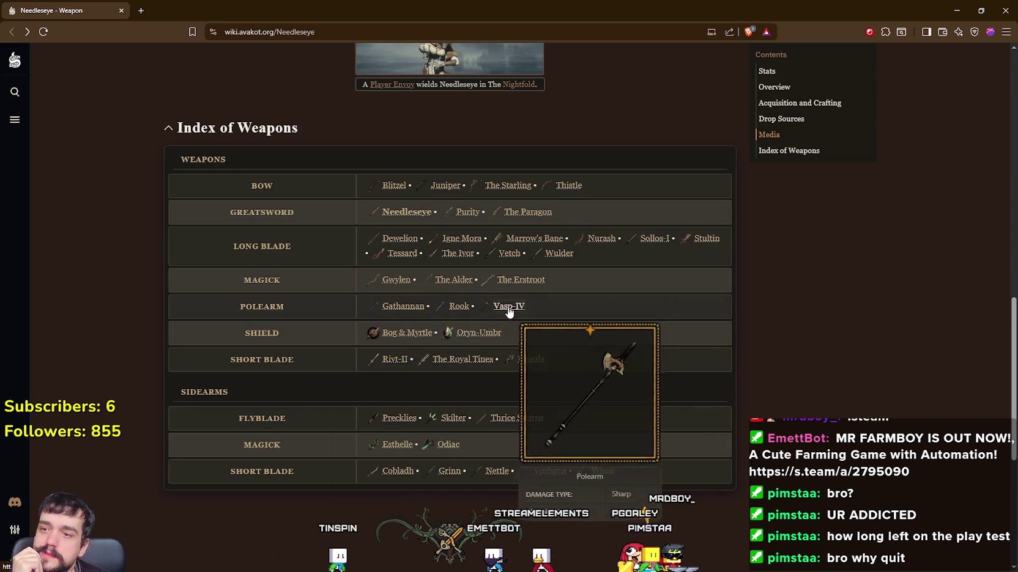
mouse_move(474, 343)
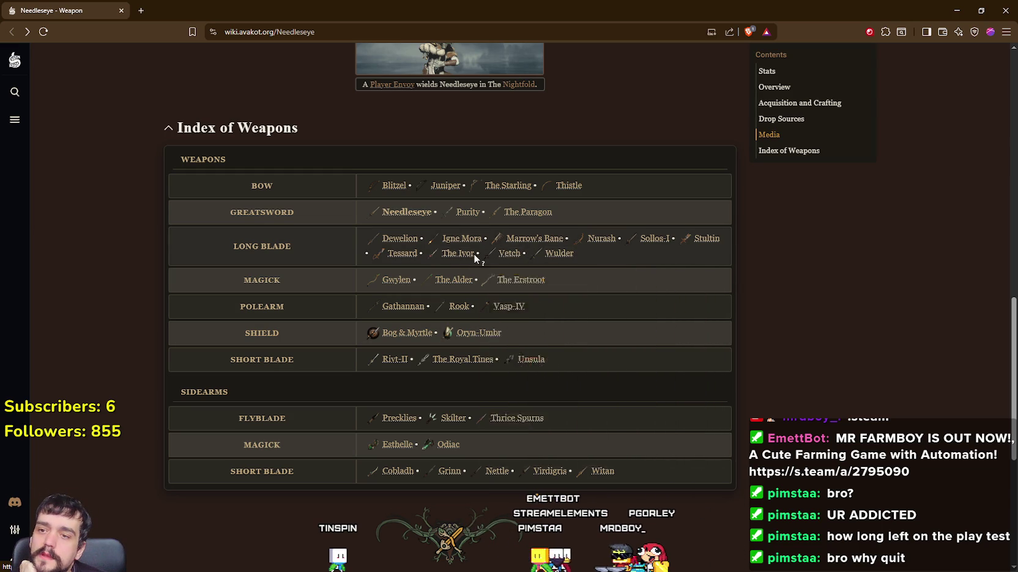
mouse_move(464, 214)
mouse_move(417, 217)
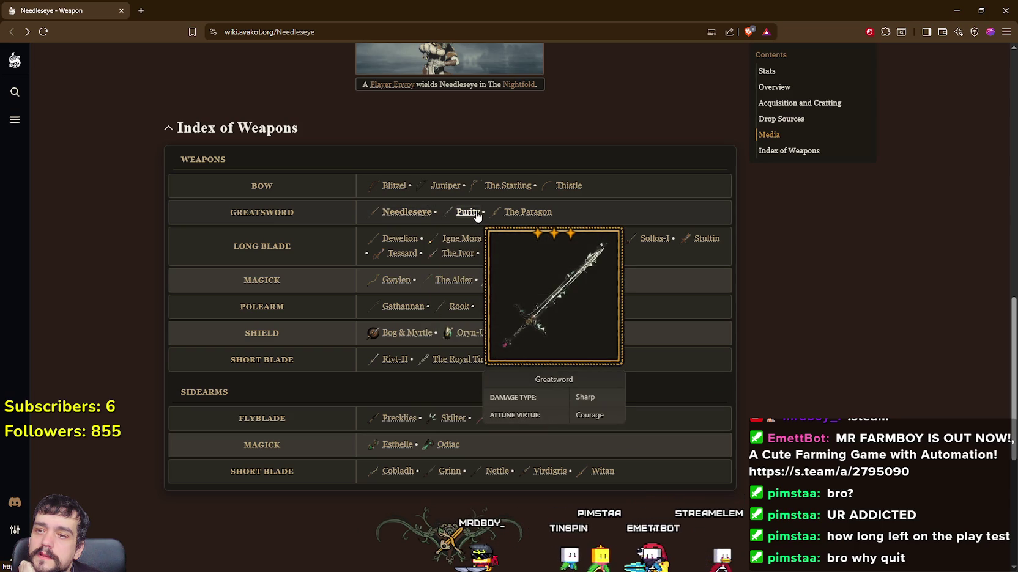
mouse_move(550, 221)
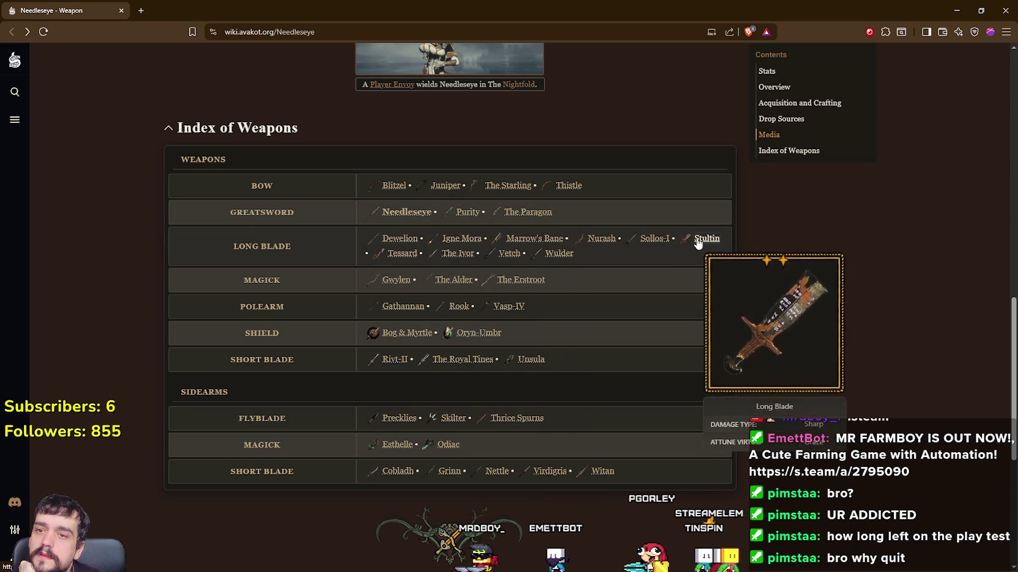
mouse_move(610, 241)
mouse_move(386, 254)
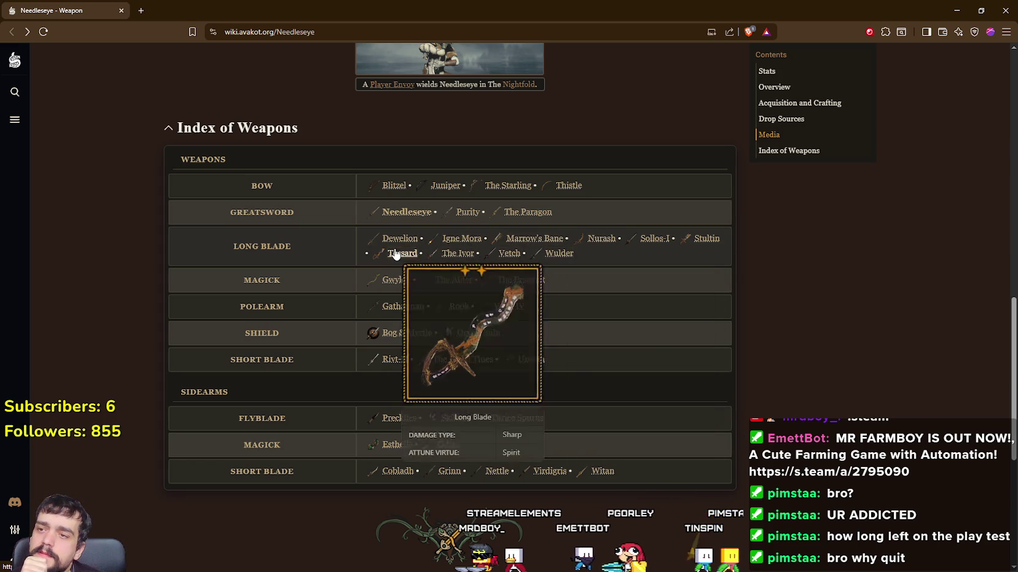
mouse_move(476, 237)
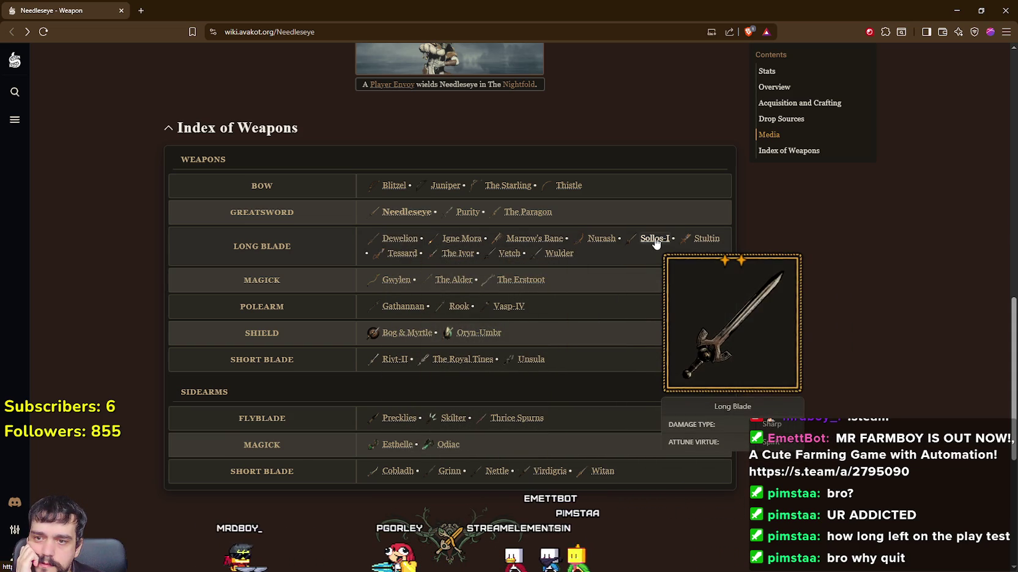
mouse_move(698, 243)
mouse_move(642, 243)
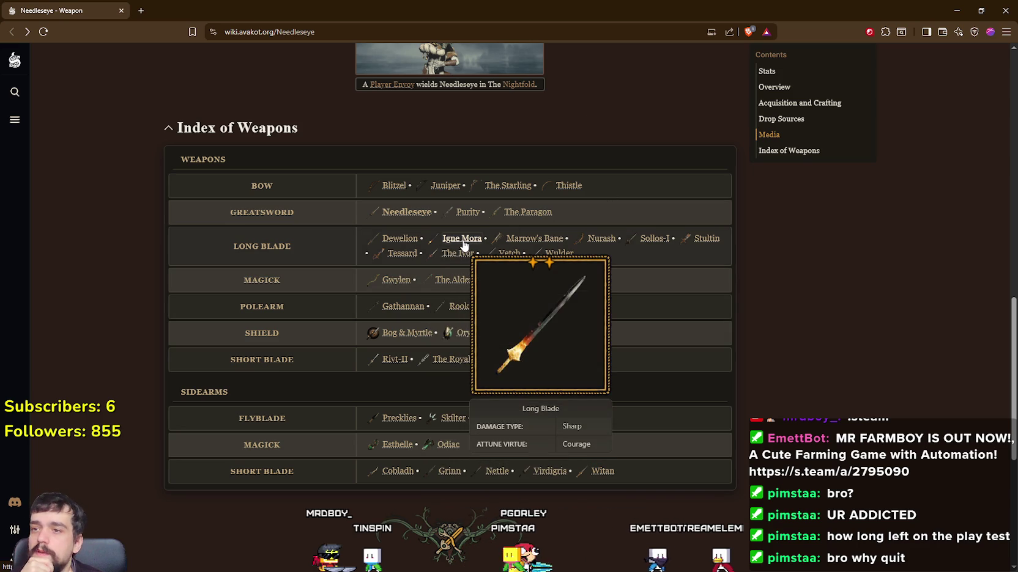
mouse_move(463, 258)
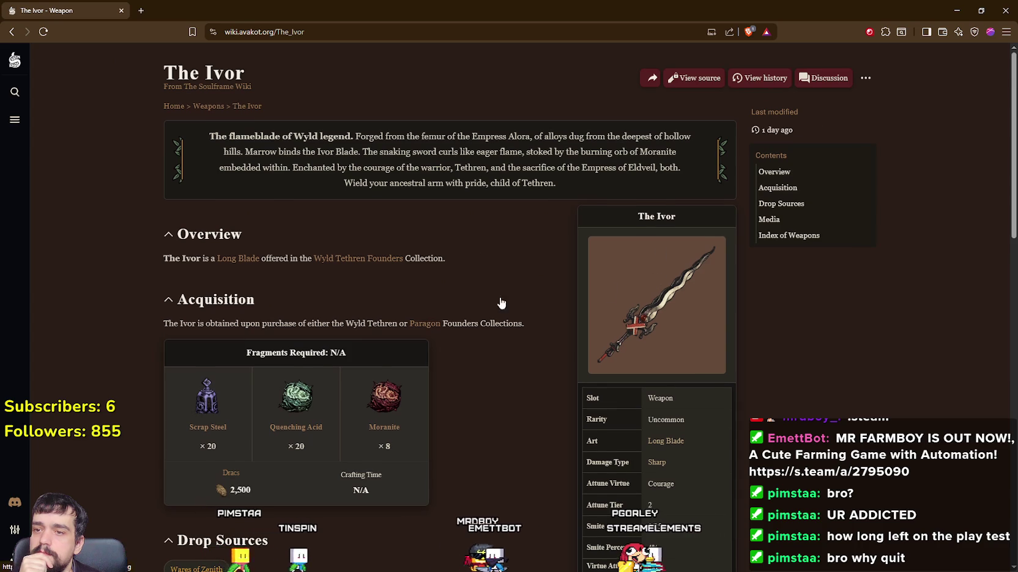
- Browse the Wares of Zenith page, then return to The Ivor page
scroll(down, 3)
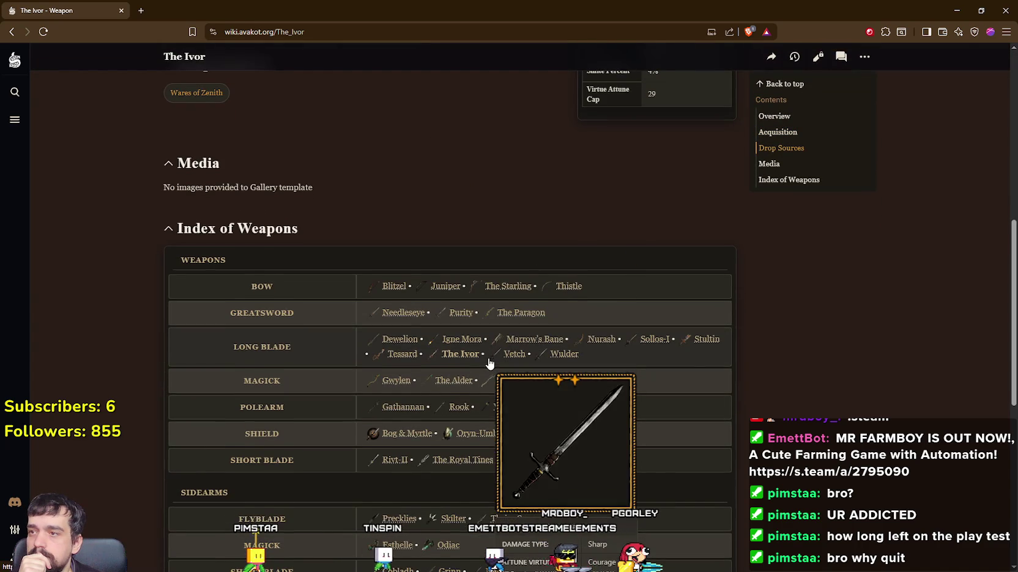
scroll(down, 3)
scroll(up, 3)
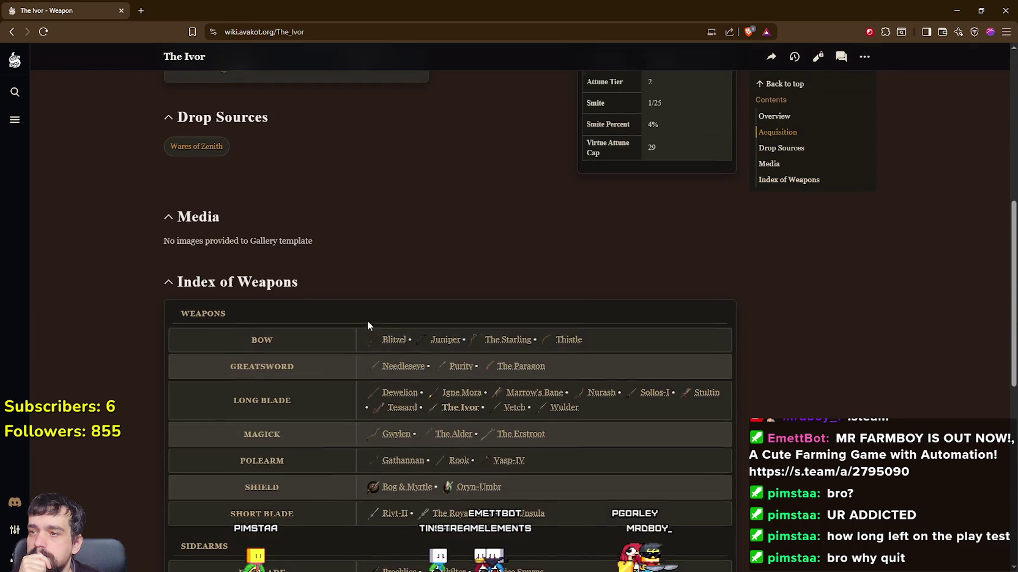
scroll(up, 3)
scroll(down, 3)
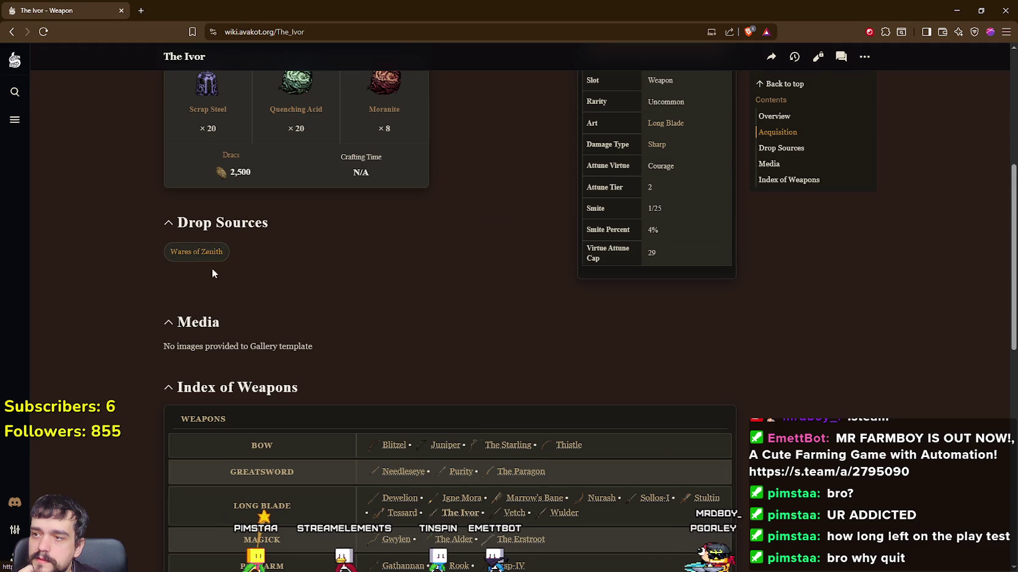
scroll(up, 3)
scroll(down, 3)
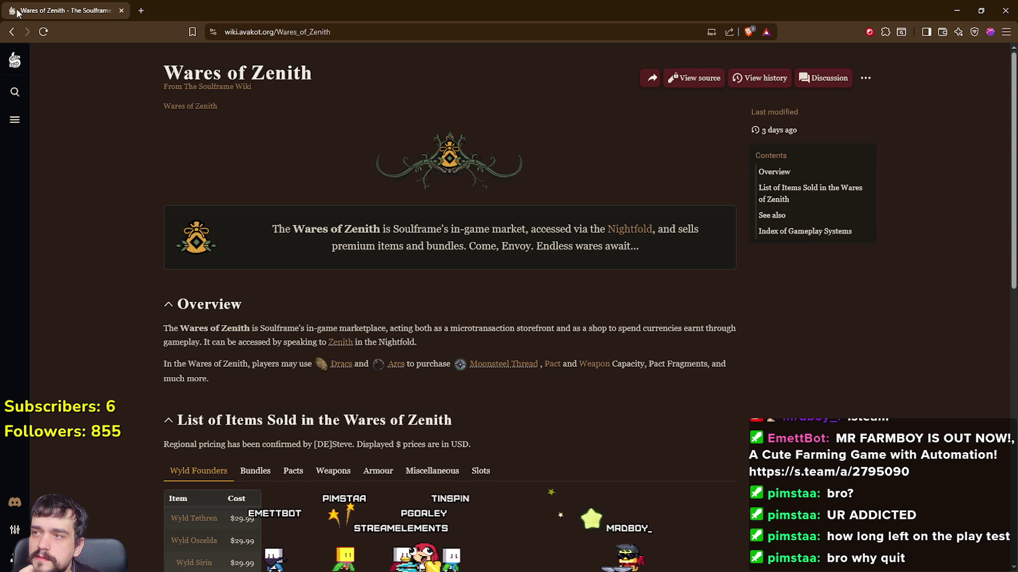
click(11, 31)
- View The Ivor's IvorLongBlade artwork full-size, then close the viewer
scroll(up, 3)
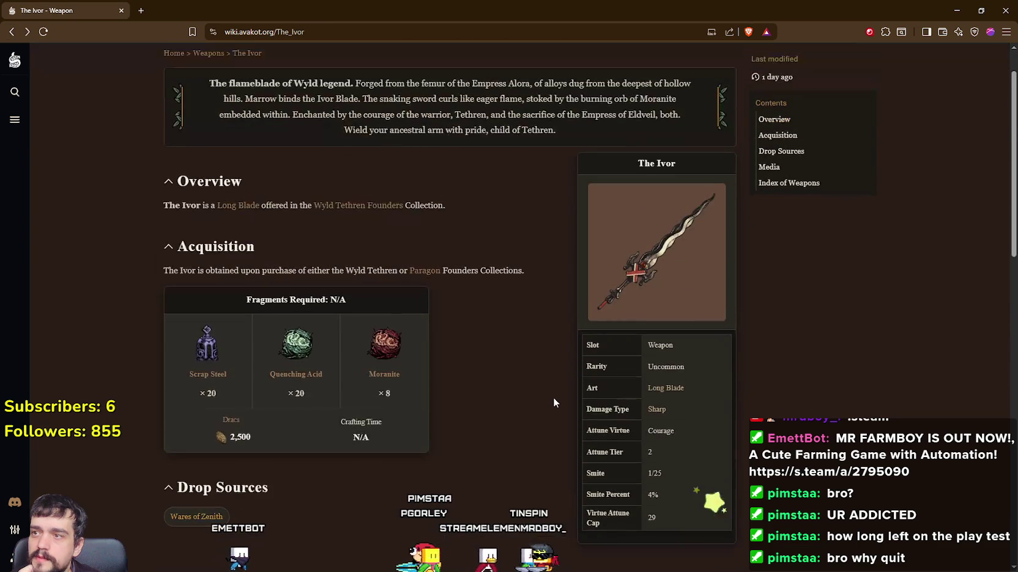
scroll(up, 3)
click(642, 273)
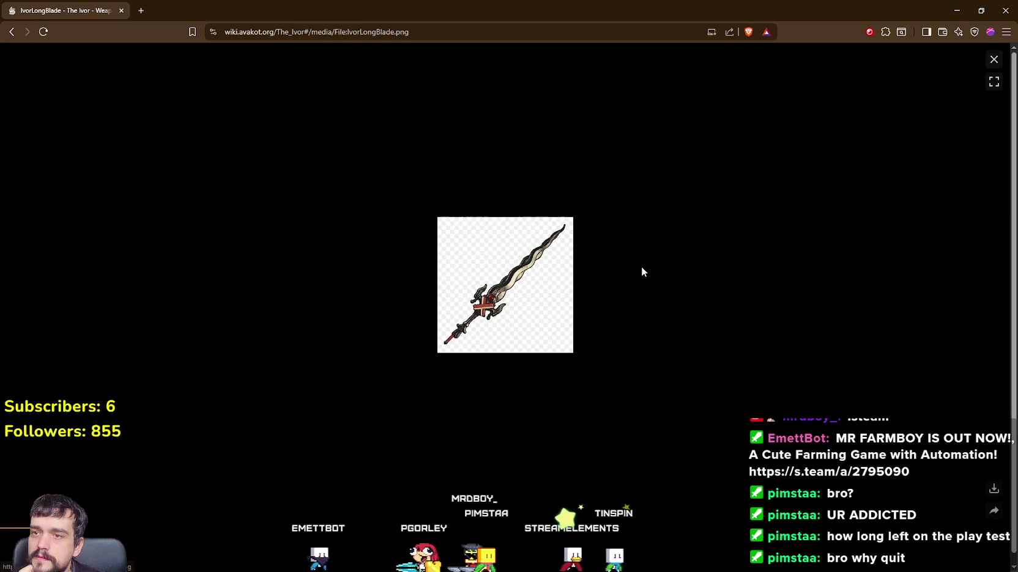
click(994, 57)
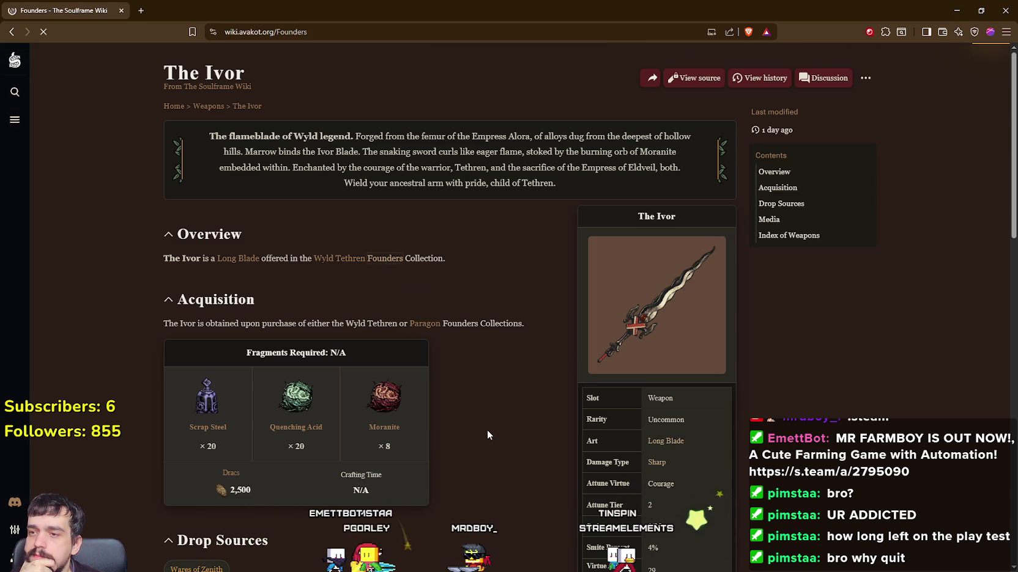
scroll(down, 3)
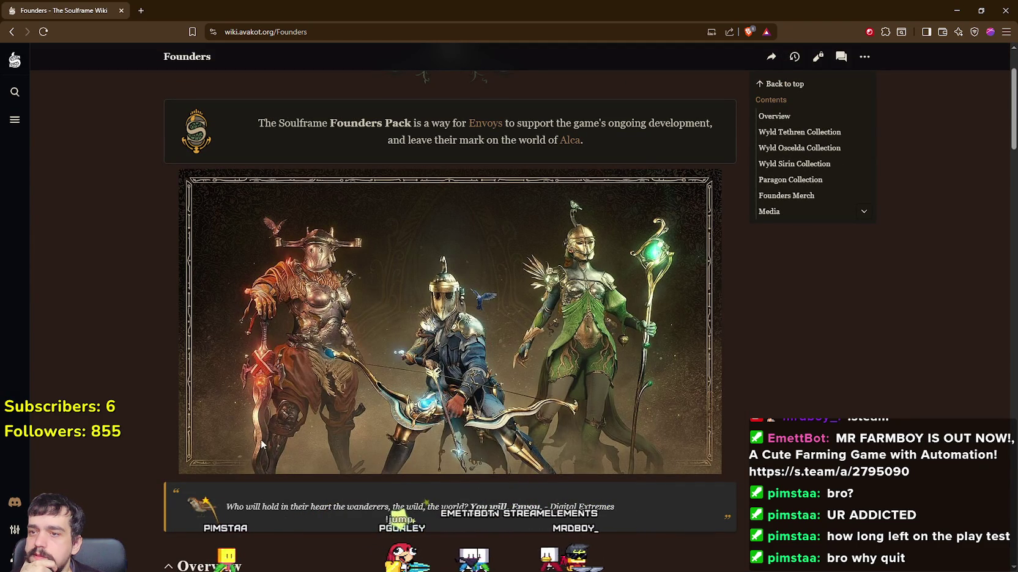
scroll(down, 3)
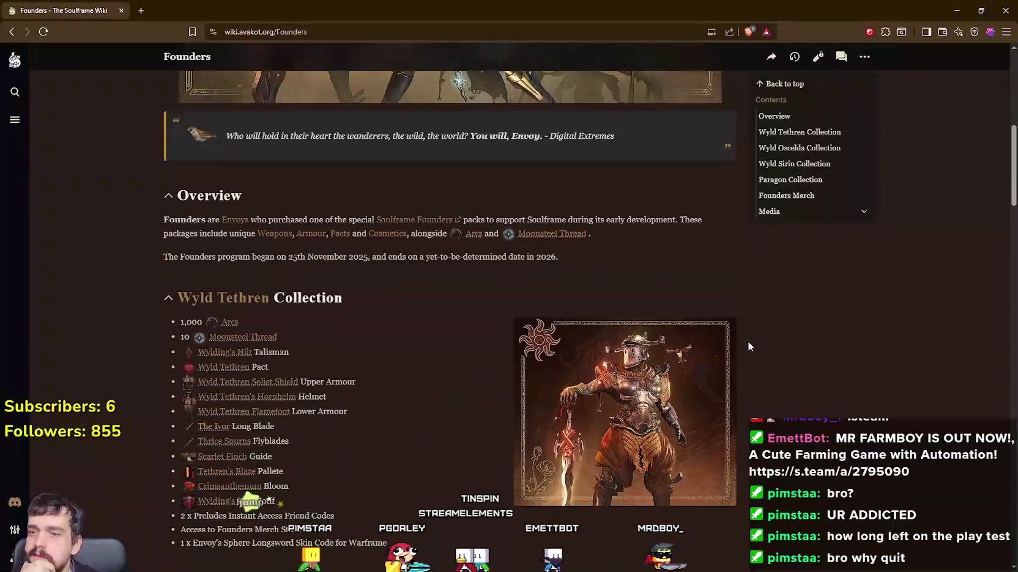
scroll(down, 3)
scroll(up, 3)
scroll(down, 3)
mouse_move(217, 274)
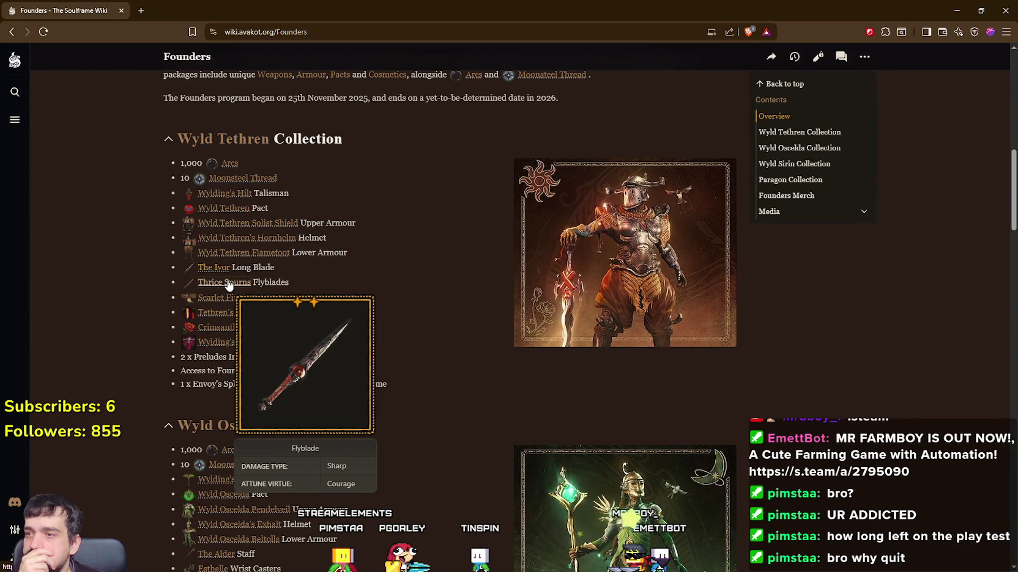
mouse_move(243, 253)
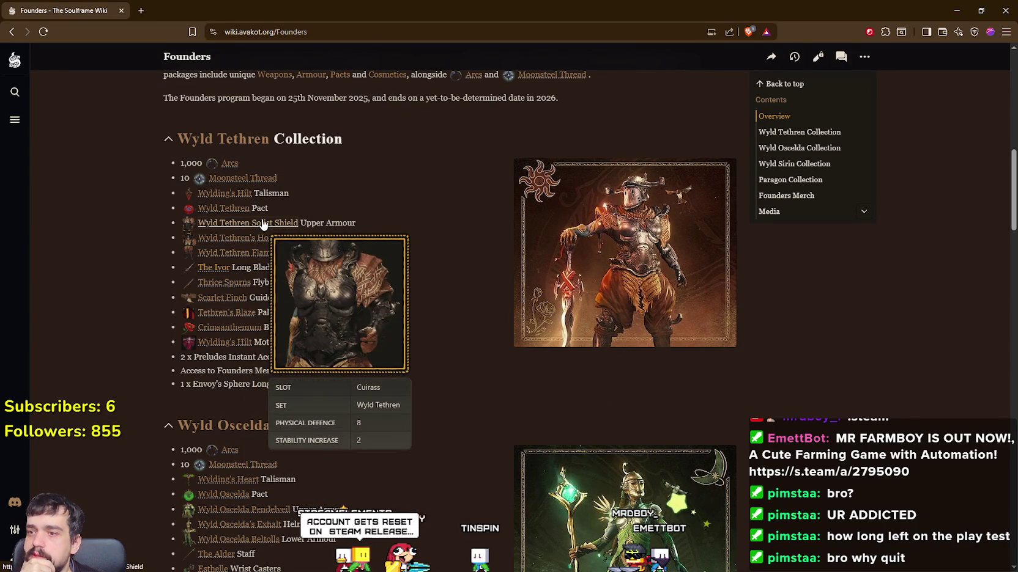
mouse_move(237, 199)
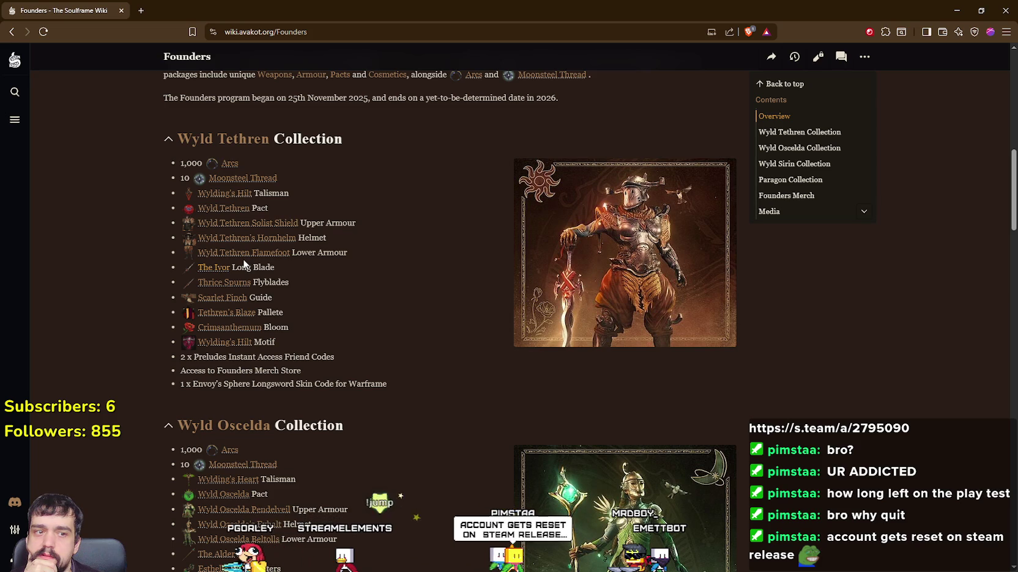
scroll(down, 3)
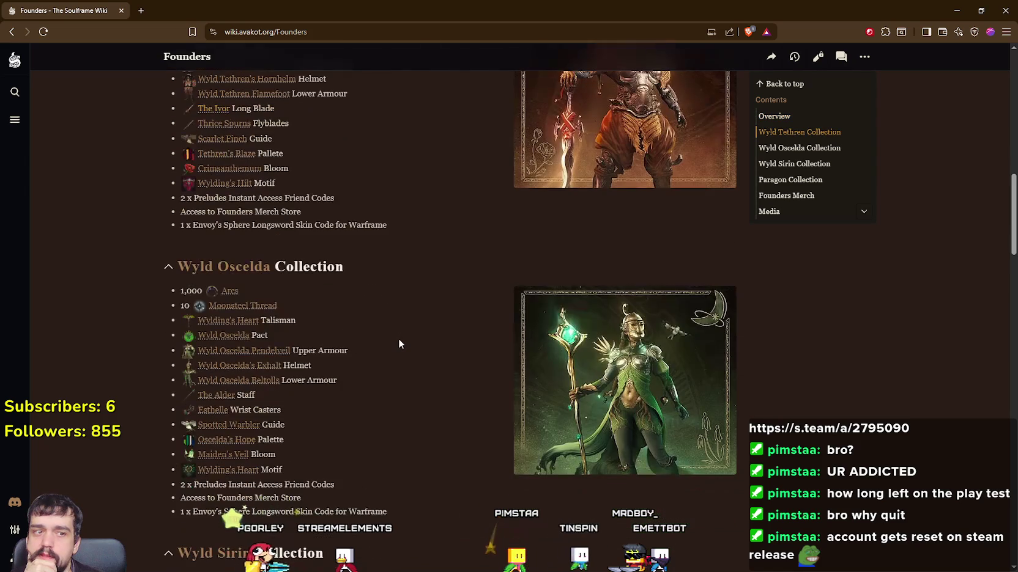
scroll(down, 3)
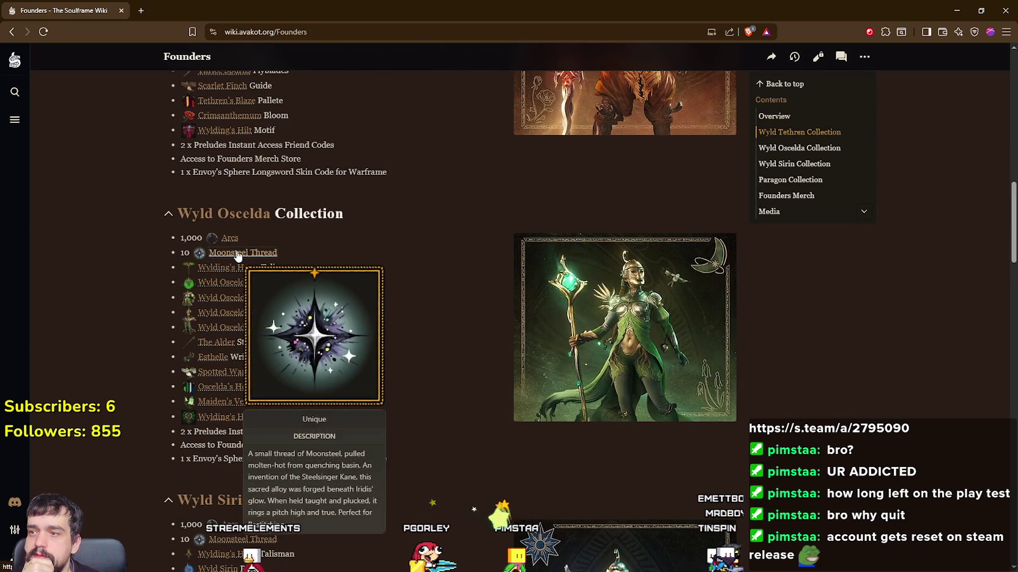
scroll(down, 3)
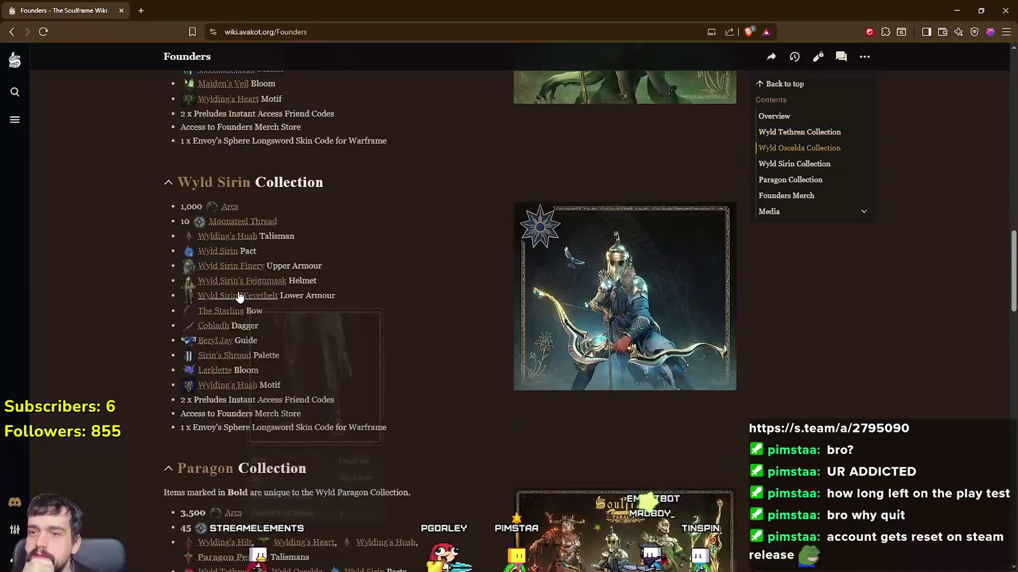
scroll(down, 3)
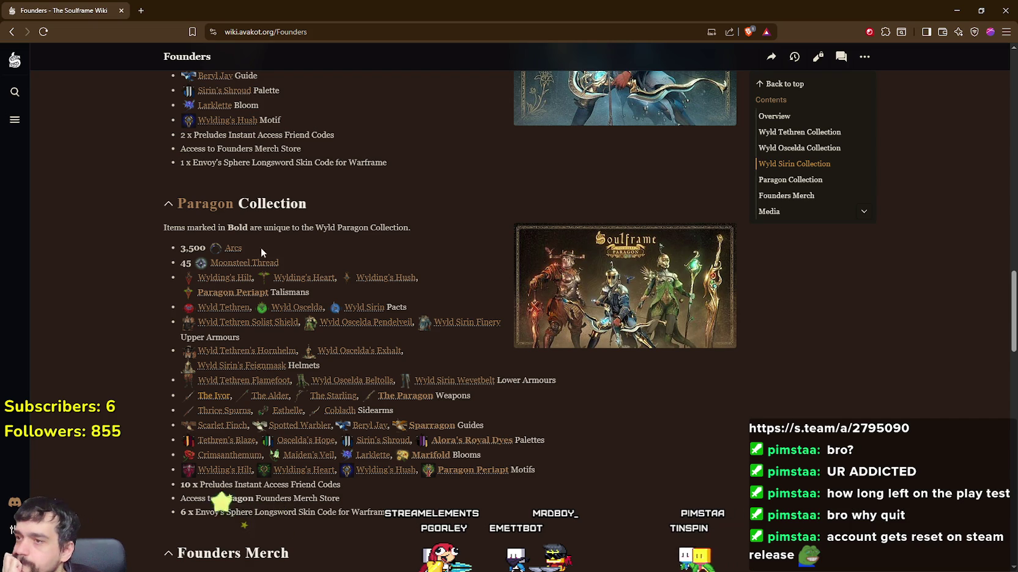
scroll(down, 3)
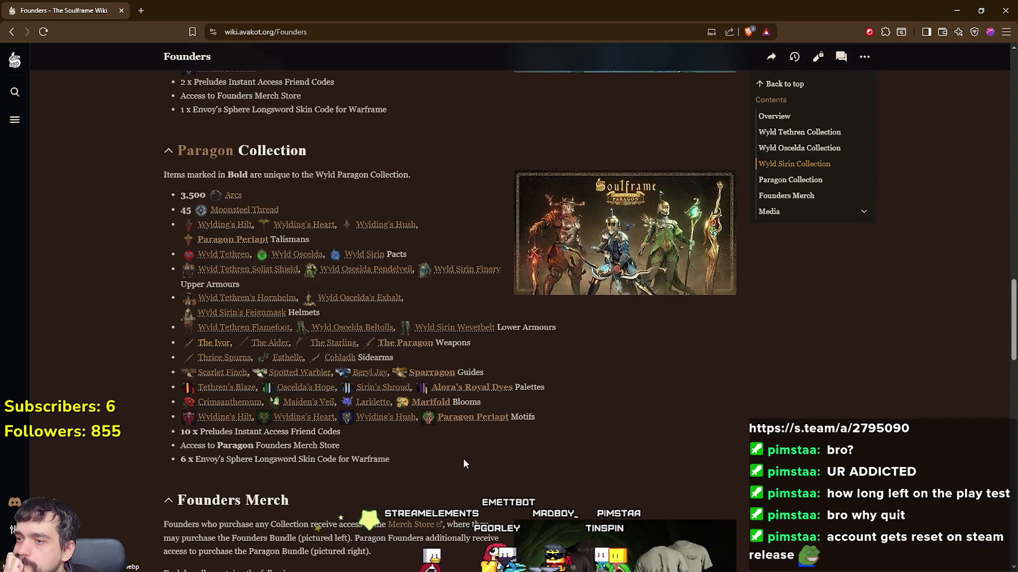
scroll(down, 3)
scroll(up, 3)
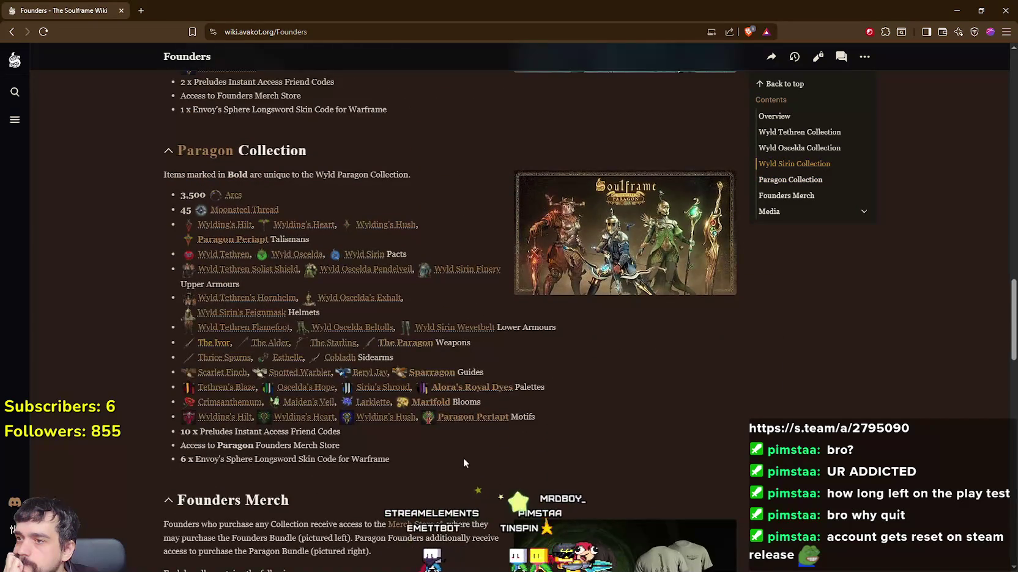
mouse_move(352, 262)
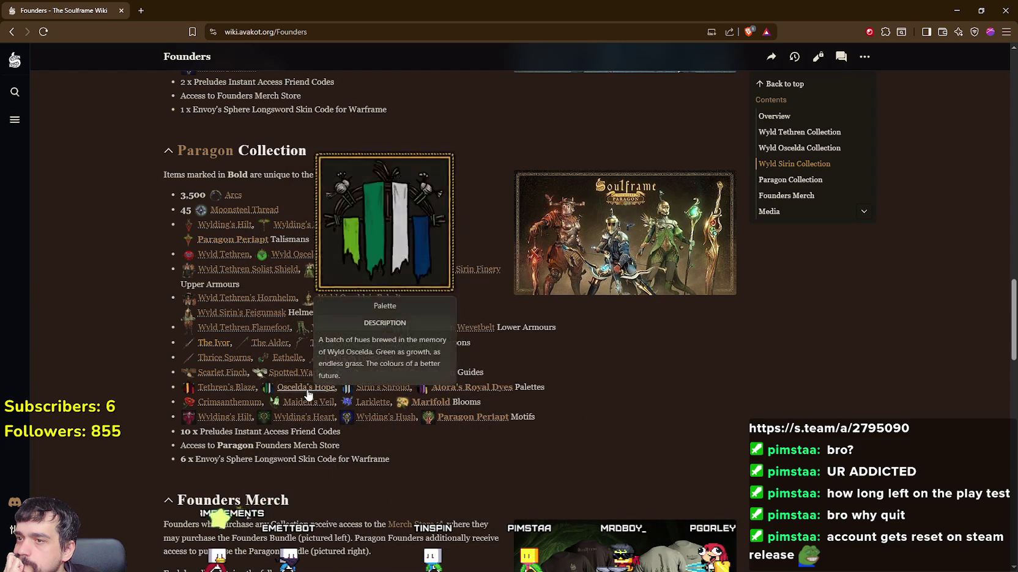
mouse_move(402, 391)
mouse_move(465, 389)
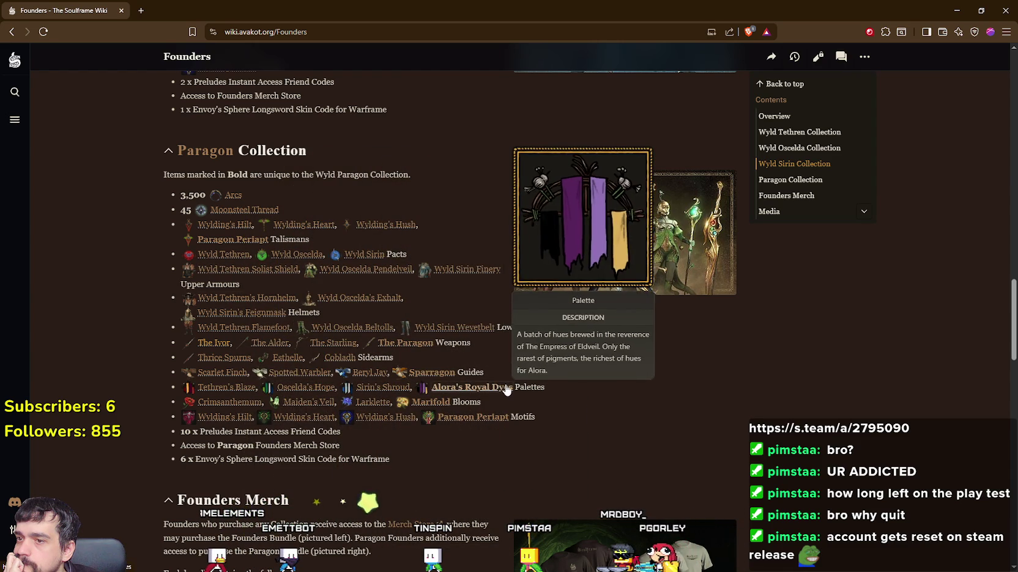
mouse_move(324, 420)
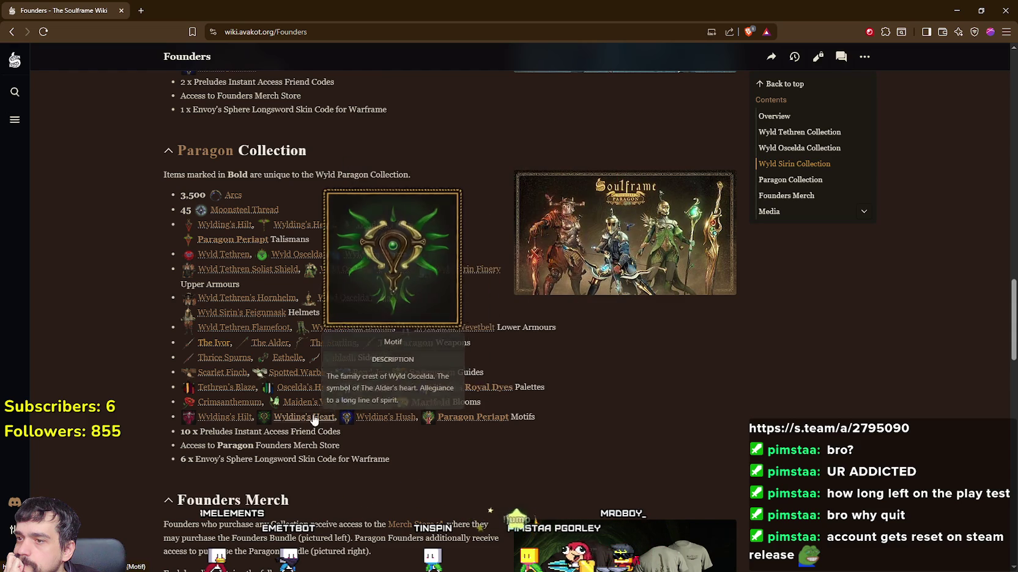
mouse_move(502, 421)
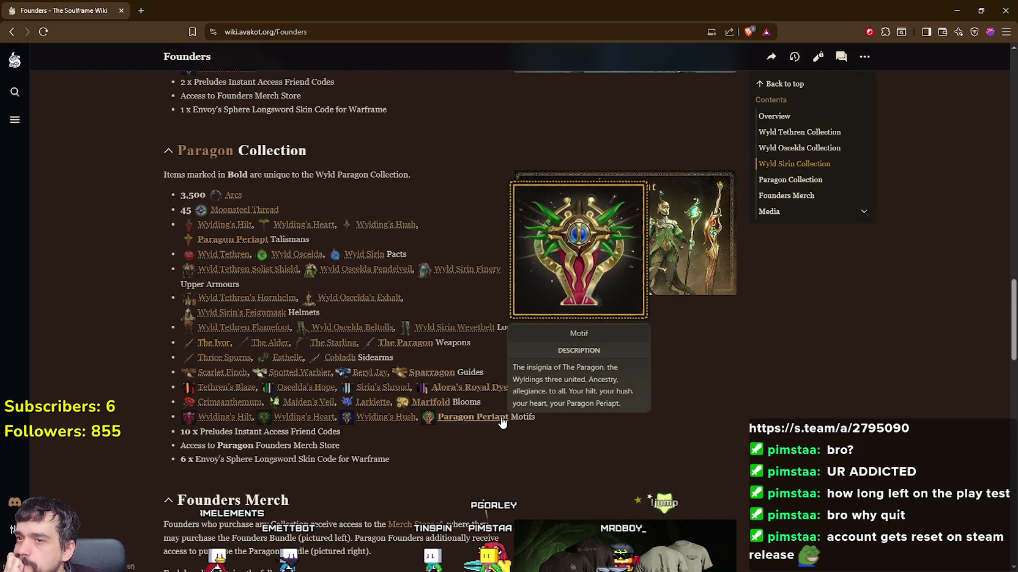
scroll(down, 3)
scroll(down, 3)
triple_click(385, 219)
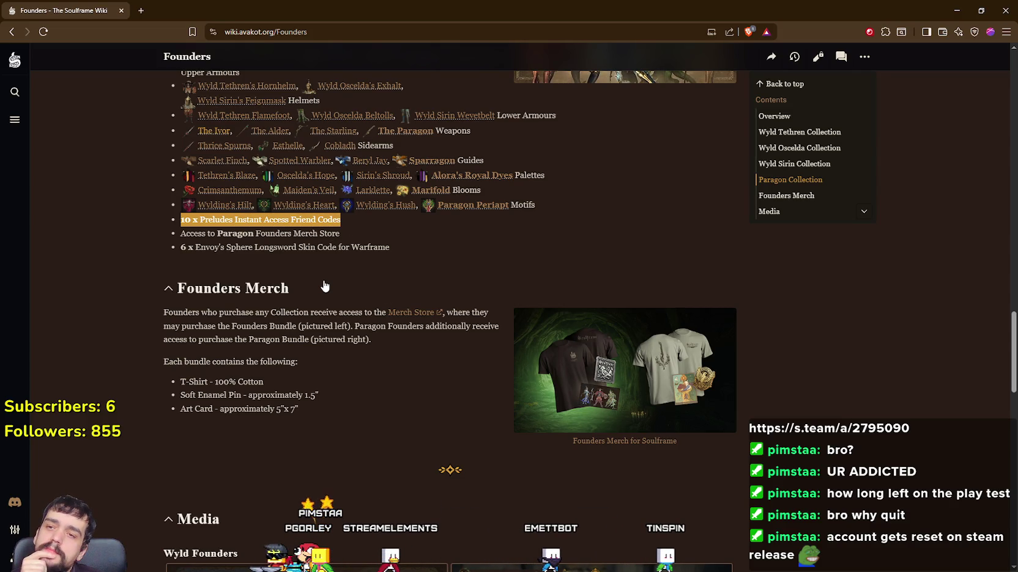
- Highlight the Paragon Founders Merch Store and Envoy's Sphere Longsword Skin Code reward lines
scroll(up, 3)
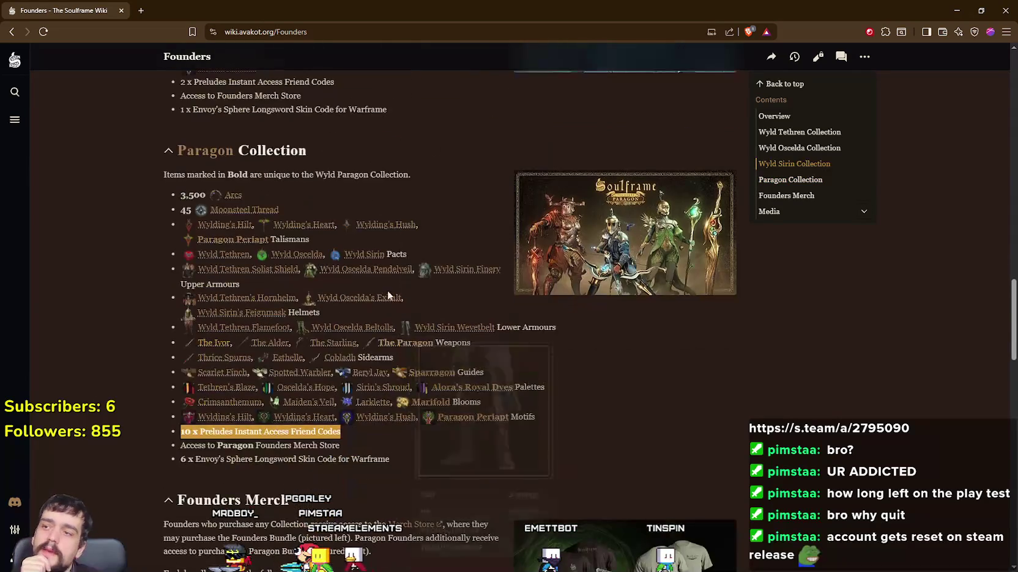
scroll(down, 3)
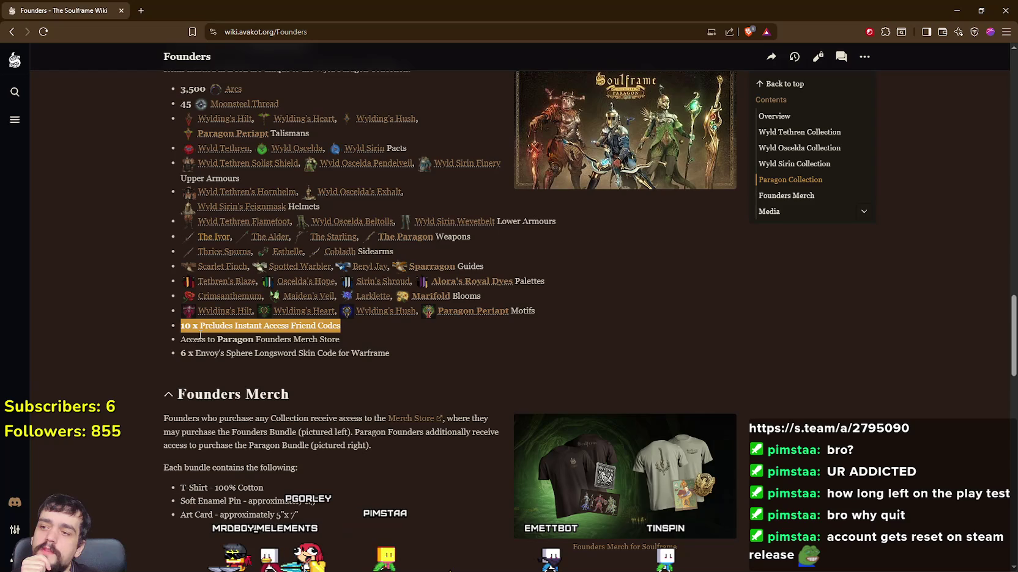
drag(179, 340, 365, 344)
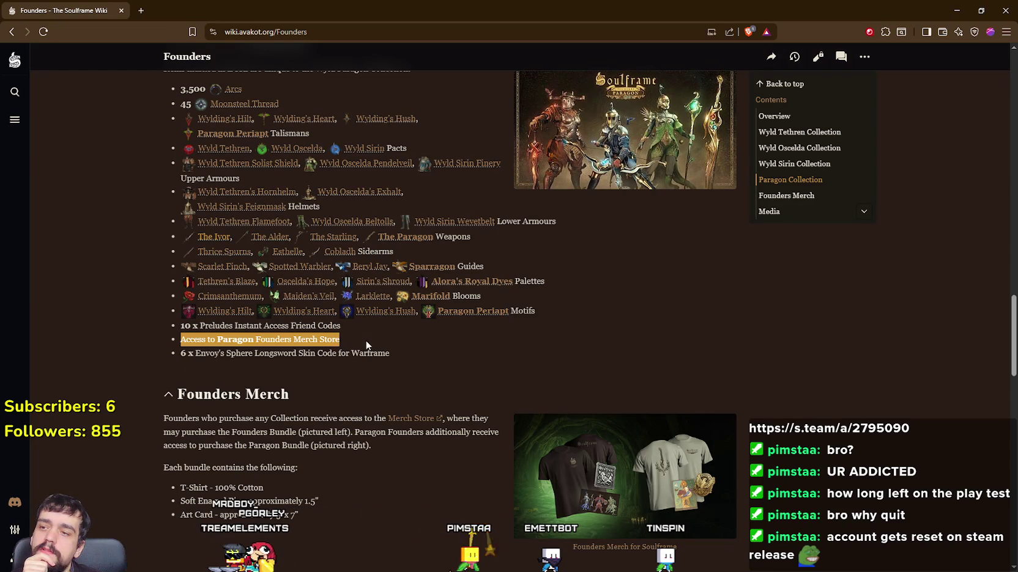
click(428, 370)
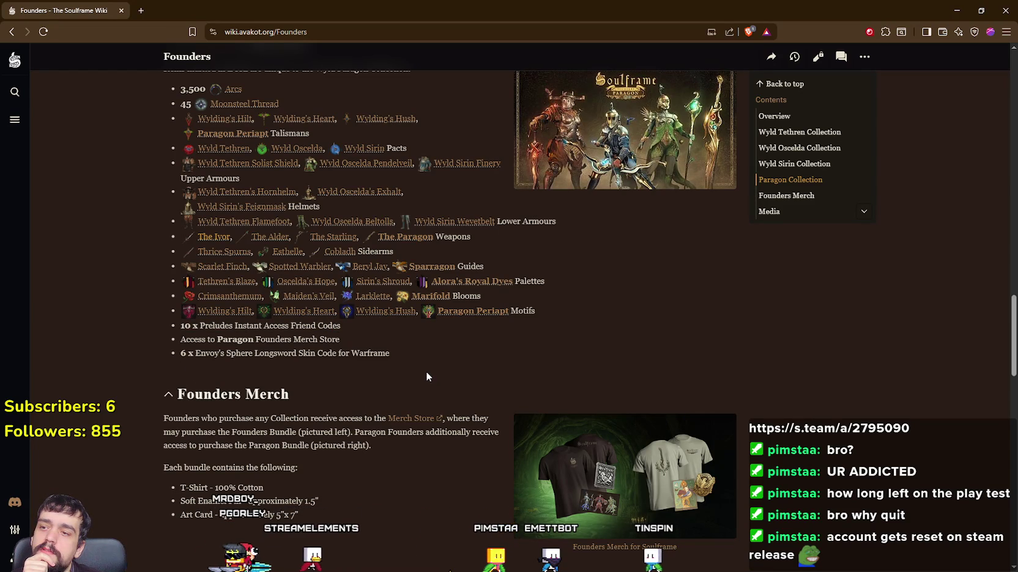
drag(208, 357, 429, 356)
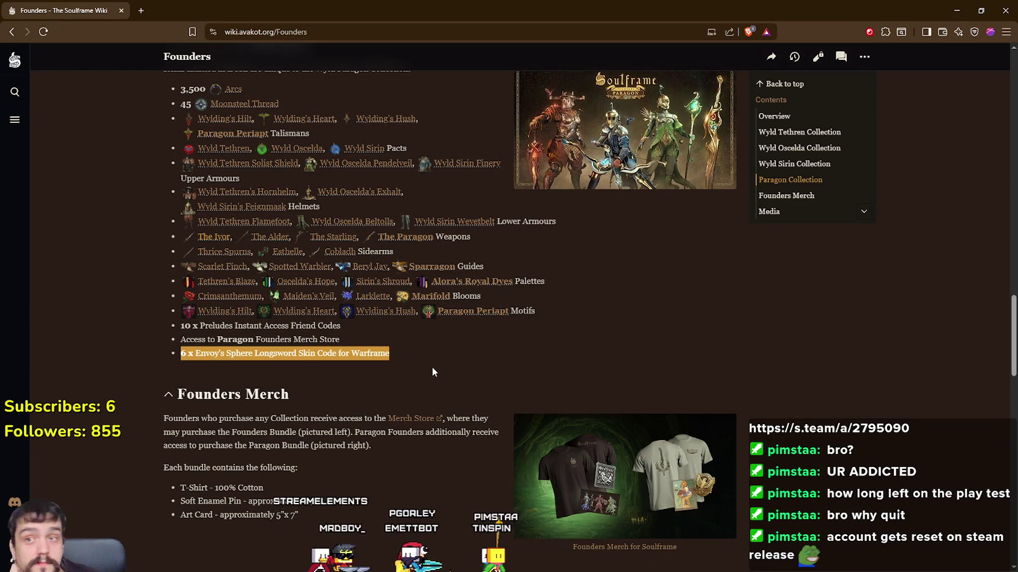
- Scroll through the Founders Media section, go back to The Ivor page, and close the browser
scroll(down, 3)
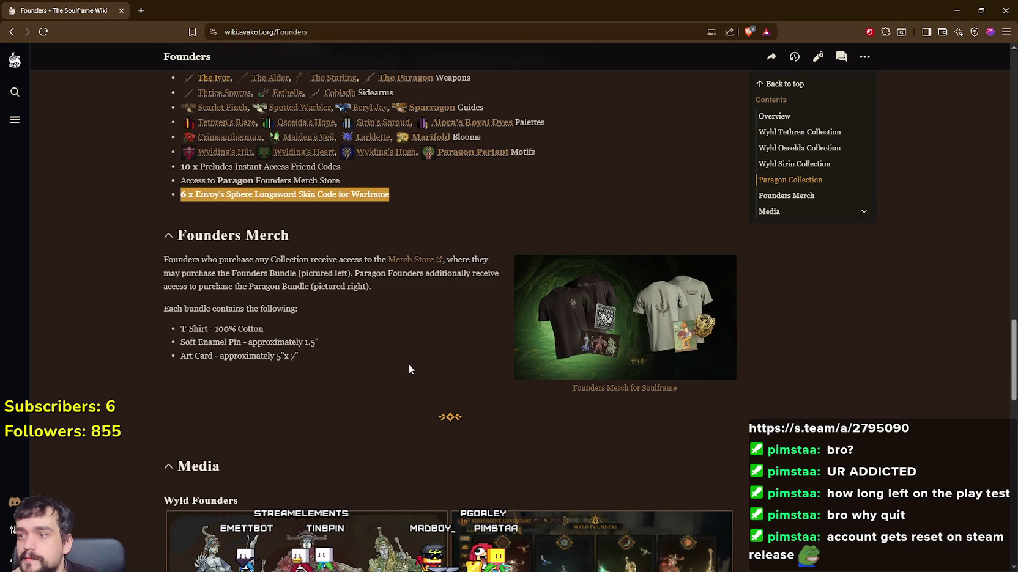
scroll(down, 3)
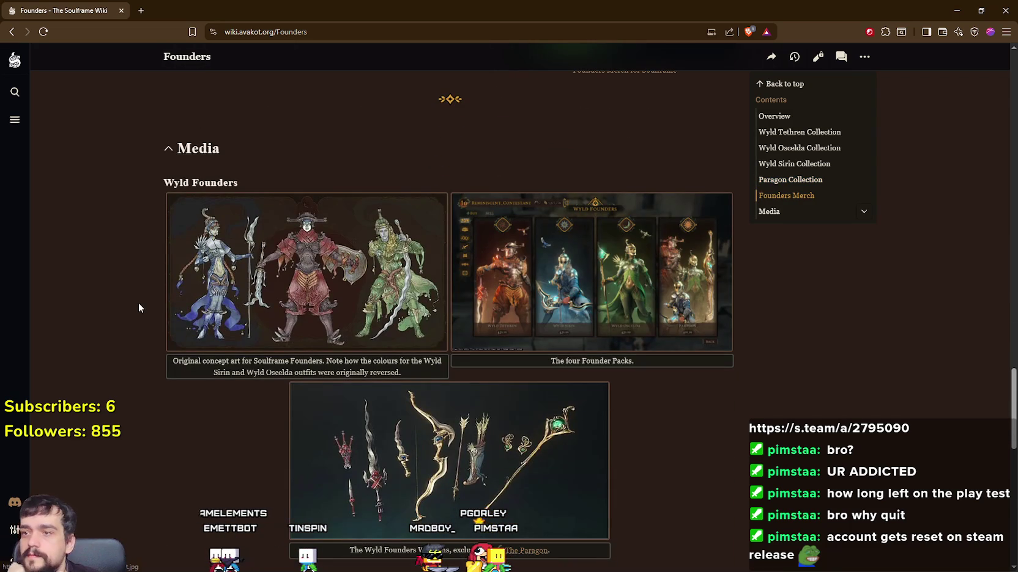
scroll(down, 3)
scroll(down, 3)
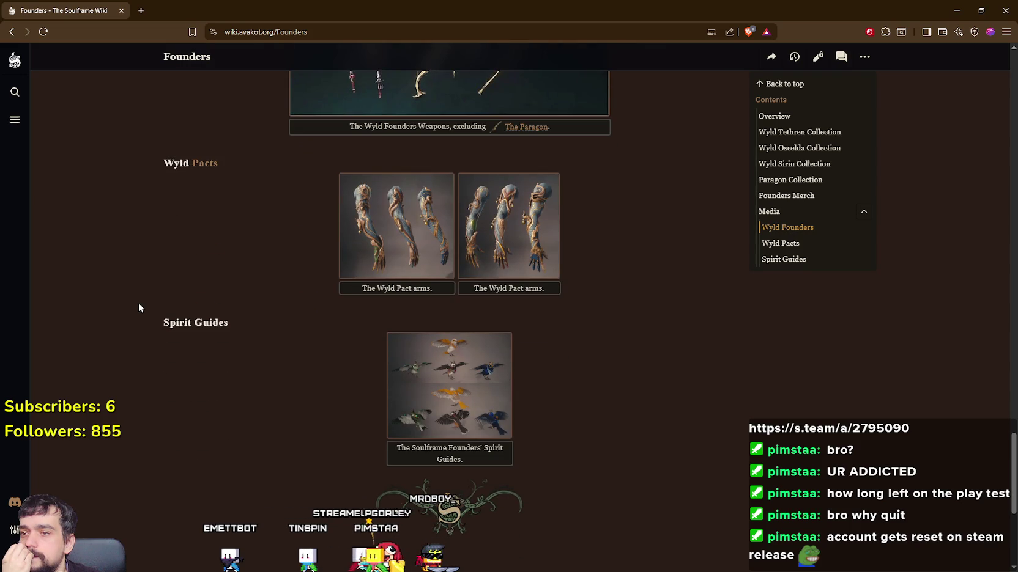
scroll(down, 3)
scroll(up, 3)
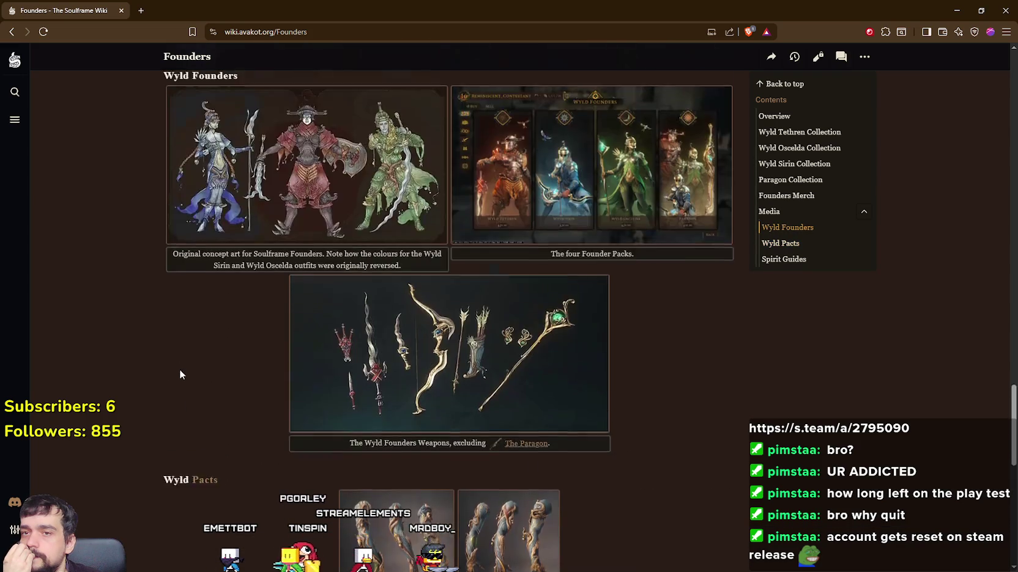
scroll(up, 3)
scroll(up, 3)
scroll(down, 3)
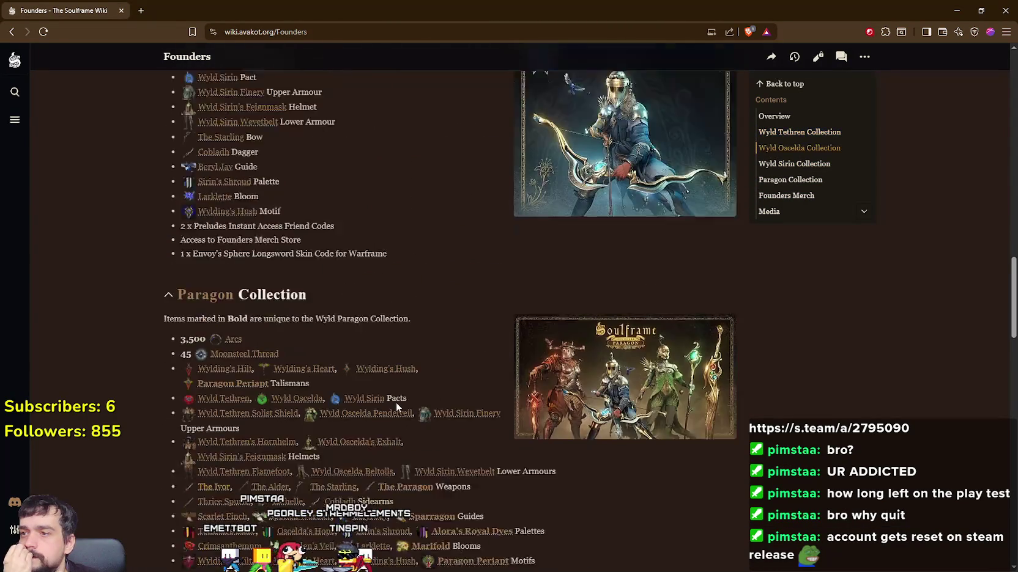
scroll(up, 3)
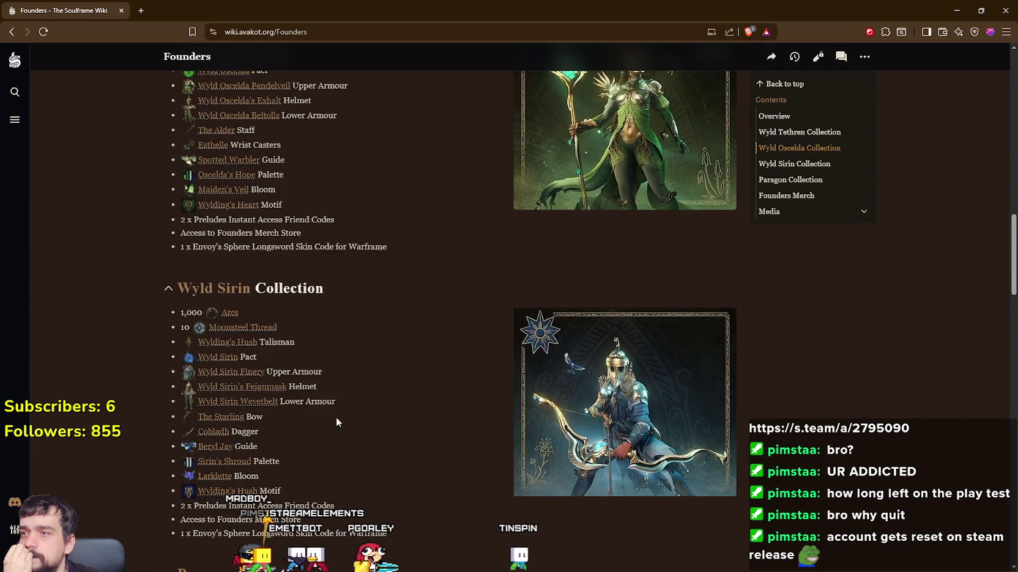
scroll(up, 3)
scroll(up, 3)
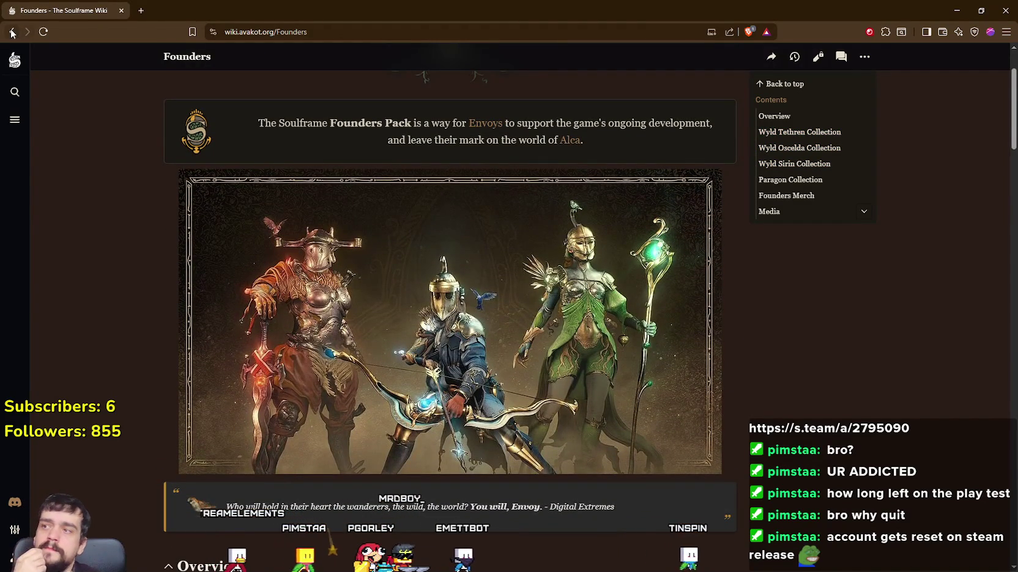
click(12, 31)
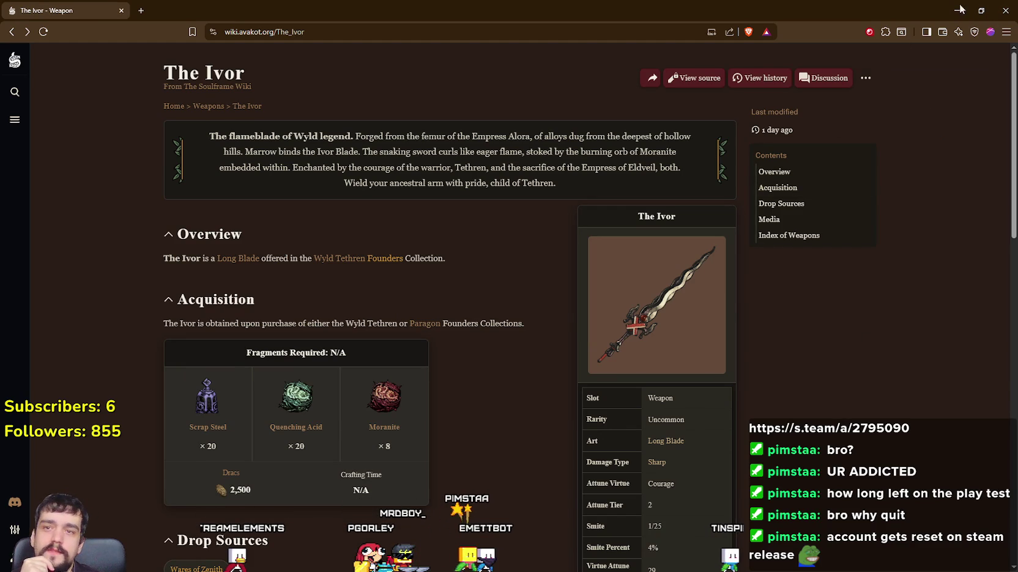
click(1004, 11)
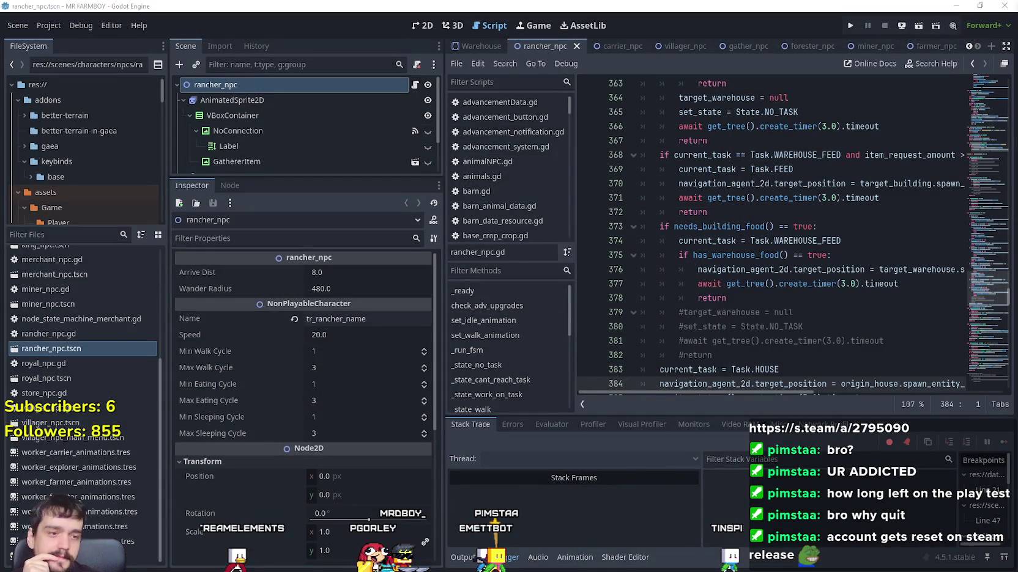
- Narrow the Inspector about 110 px so the rancher_npc.gd script editor is wider
click(831, 299)
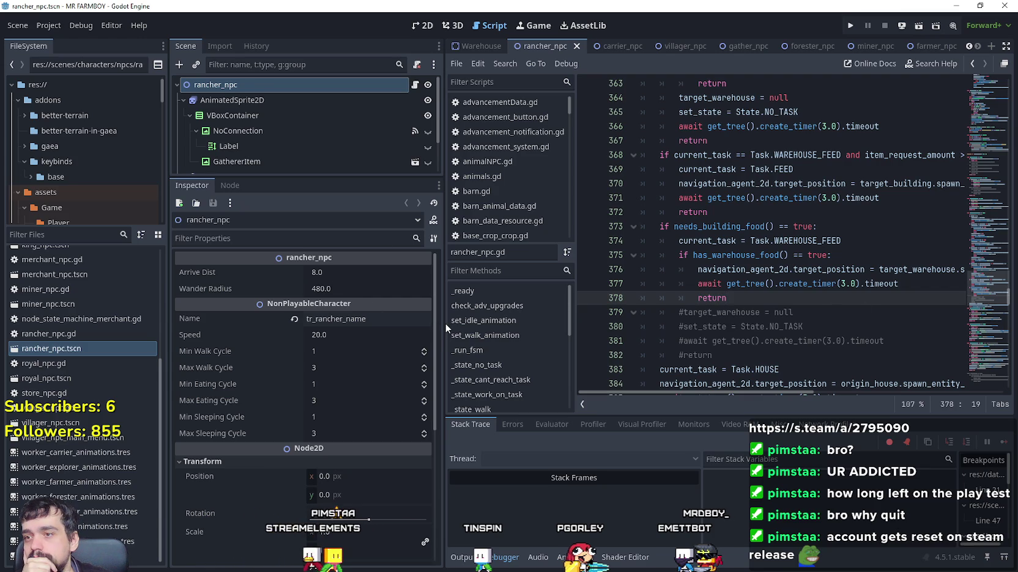
drag(445, 322, 377, 322)
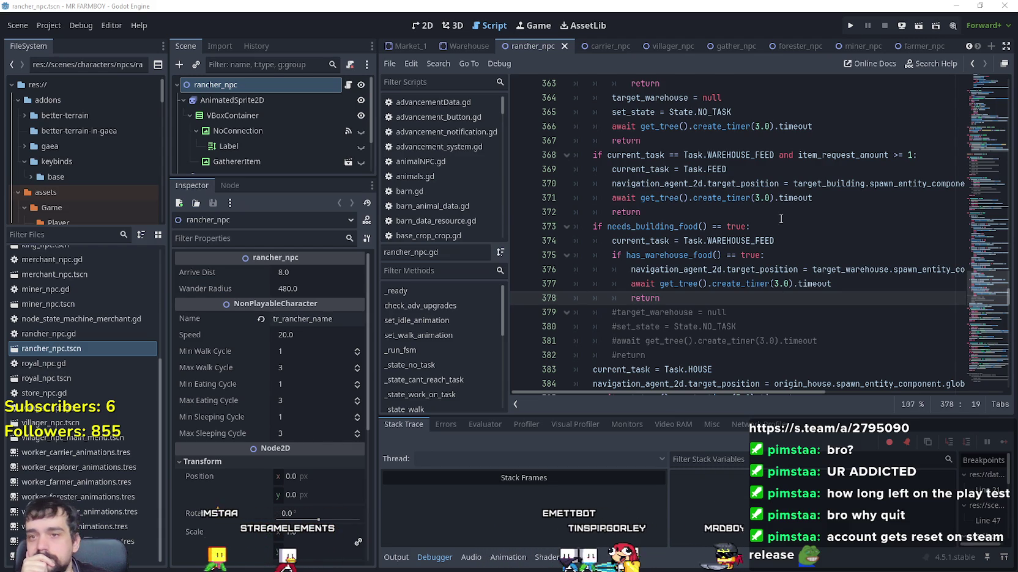
click(780, 217)
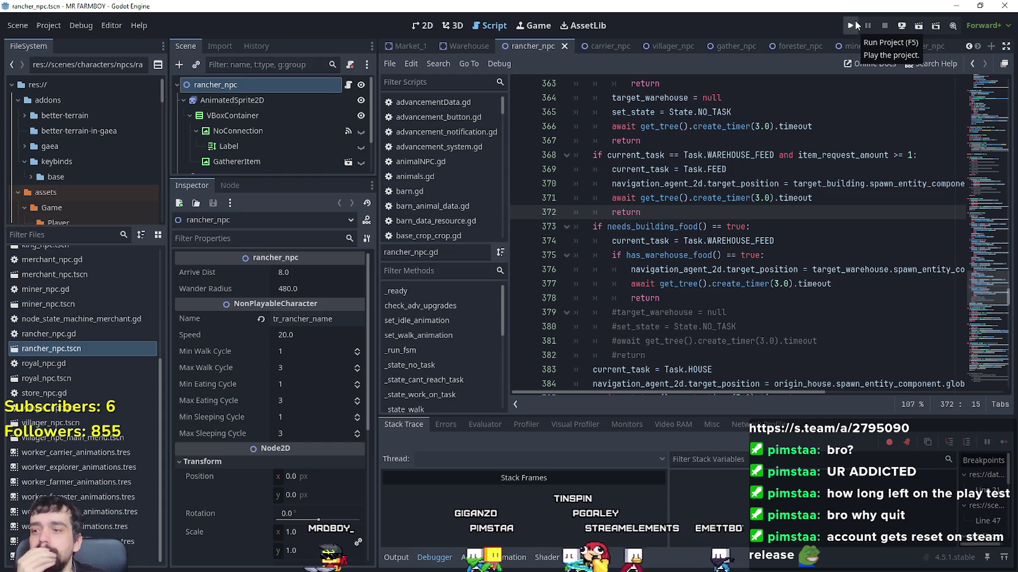
- Run MR FARMBOY as a debug build and open the save list at Save 7
click(855, 21)
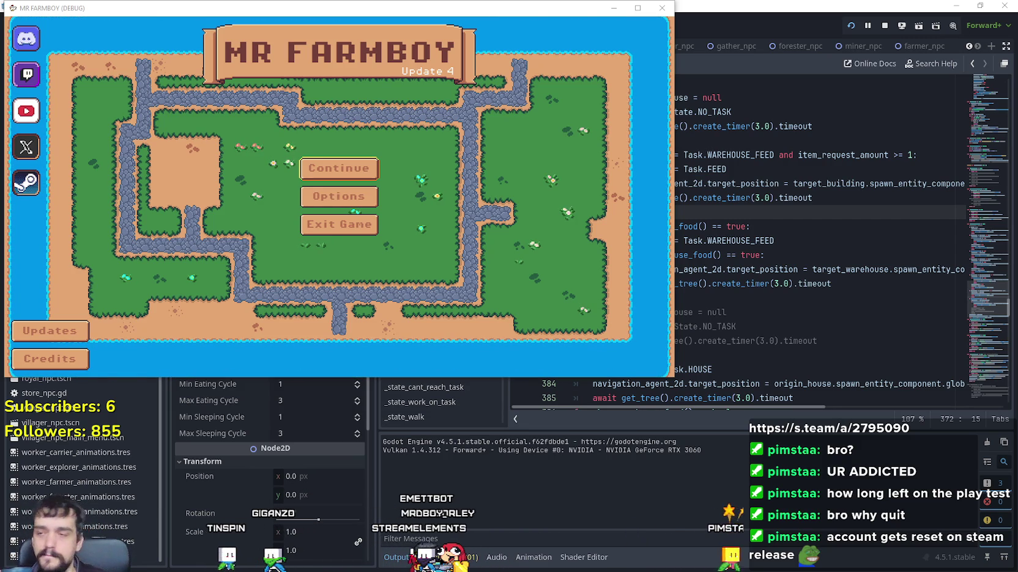
scroll(down, 3)
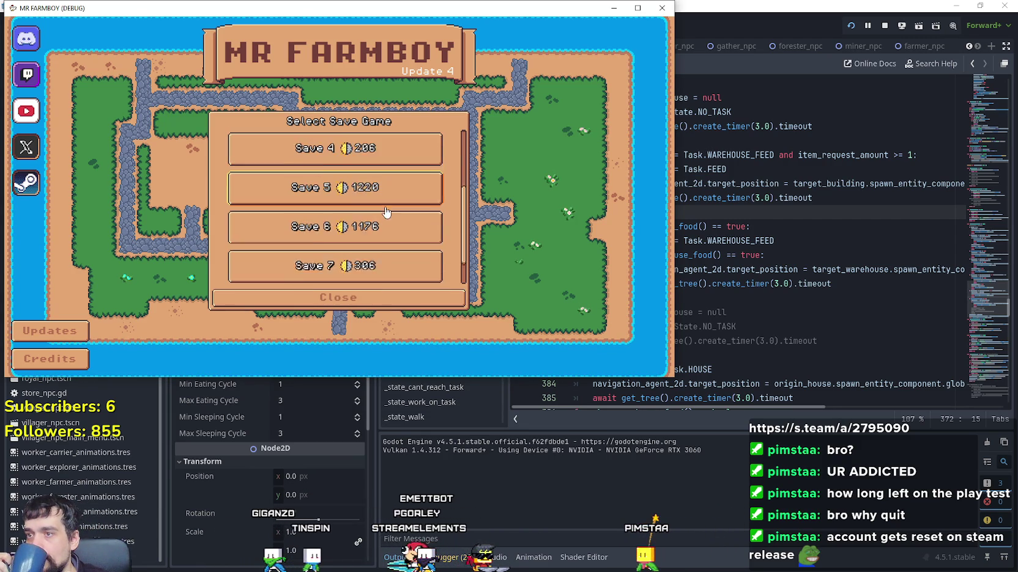
click(336, 227)
- Load Save 7 and maximize the game window
click(293, 234)
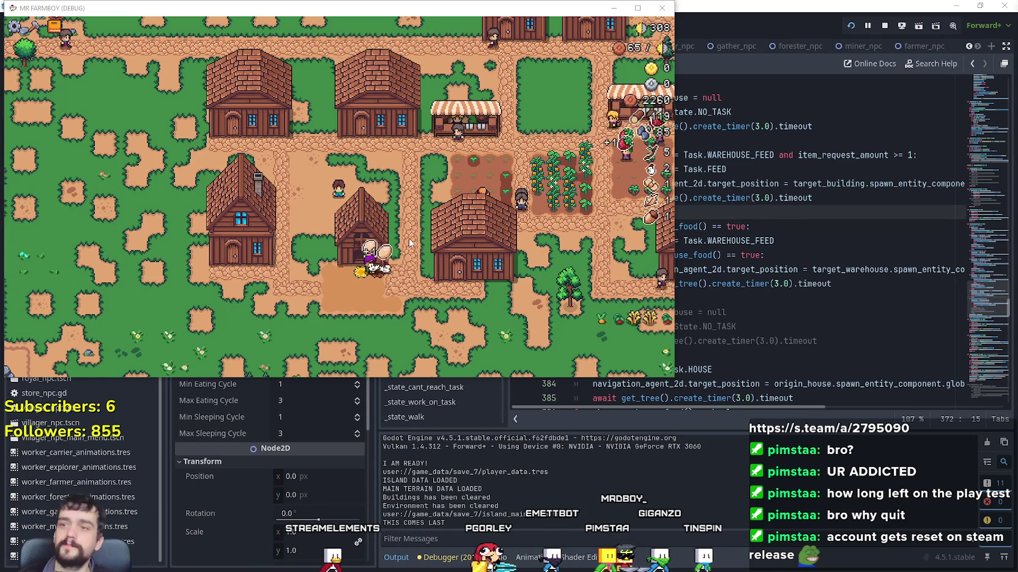
click(637, 8)
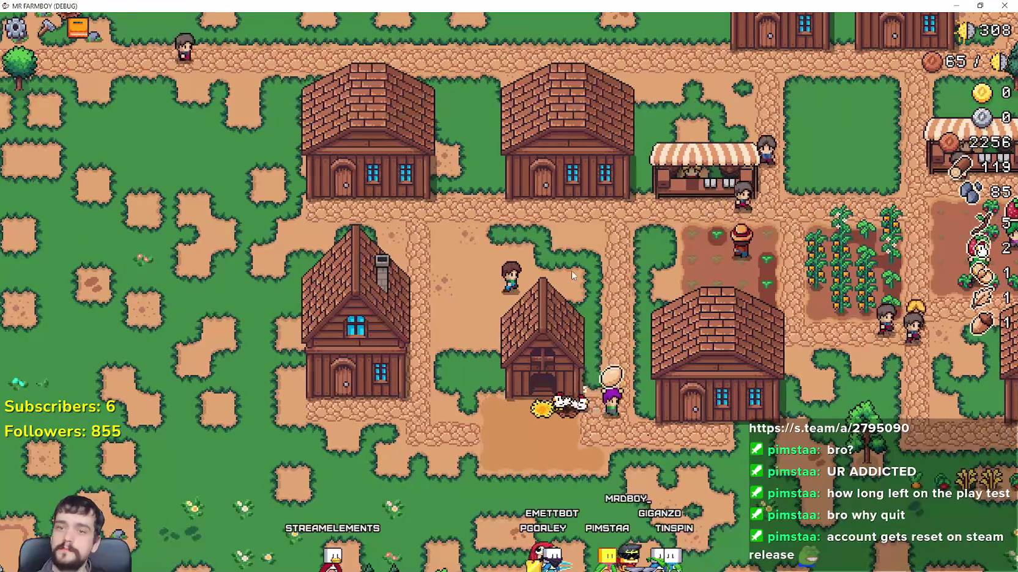
- Show the craftable items in the Crafting menu's Decorations list
scroll(down, 3)
scroll(up, 3)
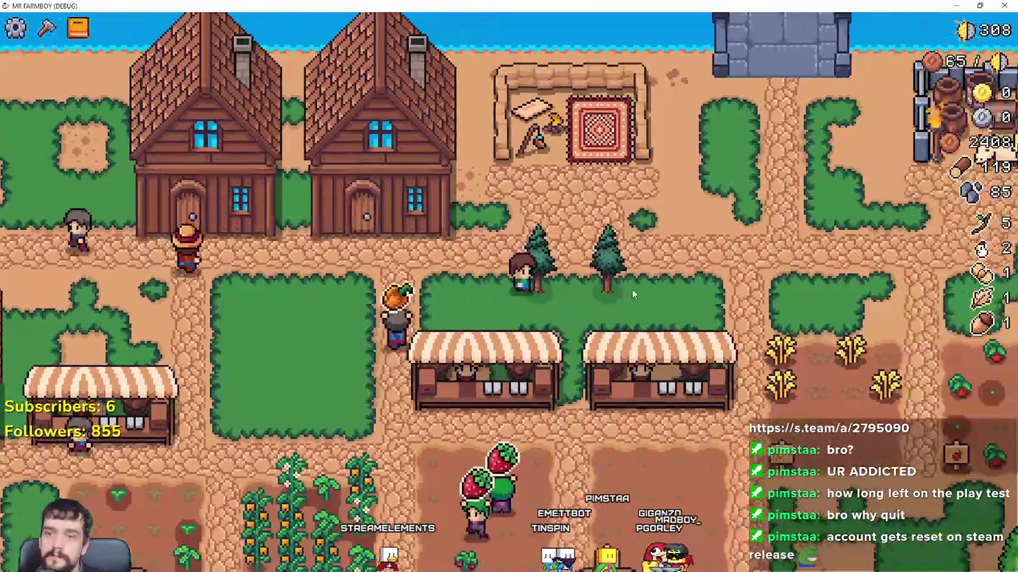
click(47, 27)
click(87, 135)
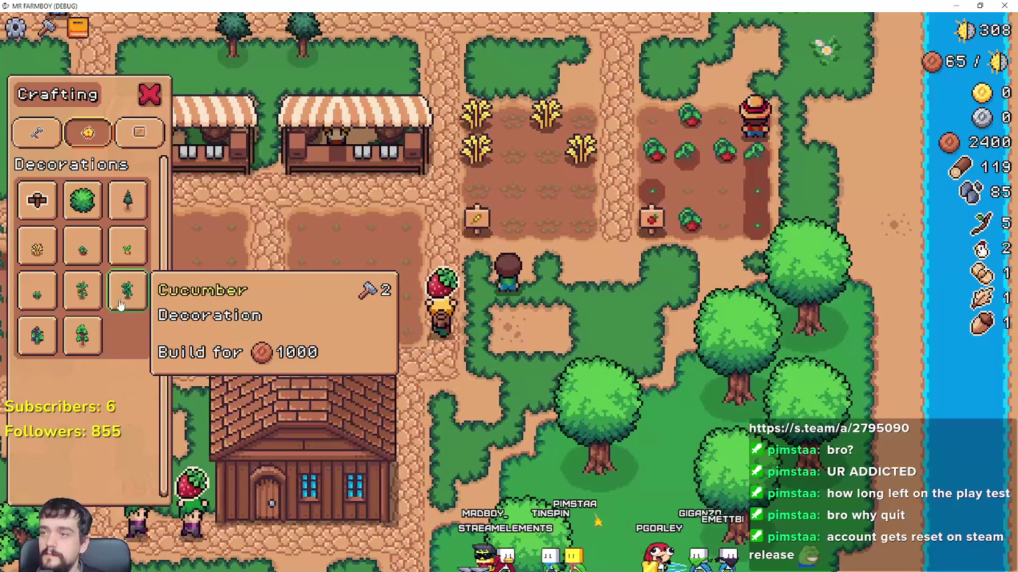
- Close crafting, walk the farmer to the wheat field, and harvest the ripe wheat
key(s)
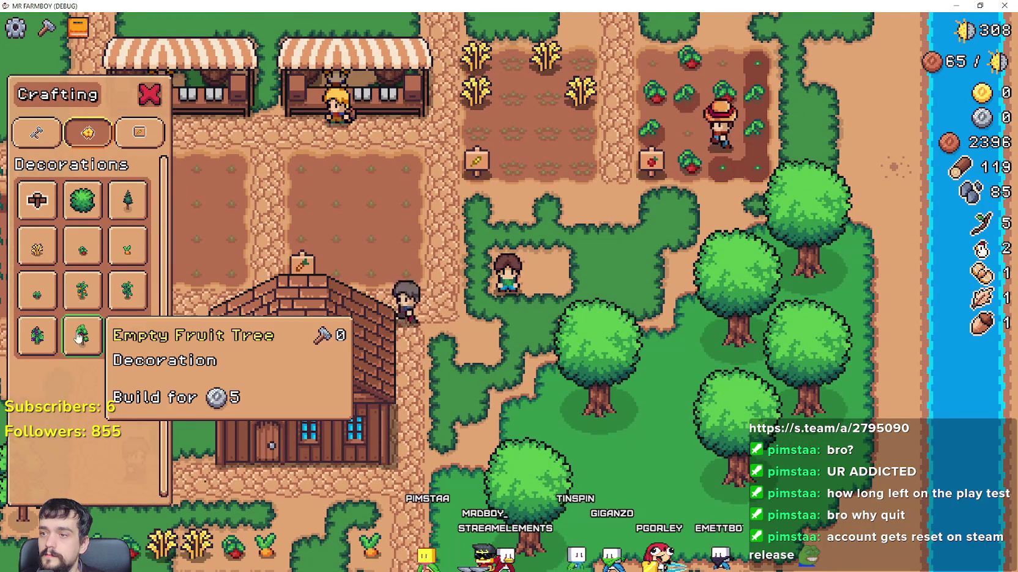
key(w)
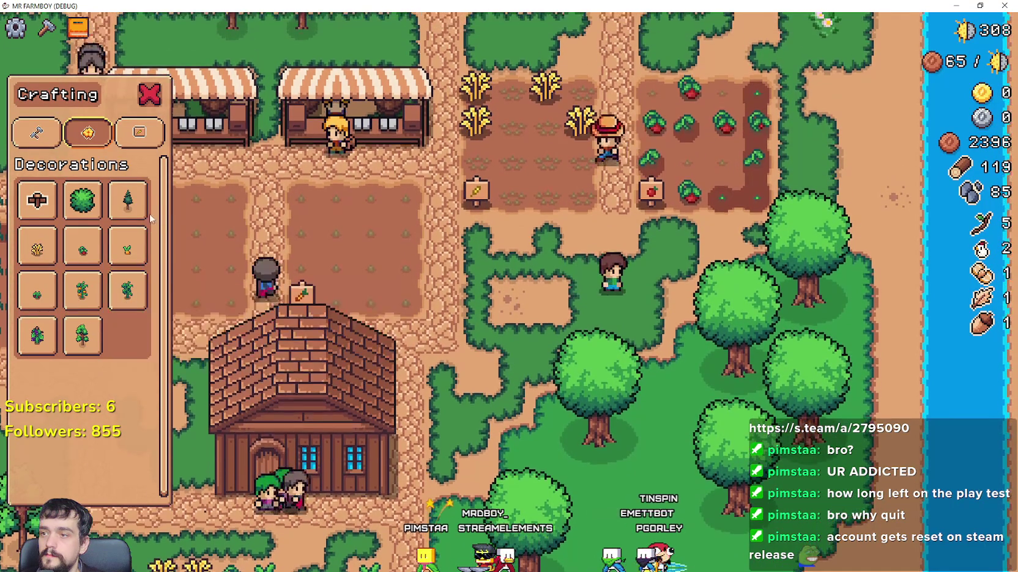
key(w)
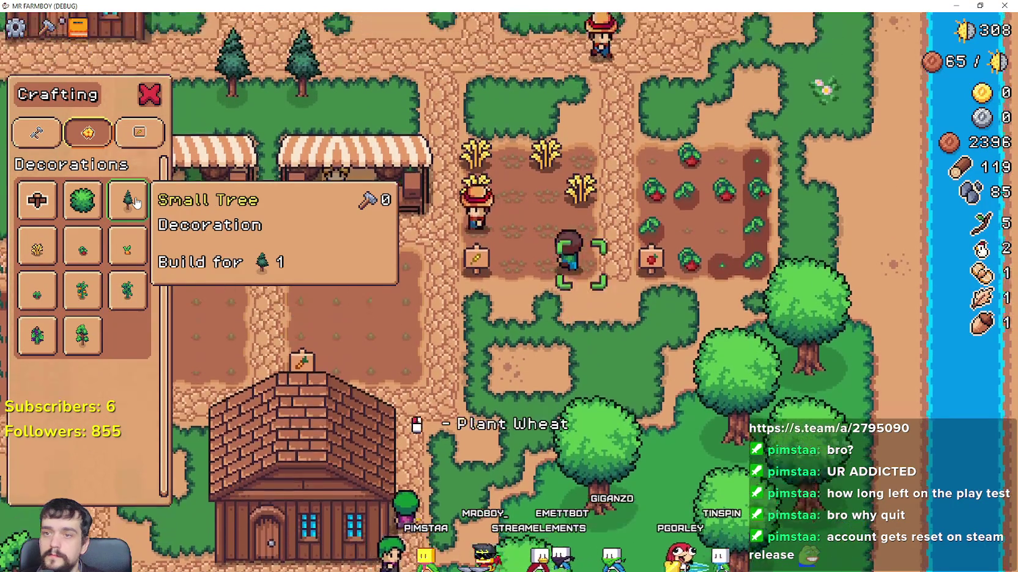
key(Escape)
key(s)
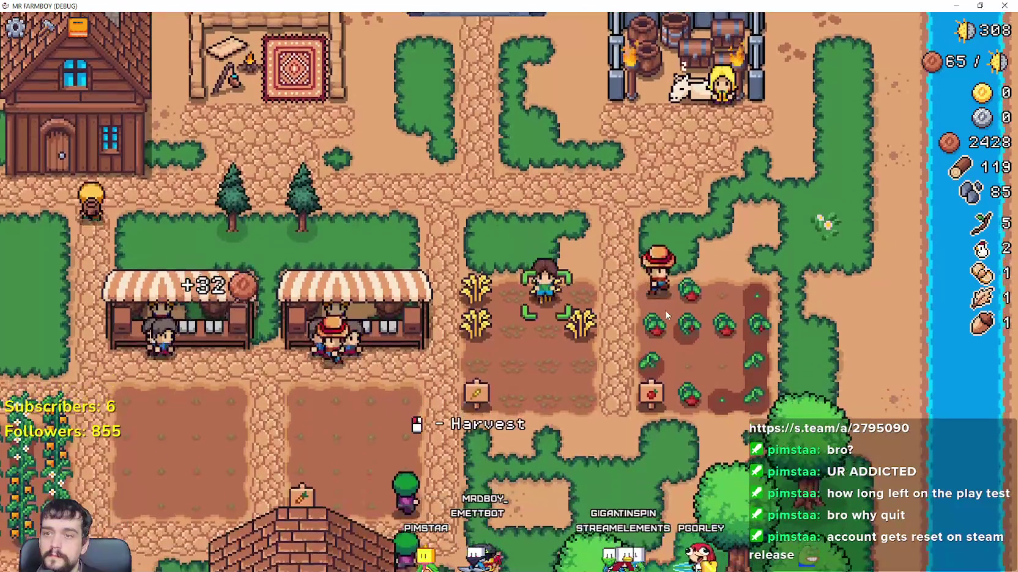
- Talk to the King's Envoy to see its task, then close the dialog
key(w)
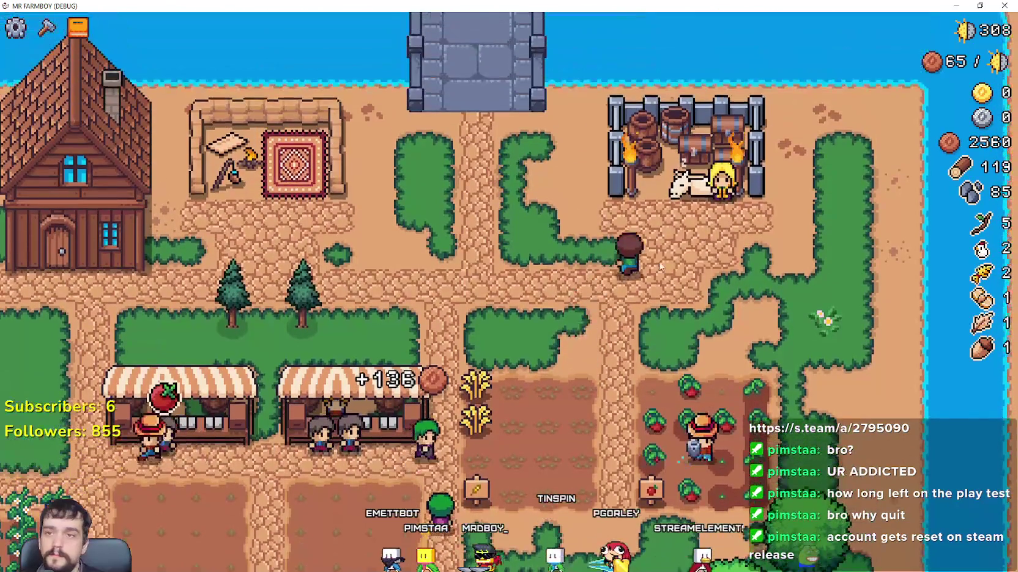
key(e)
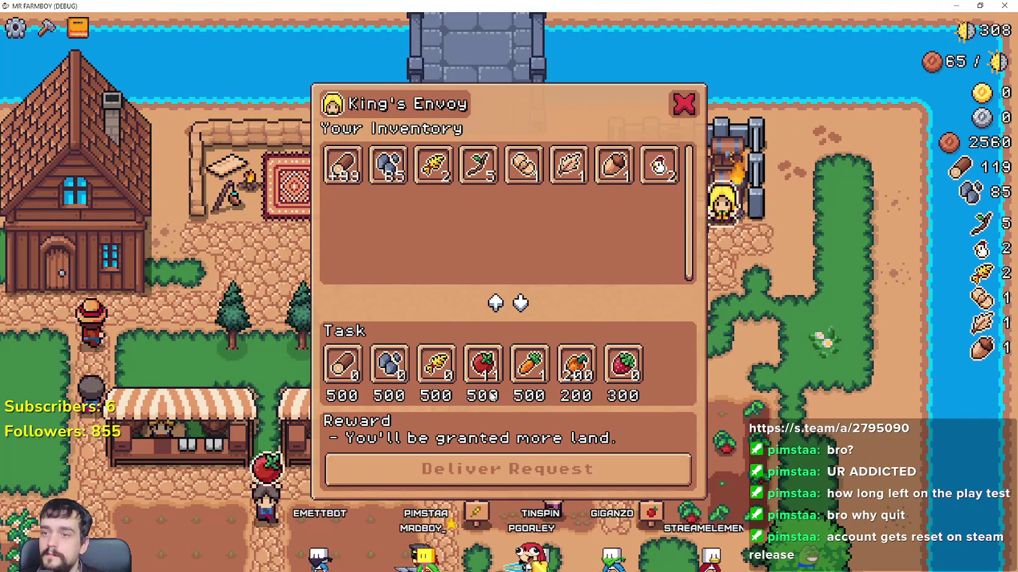
key(Escape)
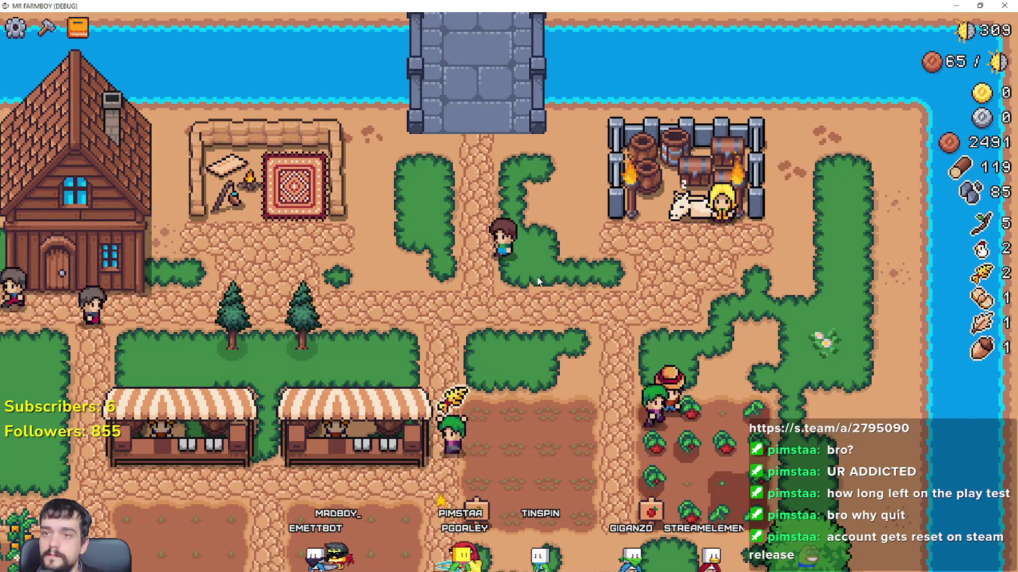
- Open the Merchant's Outpost info panel, then switch back to the Godot editor
key(a)
key(e)
key(Escape)
key(d)
key(e)
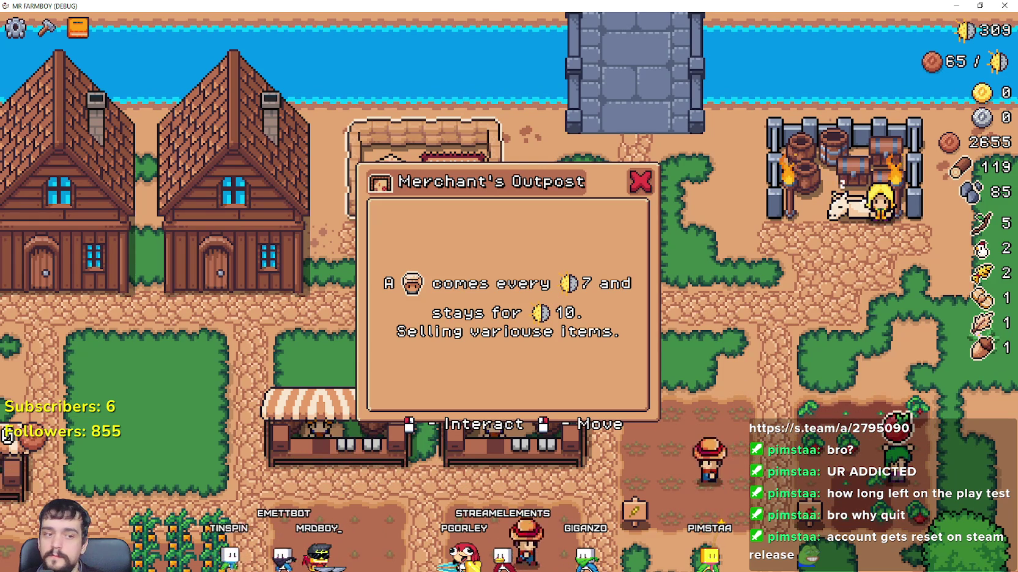
key(alt+Tab)
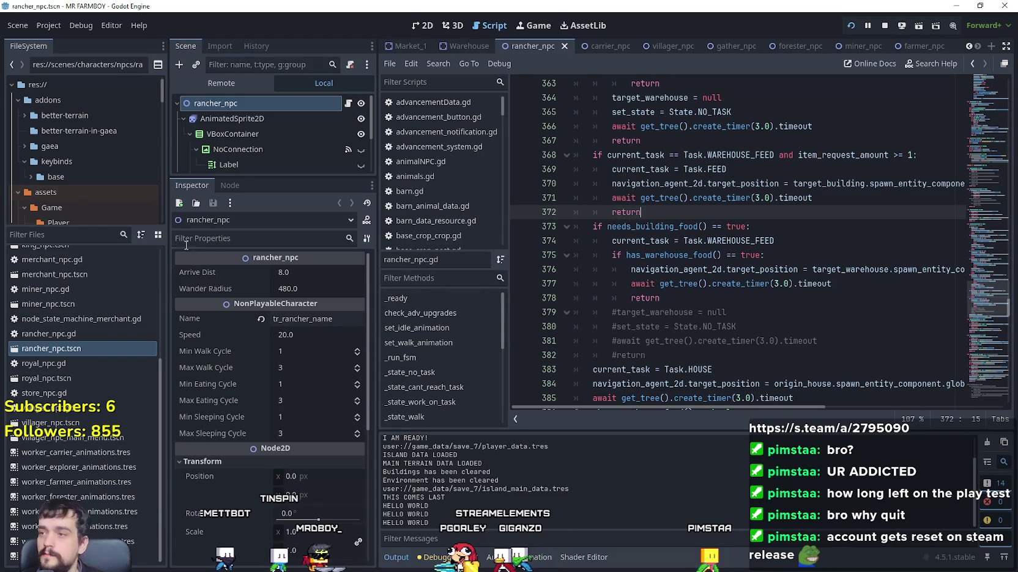
- Filter the FileSystem for 'game' and open game_screen.tscn
drag(252, 177, 251, 313)
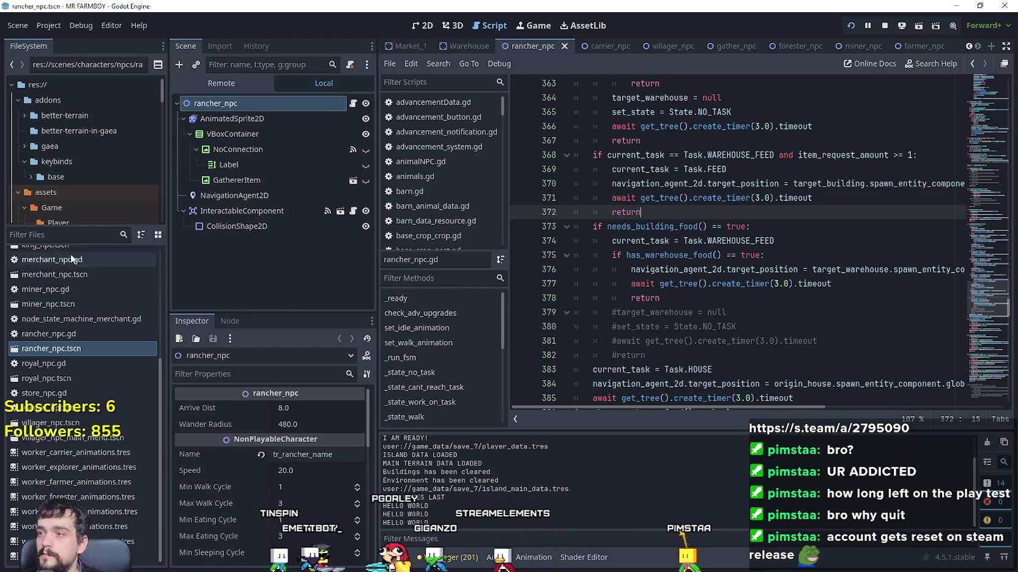
click(57, 235)
text(game)
text(s)
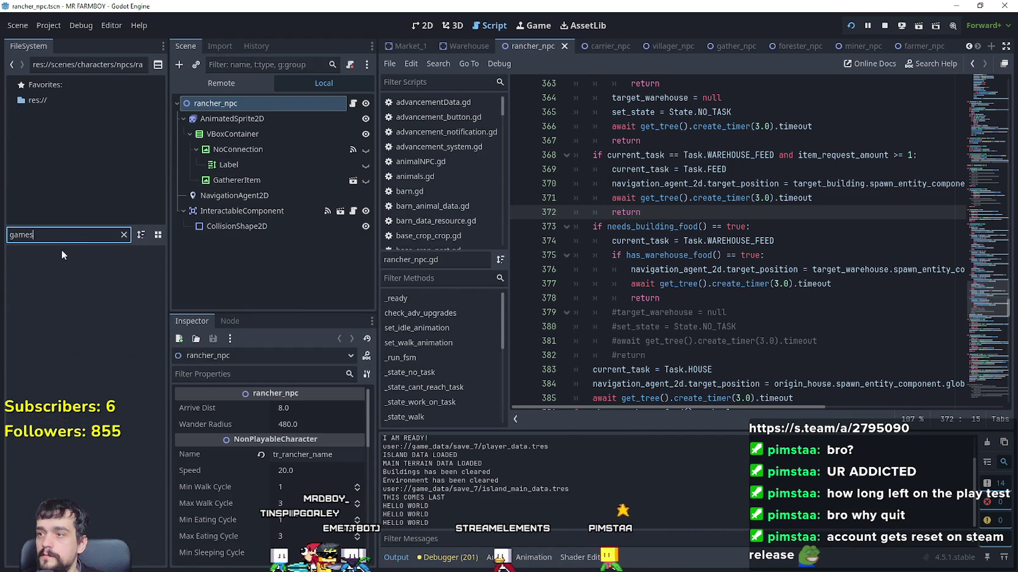
key(BackSpace)
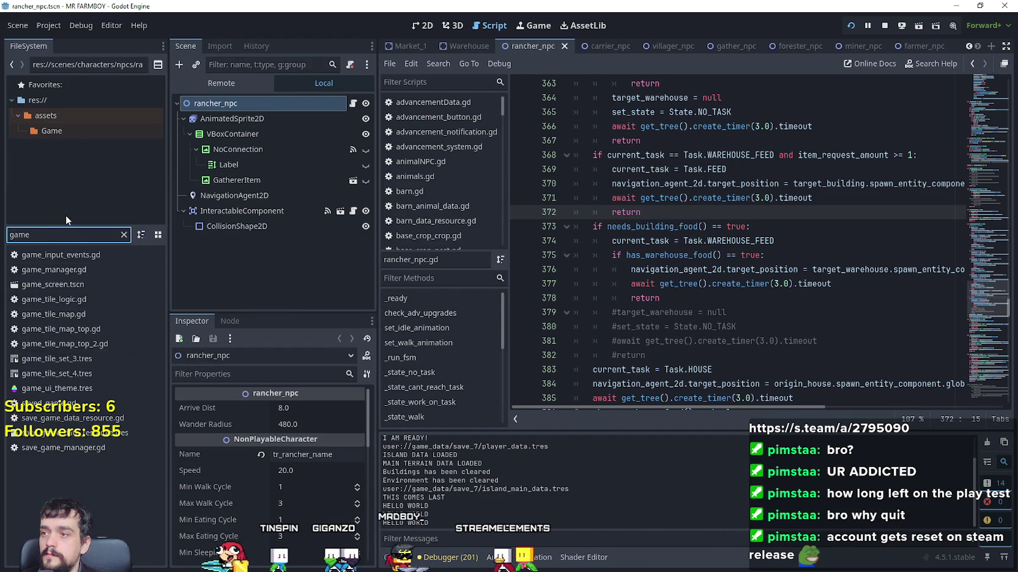
double_click(70, 282)
- Select MerchantPanel and scroll to CanvasItem > Ordering, showing Z Index 2
scroll(down, 3)
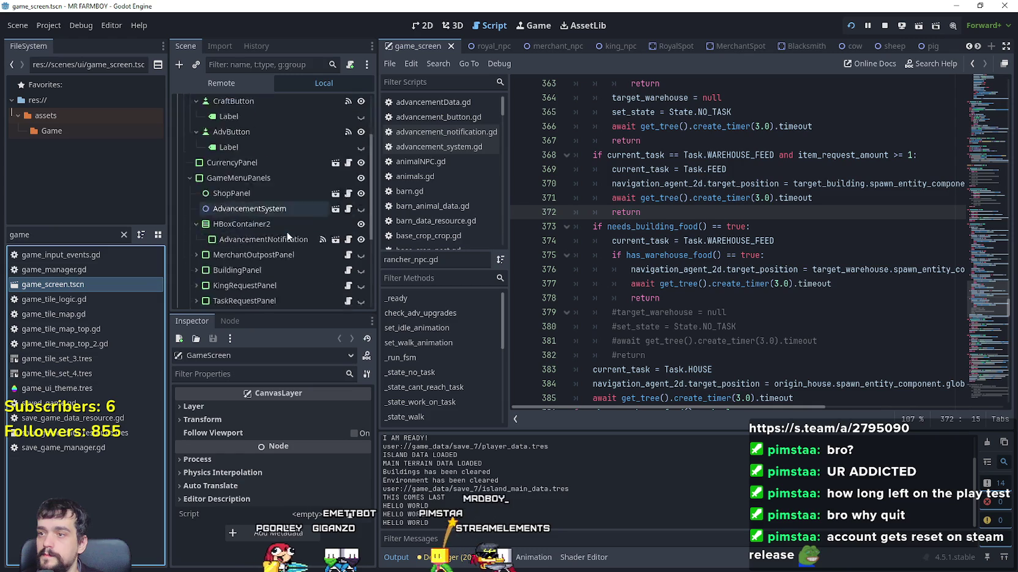
click(318, 218)
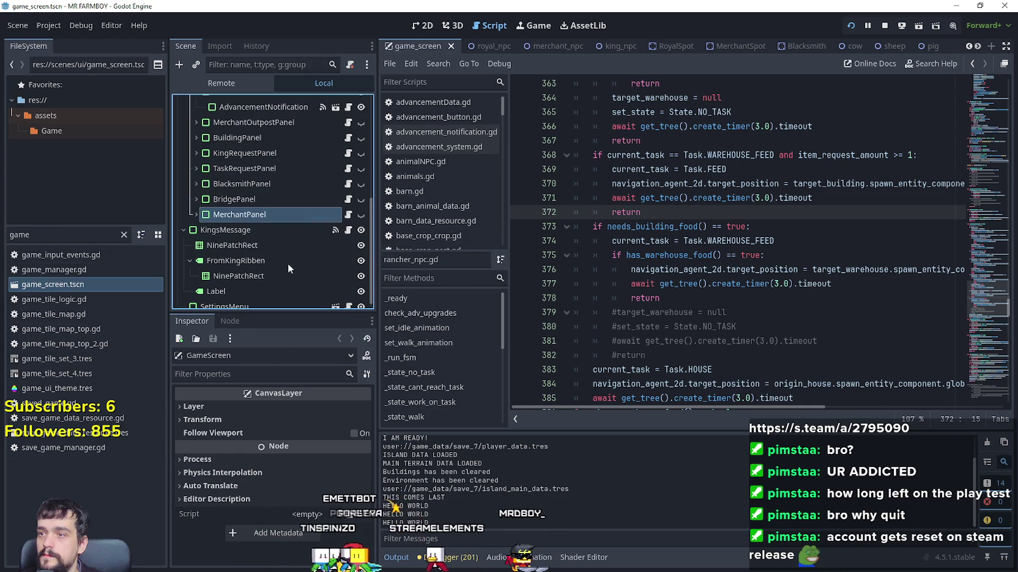
scroll(down, 3)
scroll(down, 3)
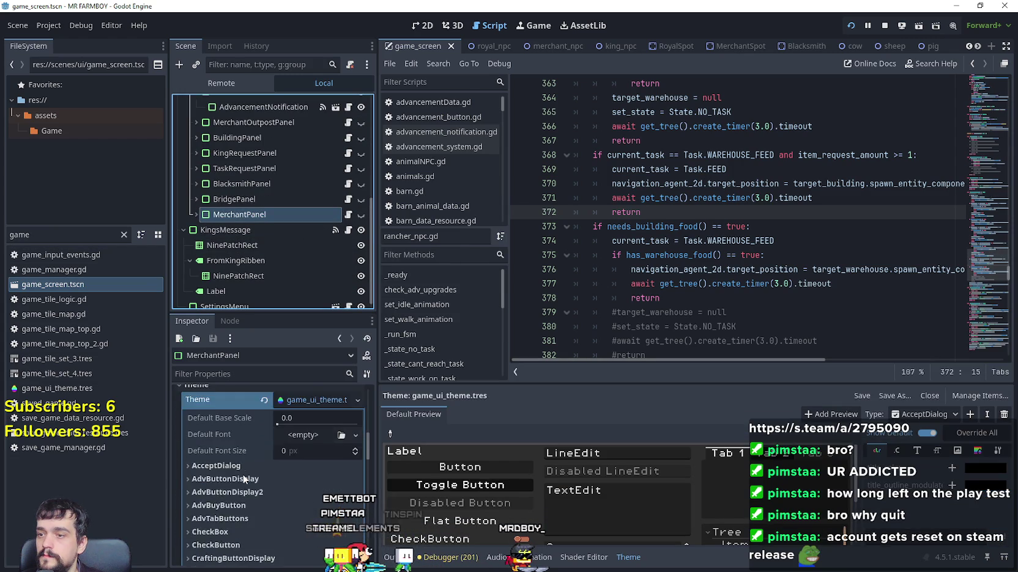
click(256, 474)
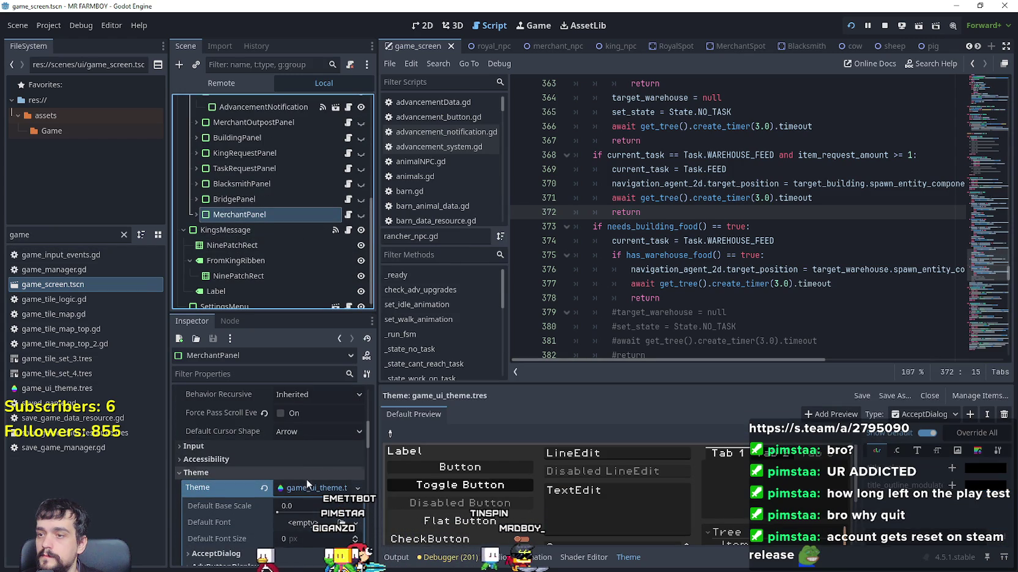
scroll(down, 3)
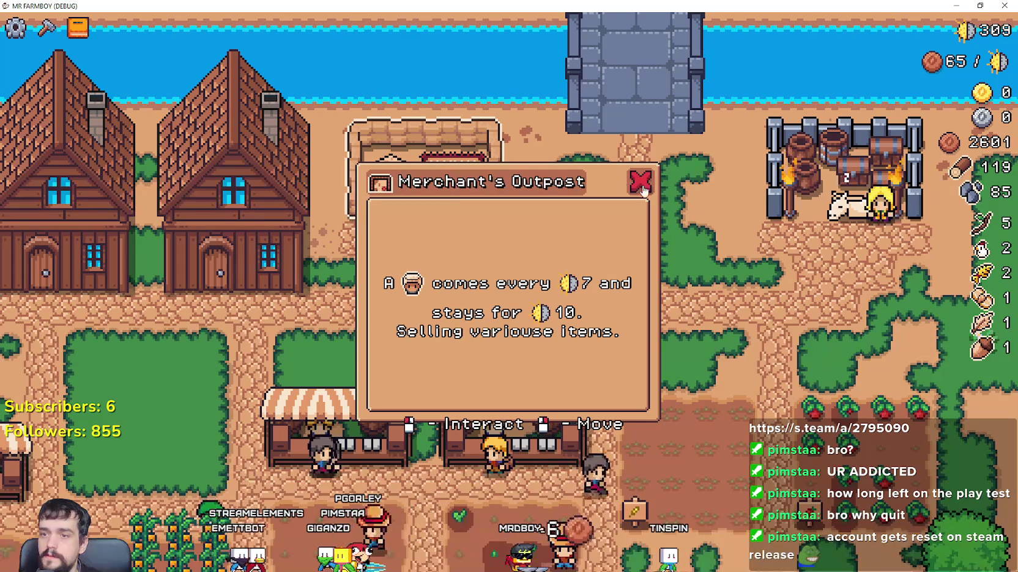
- Raise MerchantPanel's Z Index through 3, 5, 6 and 10, testing each in the running game
key(alt+Tab)
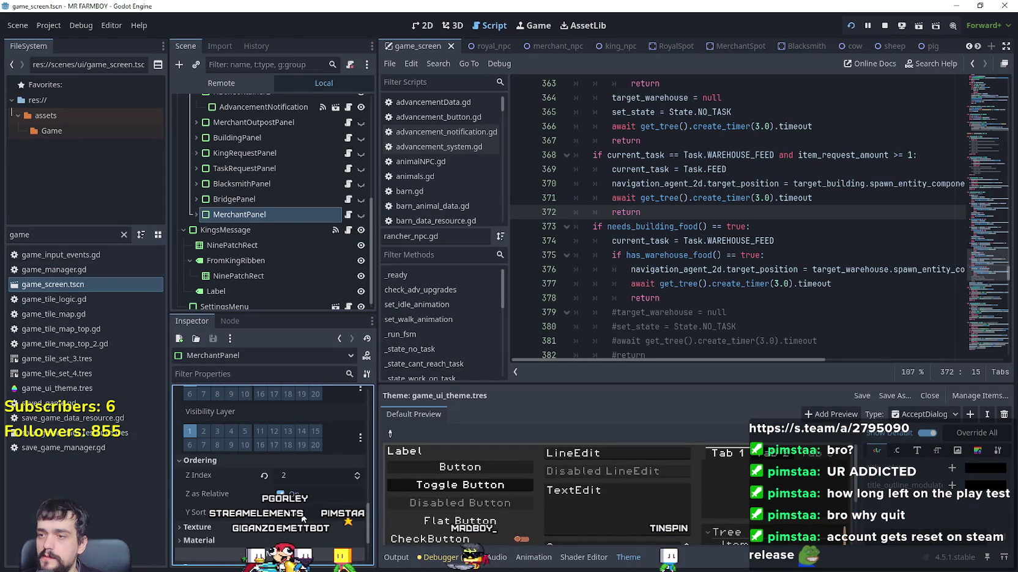
key(alt+Tab)
key(alt+Tab)
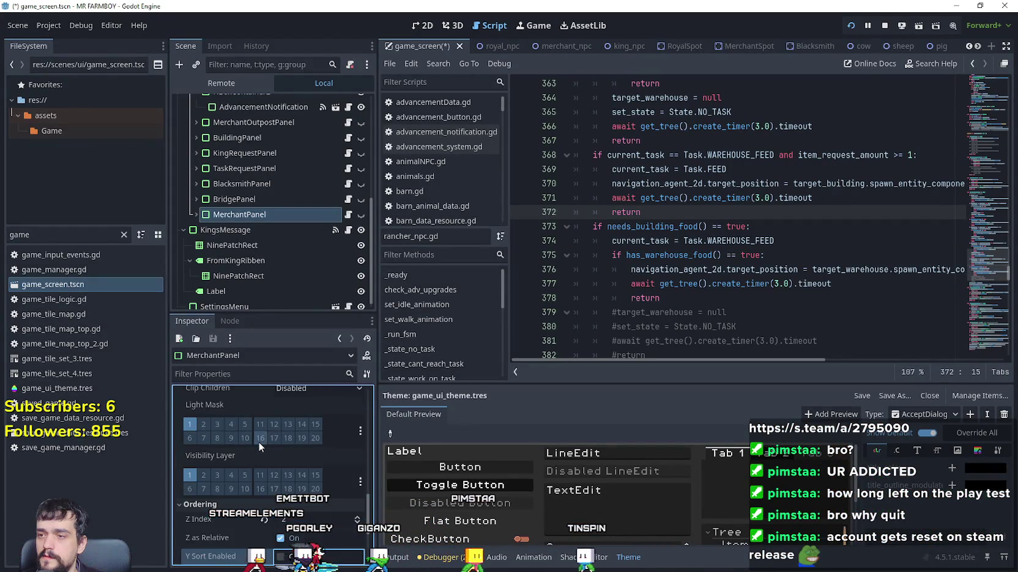
click(358, 473)
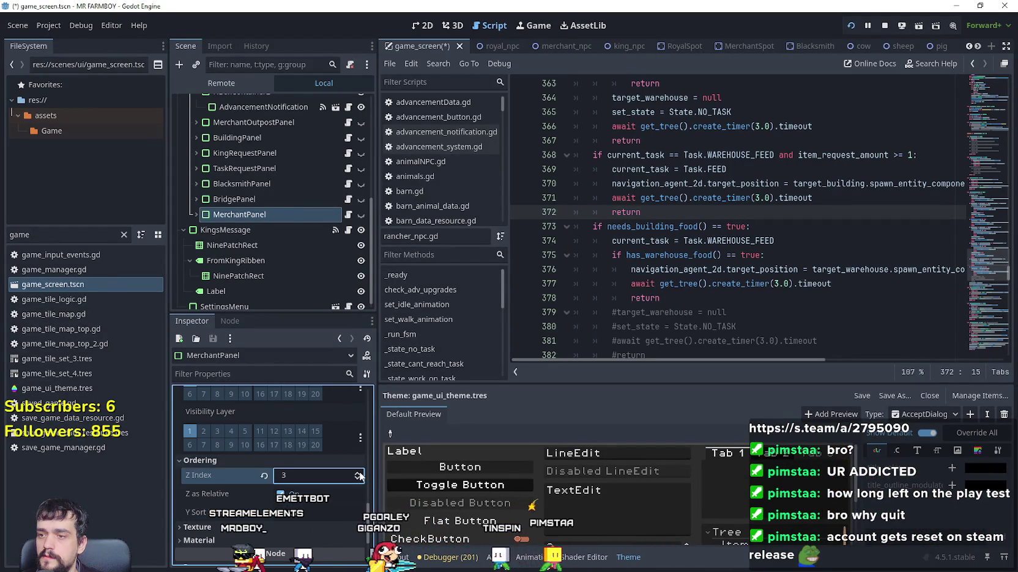
key(alt+Tab)
key(alt+Tab)
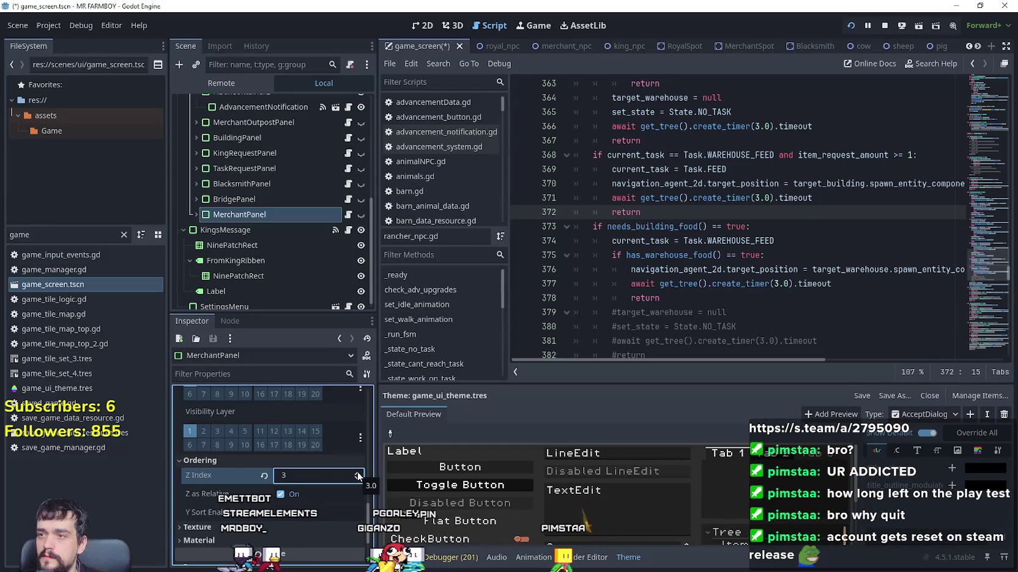
click(358, 473)
key(alt+Tab)
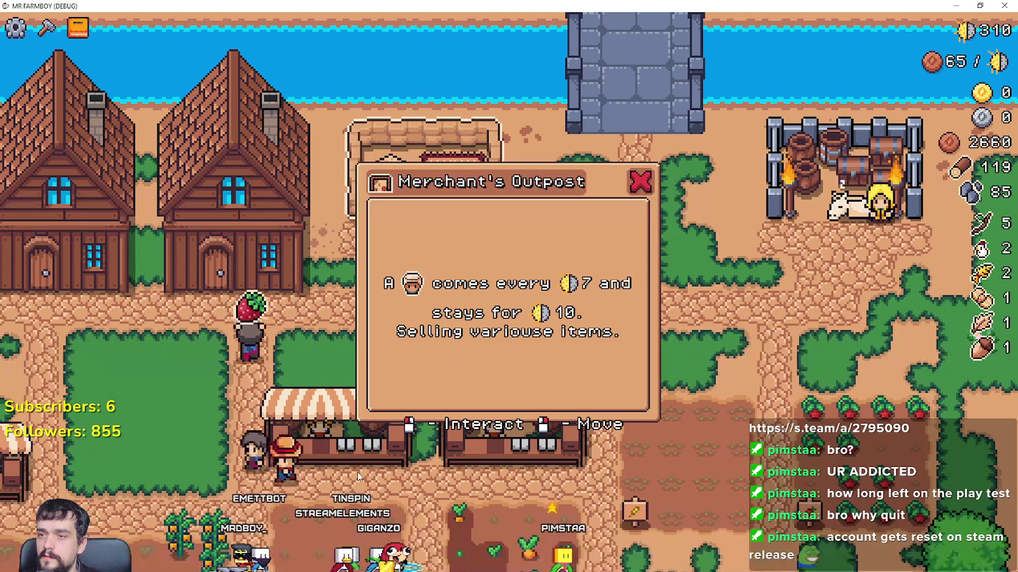
key(alt+Tab)
click(358, 475)
key(alt+Tab)
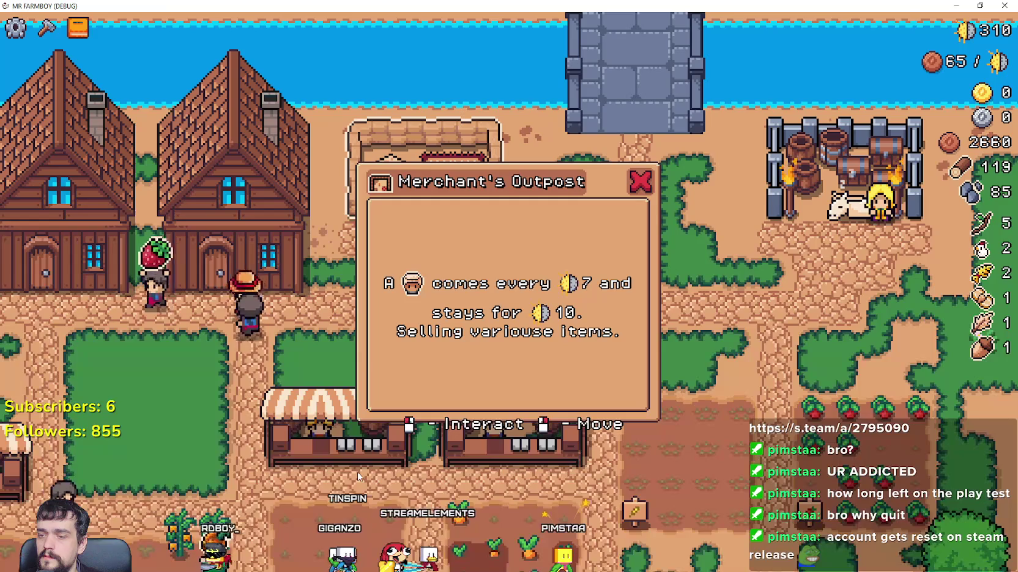
key(alt+Tab)
key(alt+Tab)
key(alt+Tab)
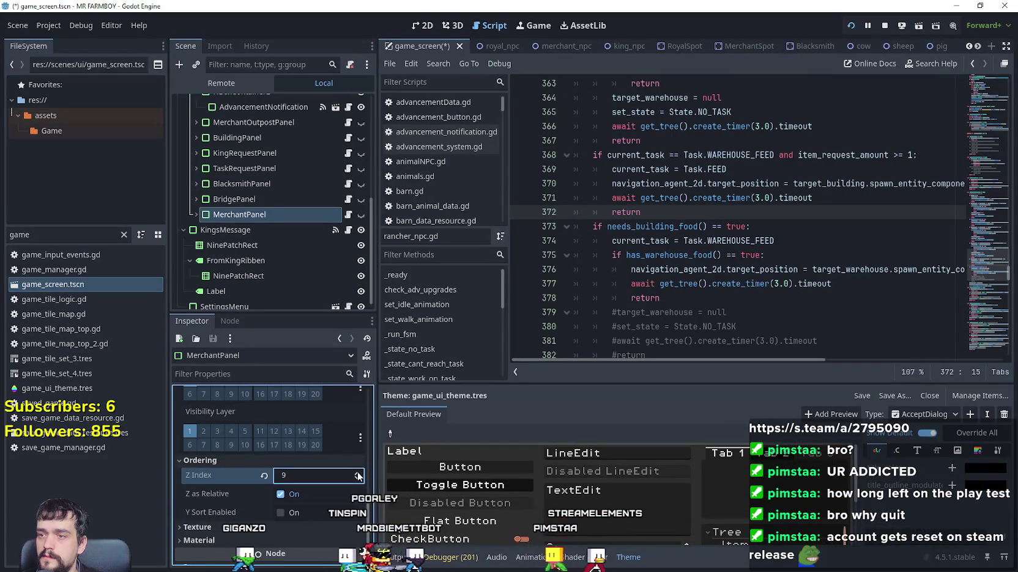
key(alt+Tab)
key(alt+Tab)
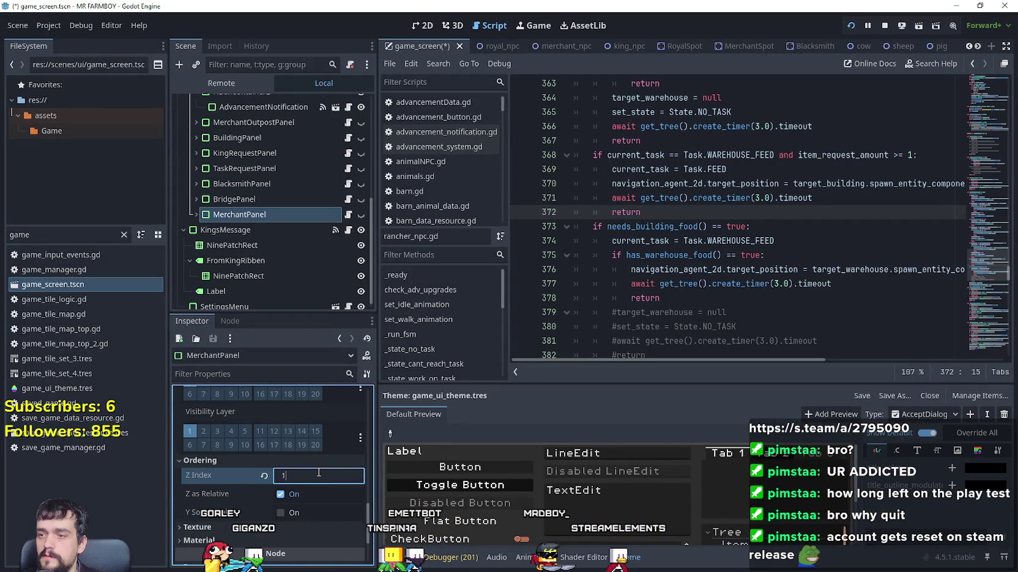
- In the running game, close and reopen the Merchant's Outpost panel to check layering
key(alt+Tab)
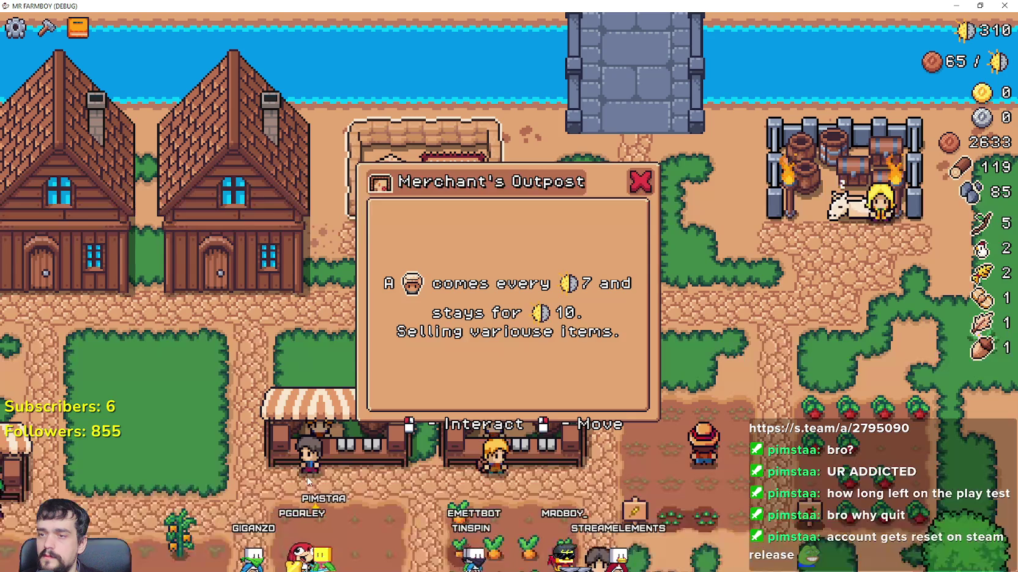
click(522, 275)
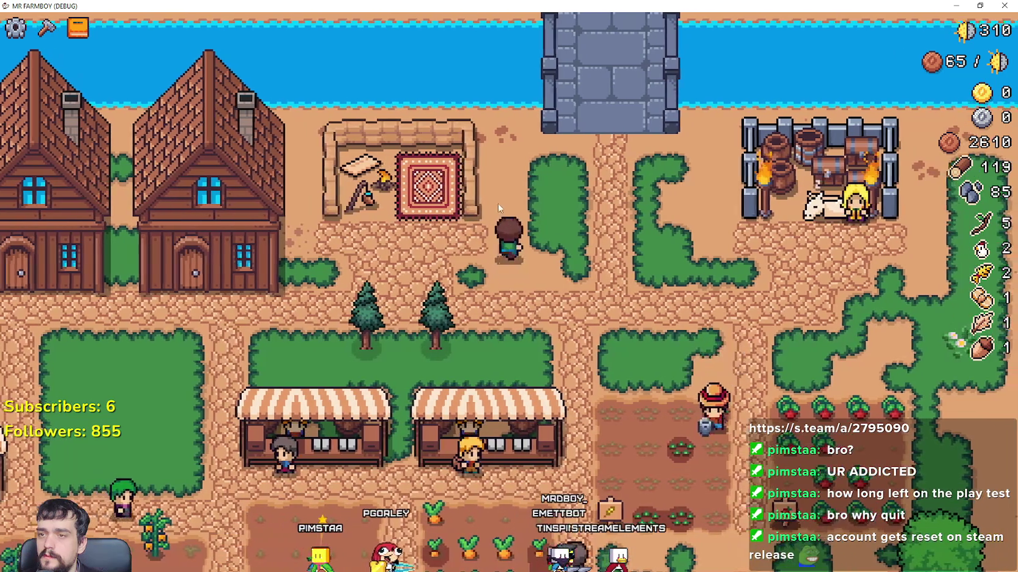
click(466, 423)
key(alt+Tab)
scroll(down, 3)
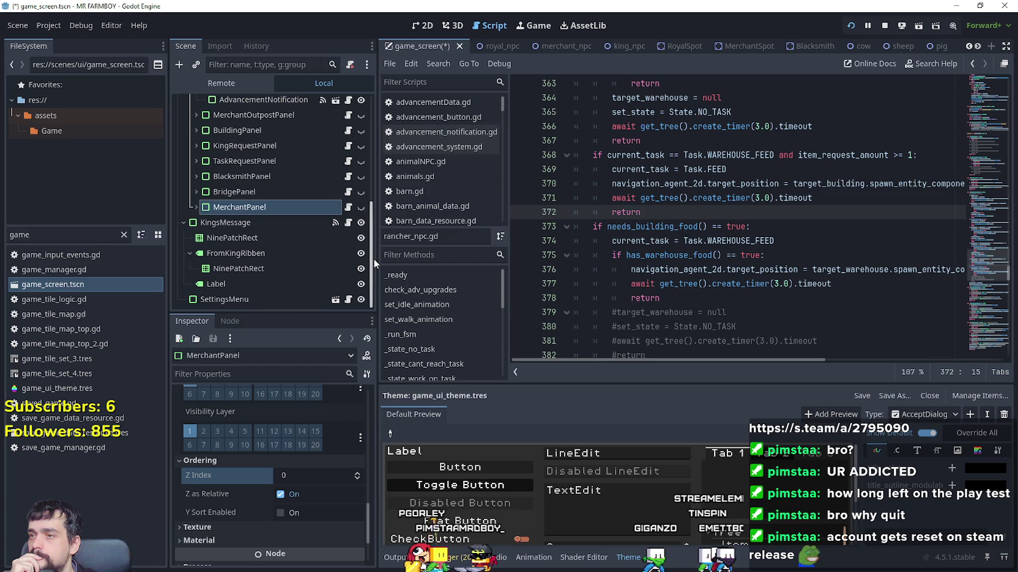
- Select GameMenuPanels and expand CanvasItem > Ordering to confirm its Z Index is 0
scroll(up, 3)
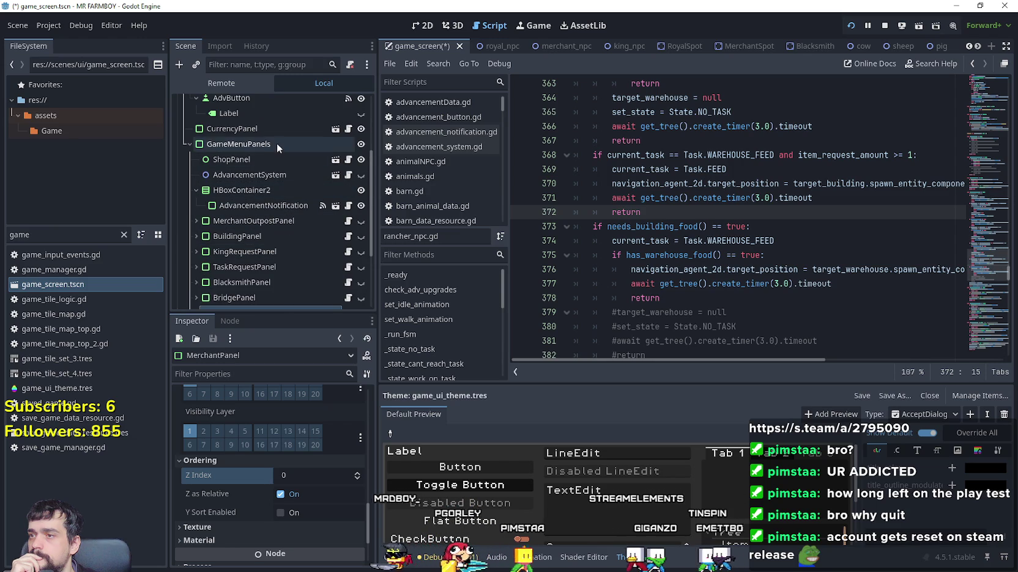
click(275, 143)
scroll(down, 3)
scroll(down, 3)
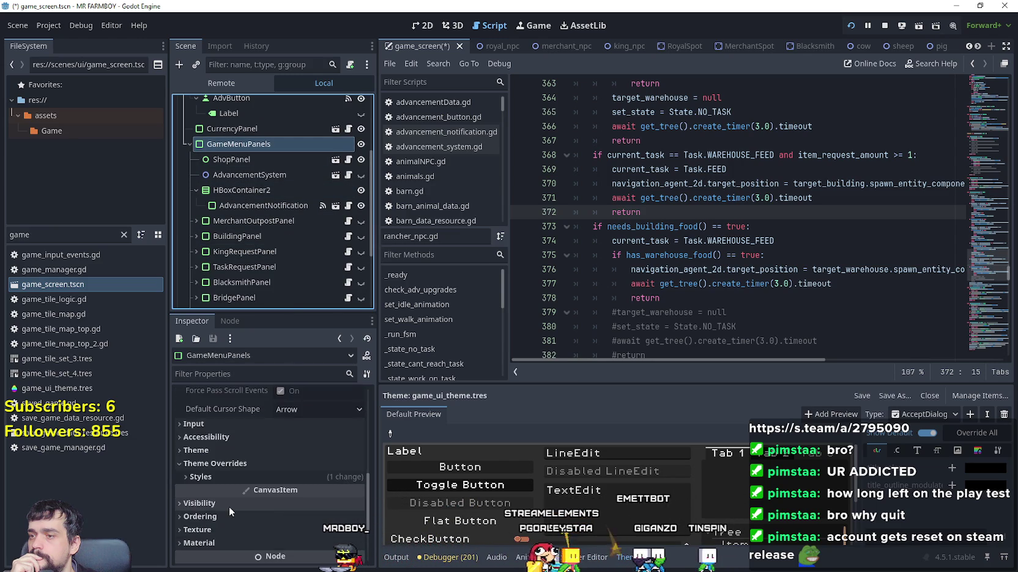
scroll(up, 3)
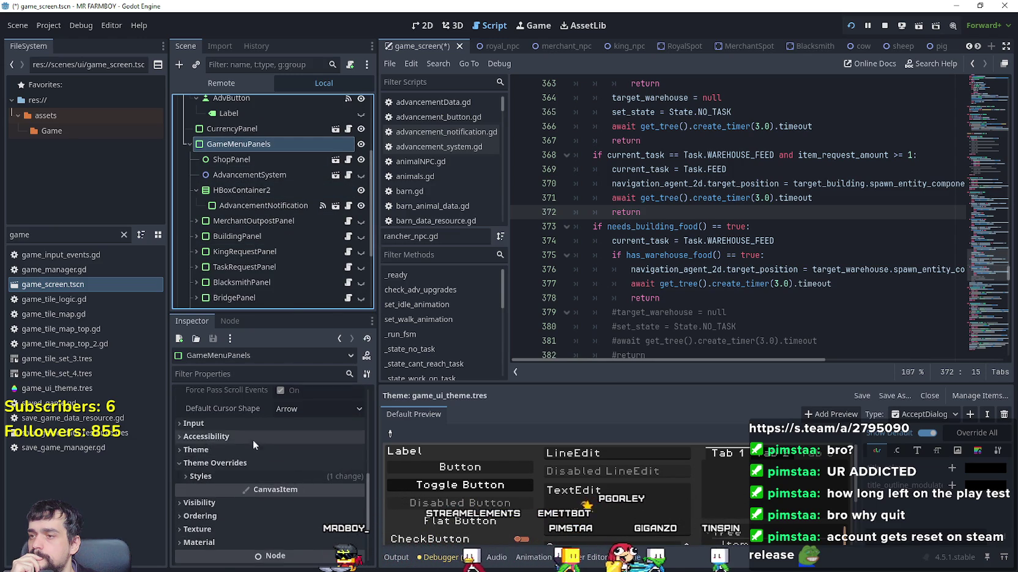
scroll(up, 3)
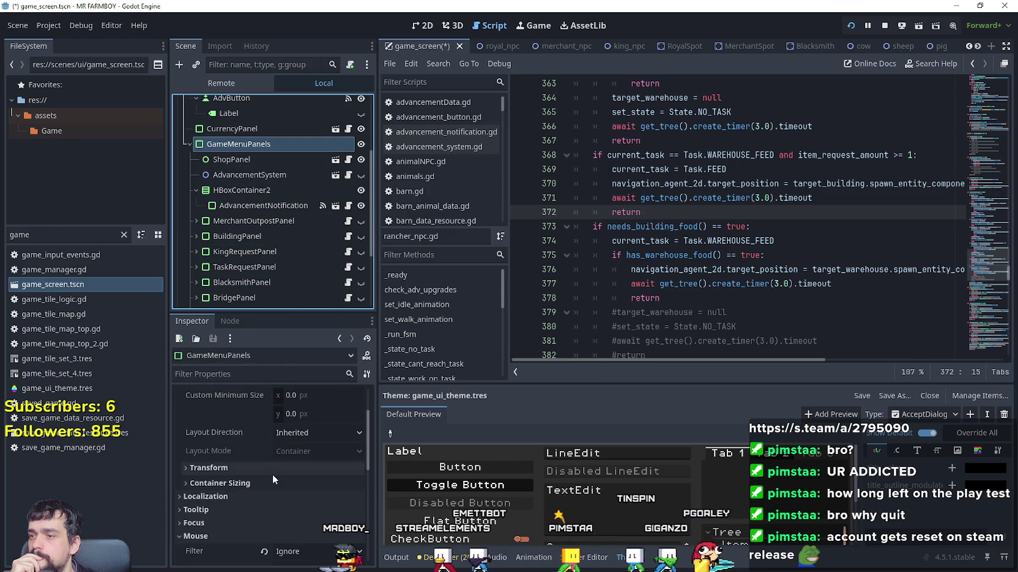
scroll(down, 3)
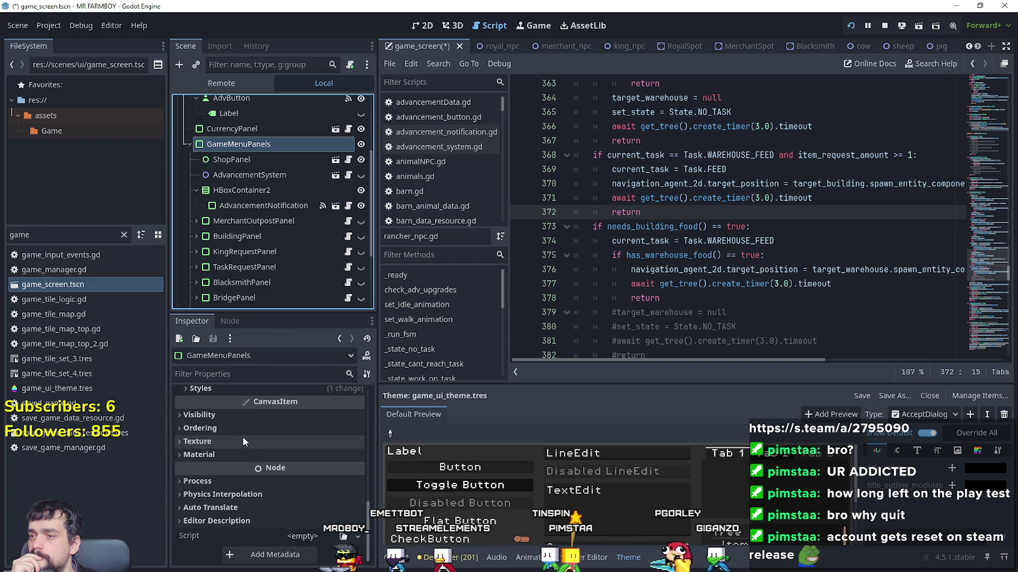
scroll(up, 3)
click(245, 447)
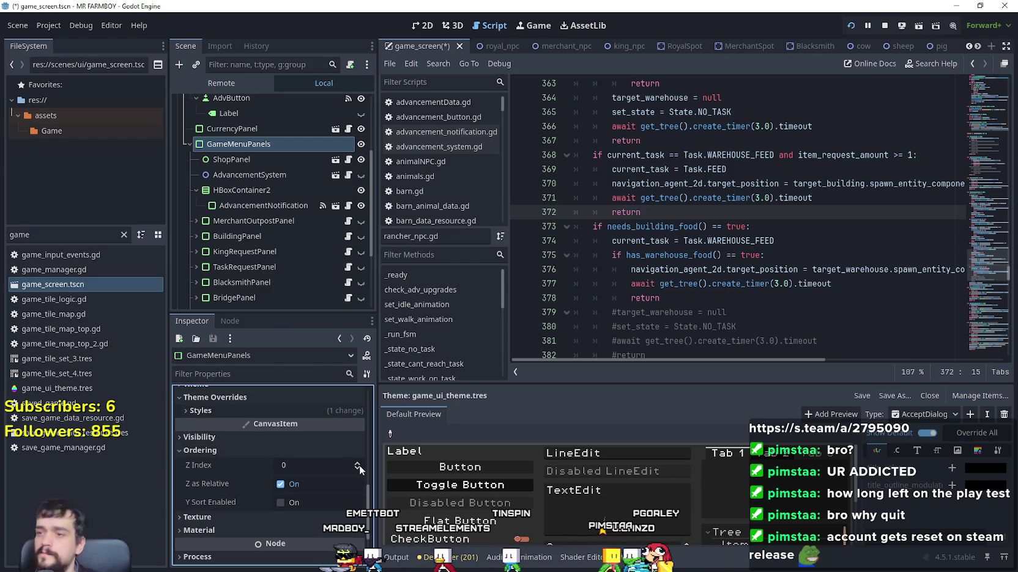
key(alt+Tab)
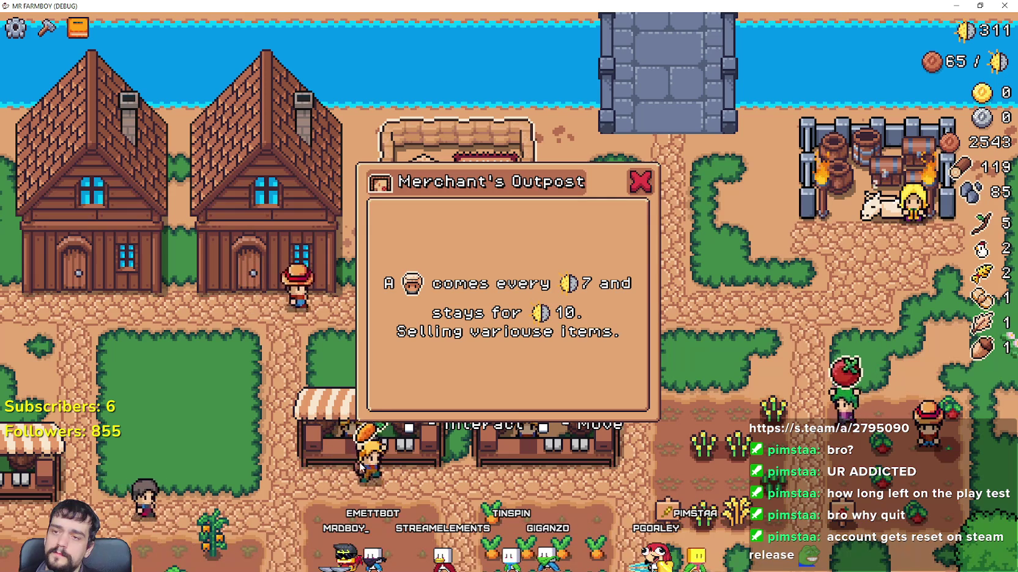
- Dismiss the Merchant's Outpost panel, then toggle the King's Outpost panel and King's Envoy window
click(636, 180)
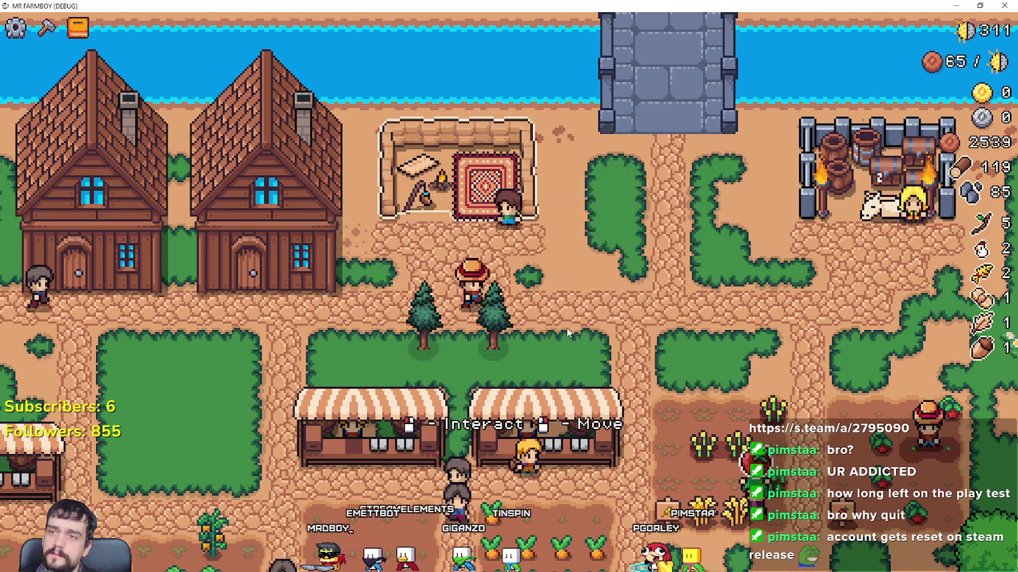
click(703, 219)
click(714, 208)
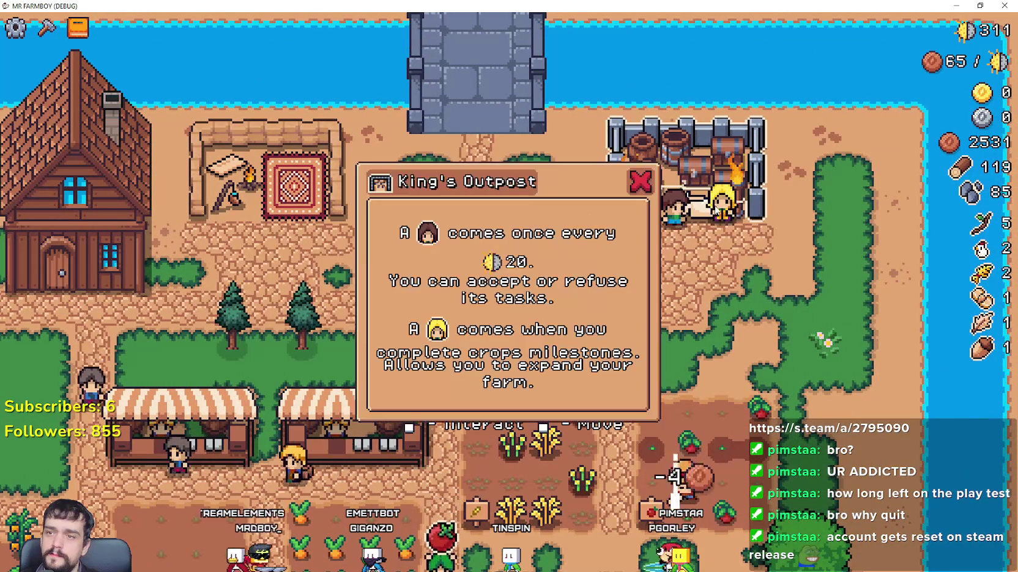
click(694, 199)
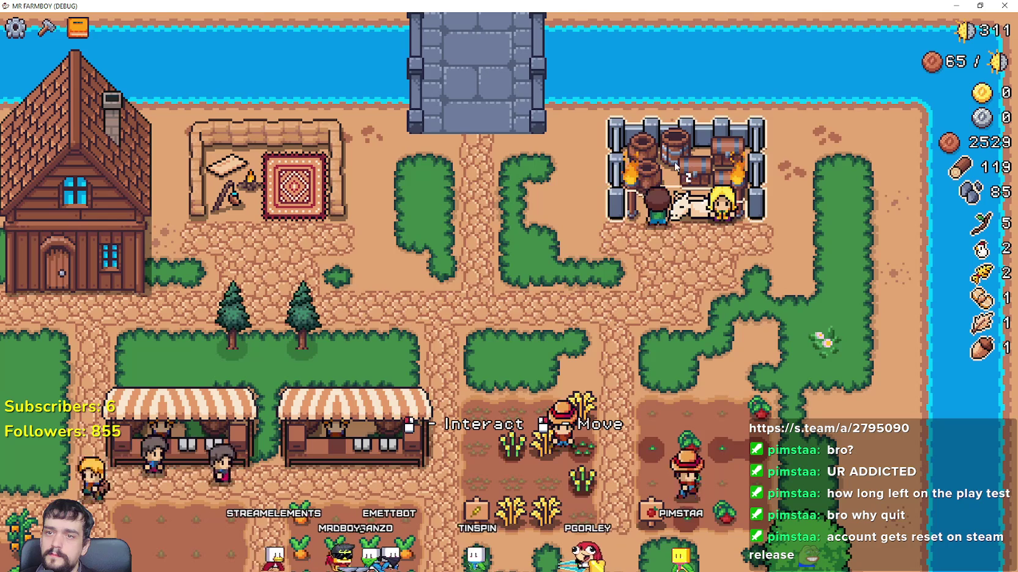
click(718, 220)
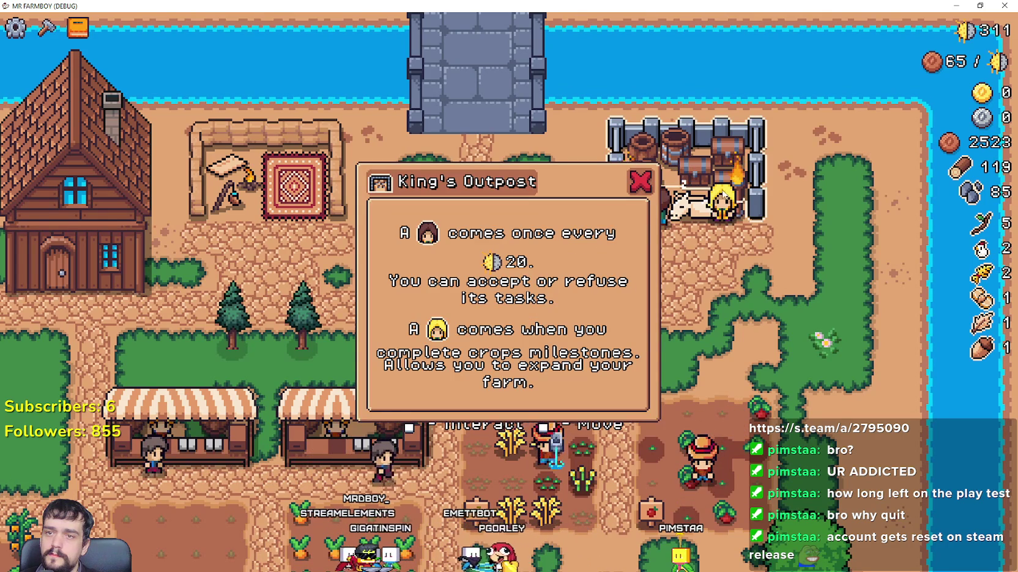
click(716, 194)
click(718, 222)
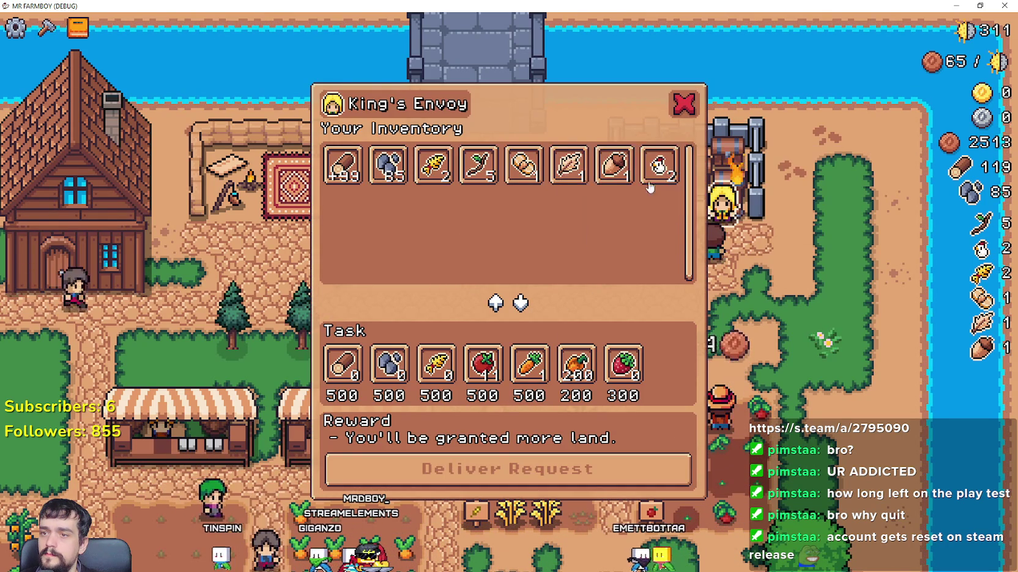
key(Escape)
- Walk the player left, right and up to the King's Outpost, reopening its panel and the Envoy window
key(a)
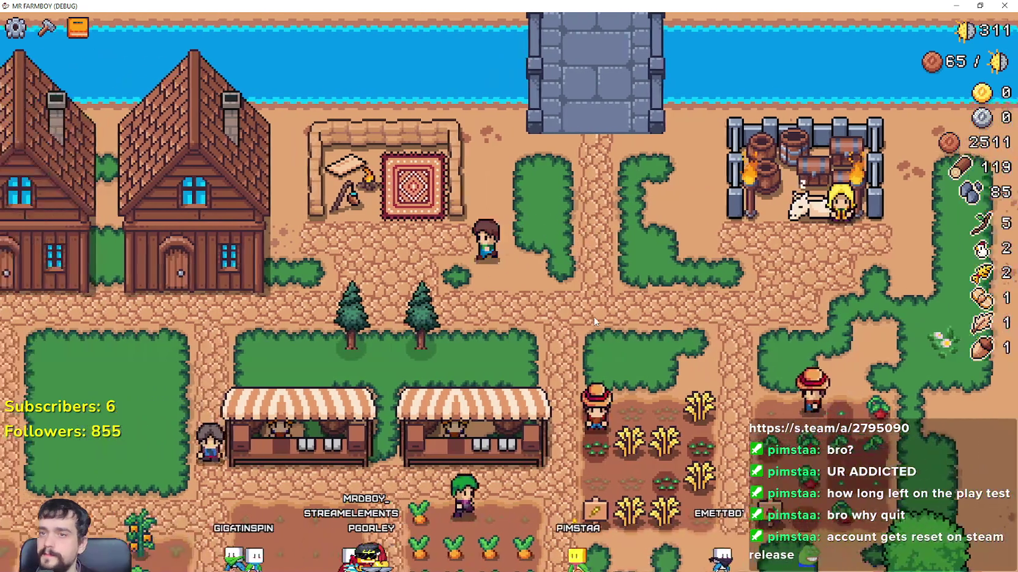
key(d)
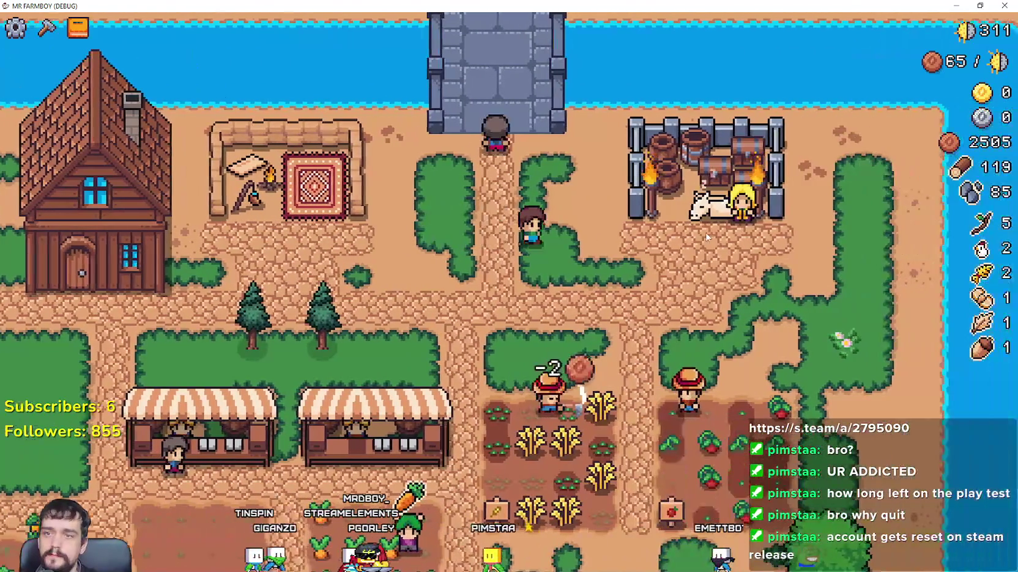
key(w)
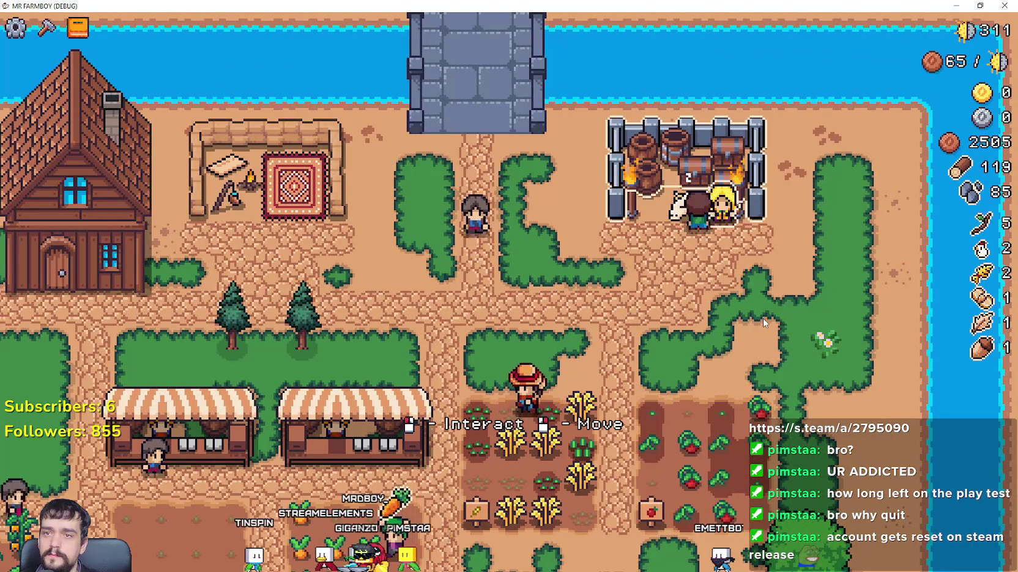
click(726, 243)
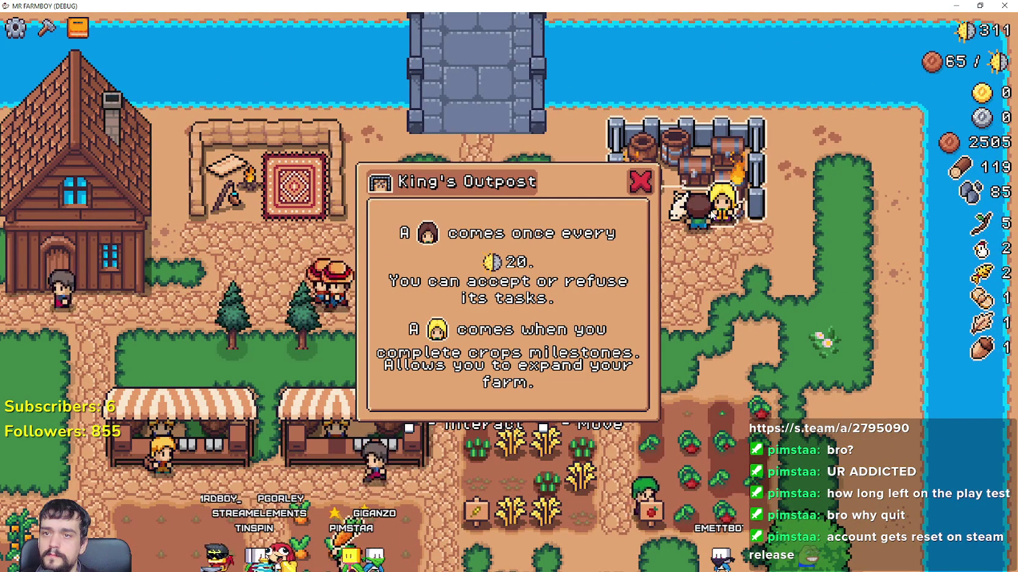
click(639, 184)
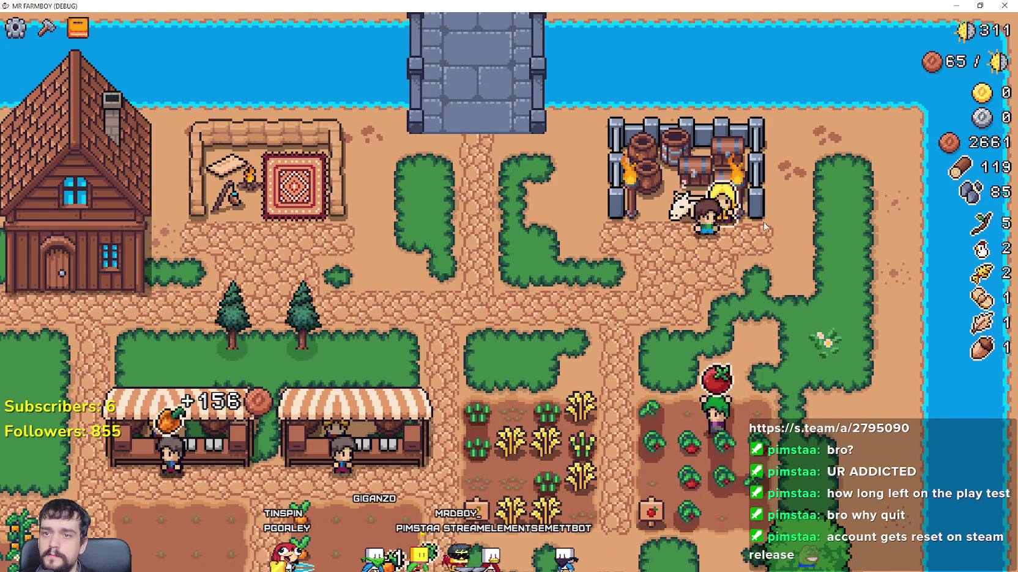
click(719, 208)
click(707, 168)
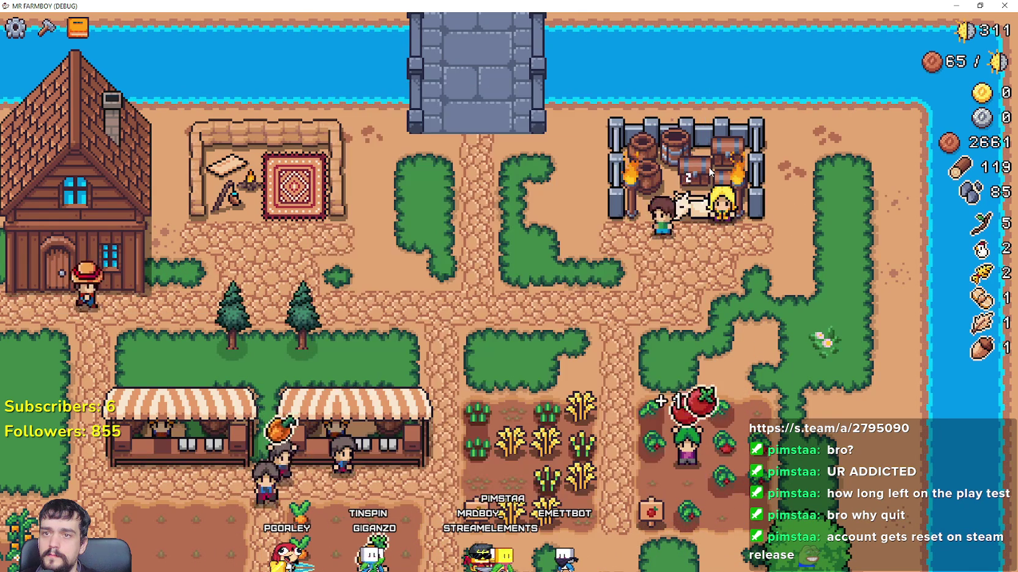
- Open and close the King's Outpost info panel three more times from different spots
click(708, 167)
click(716, 297)
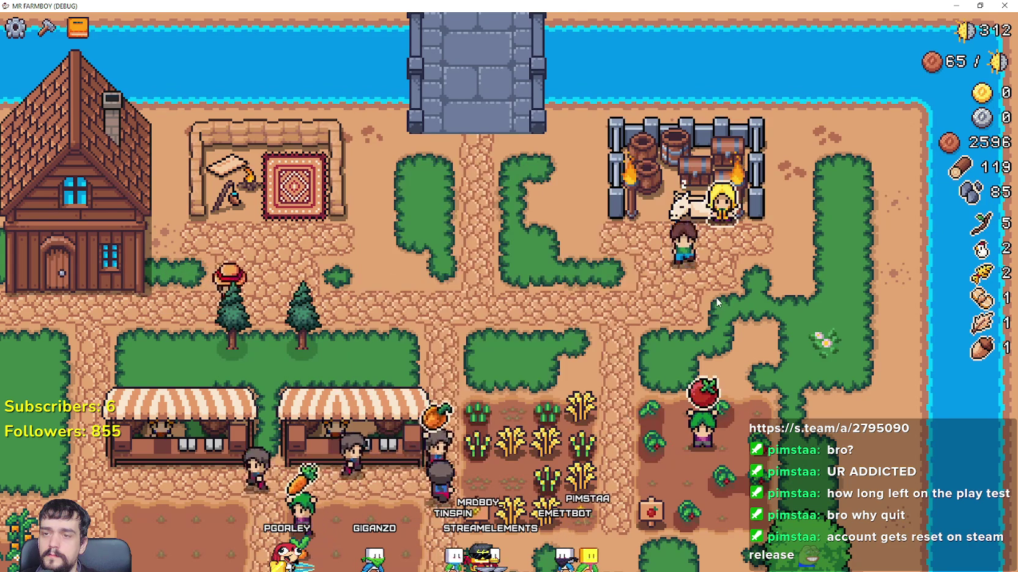
click(728, 269)
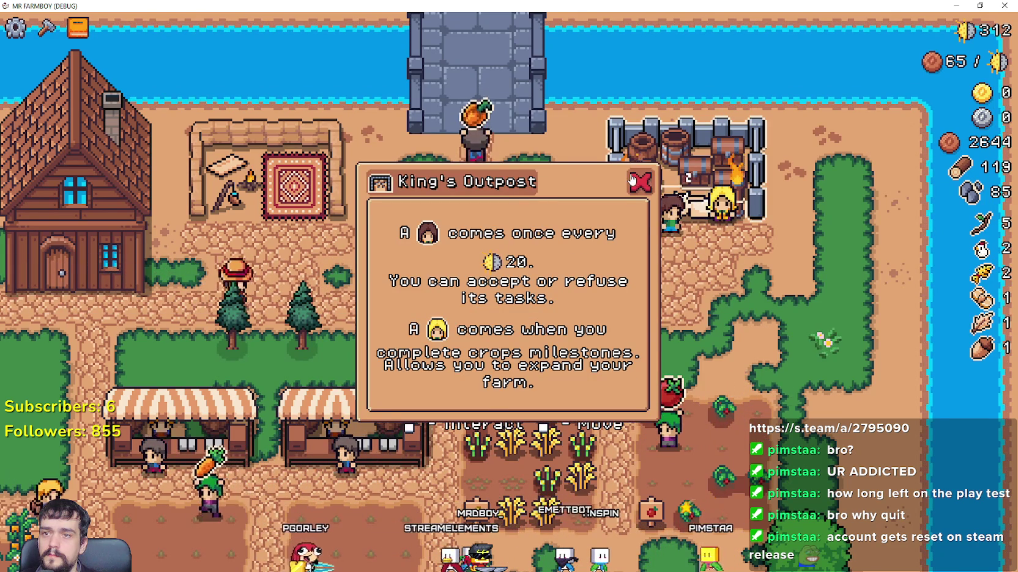
click(850, 288)
click(825, 282)
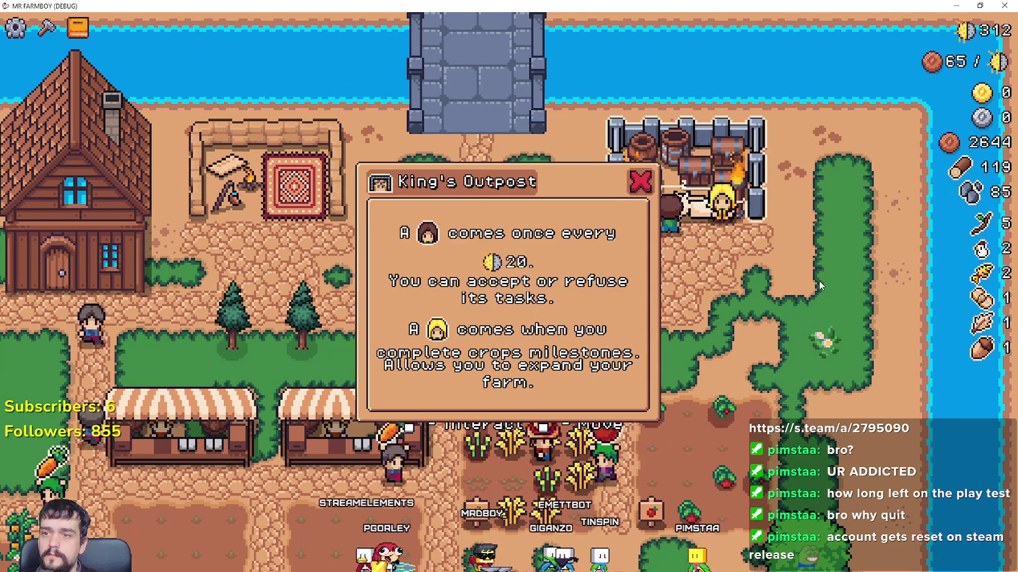
click(822, 284)
- Toggle the King's Envoy task window and leave it open beneath the King's Outpost info panel
click(818, 285)
click(819, 285)
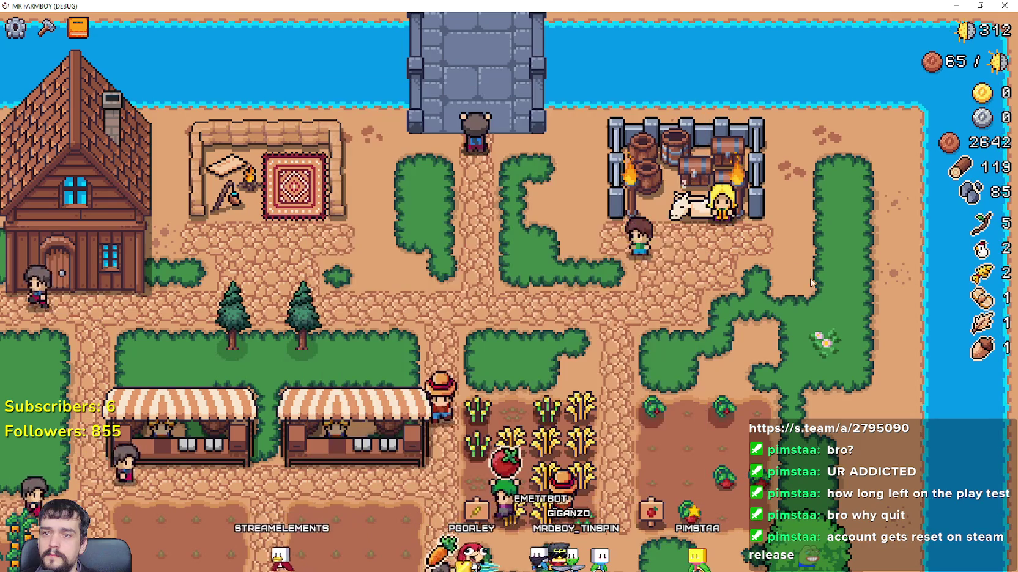
click(750, 220)
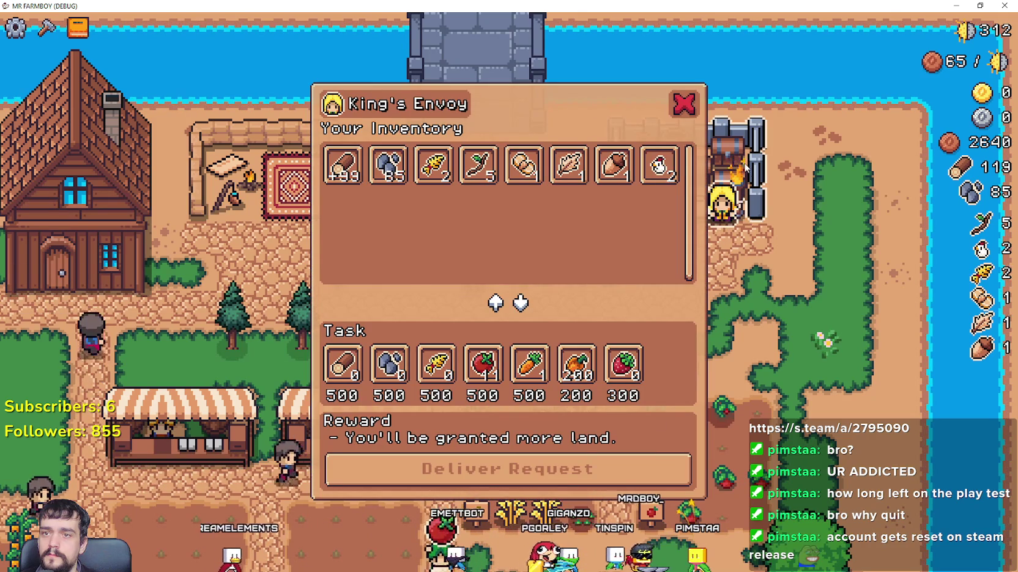
mouse_move(757, 176)
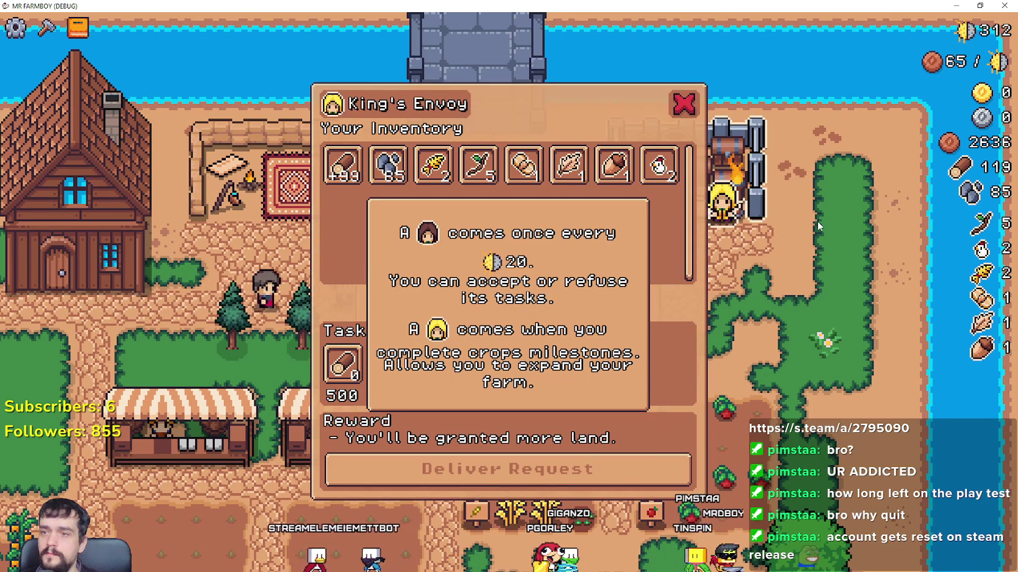
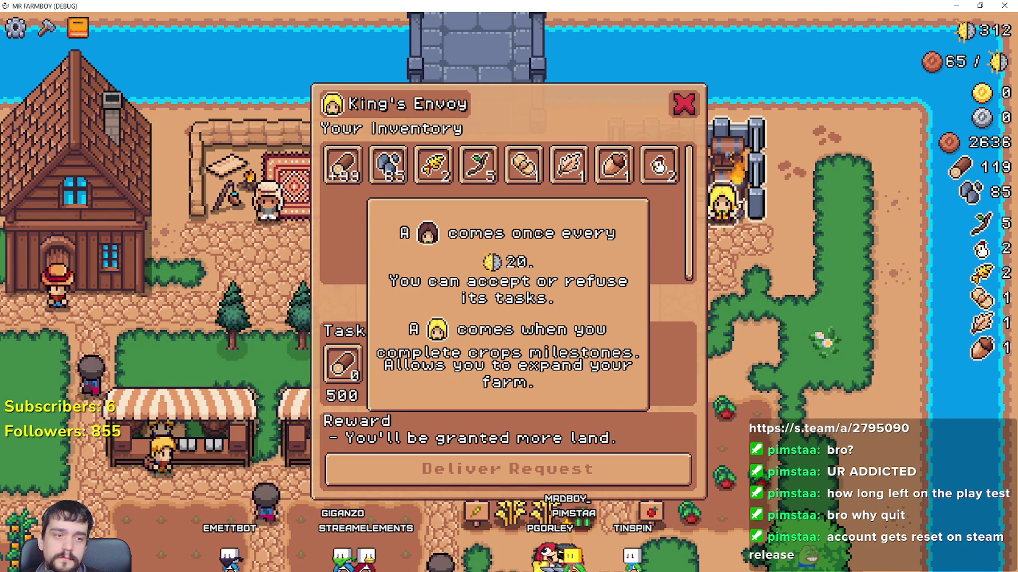
- Stop the game, select KingRequestPanel, and set its Z Index to 3
key(F8)
scroll(down, 3)
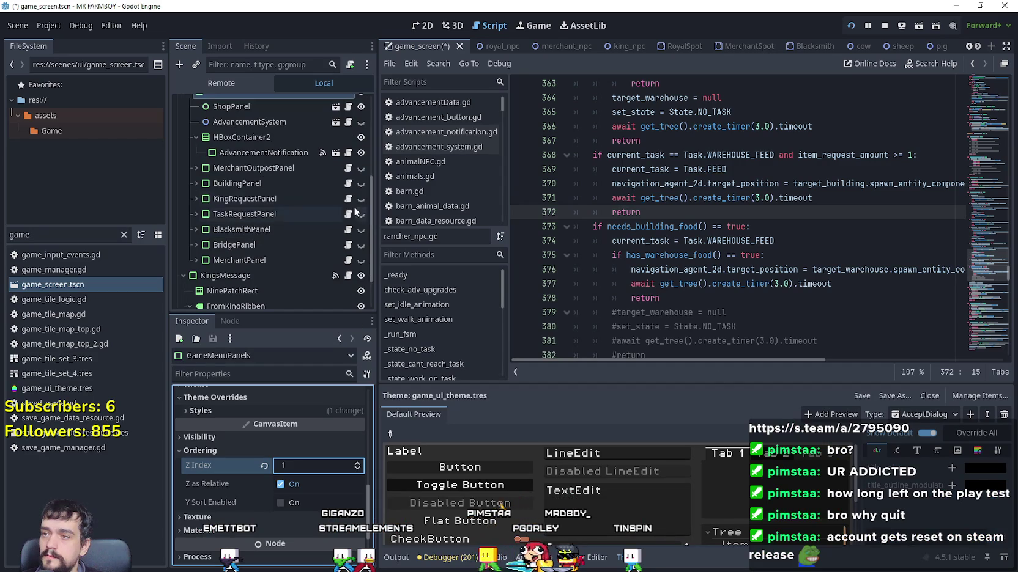
click(316, 201)
scroll(down, 3)
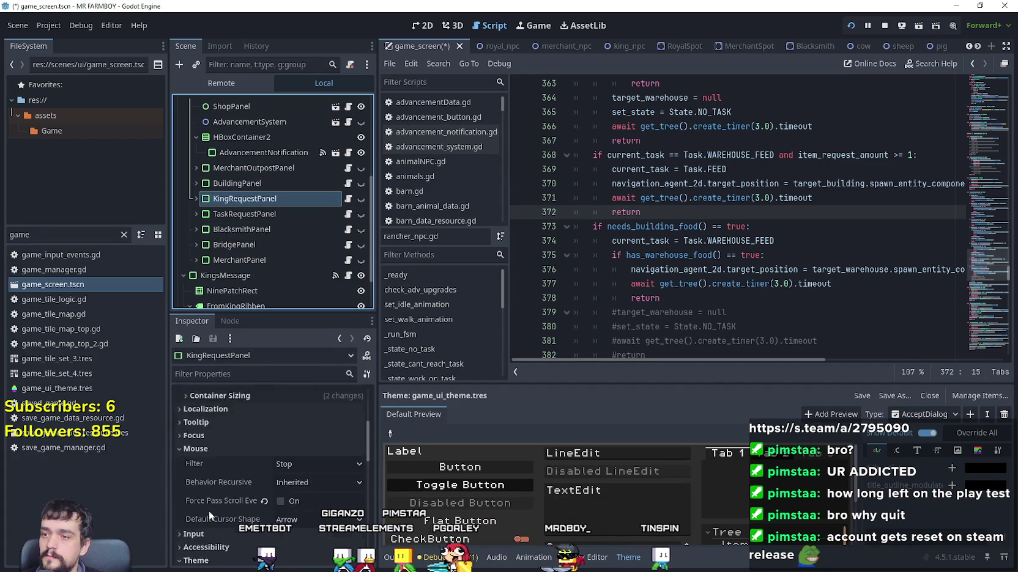
scroll(down, 3)
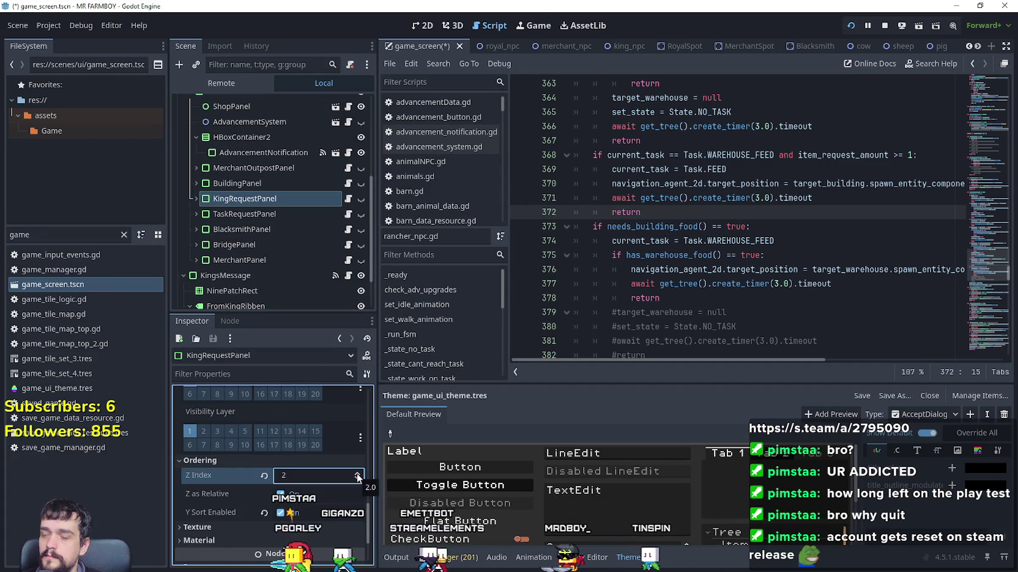
- Launch and close the game several times, ending with a fresh run showing the King's Envoy dialog
key(F5)
key(alt+F4)
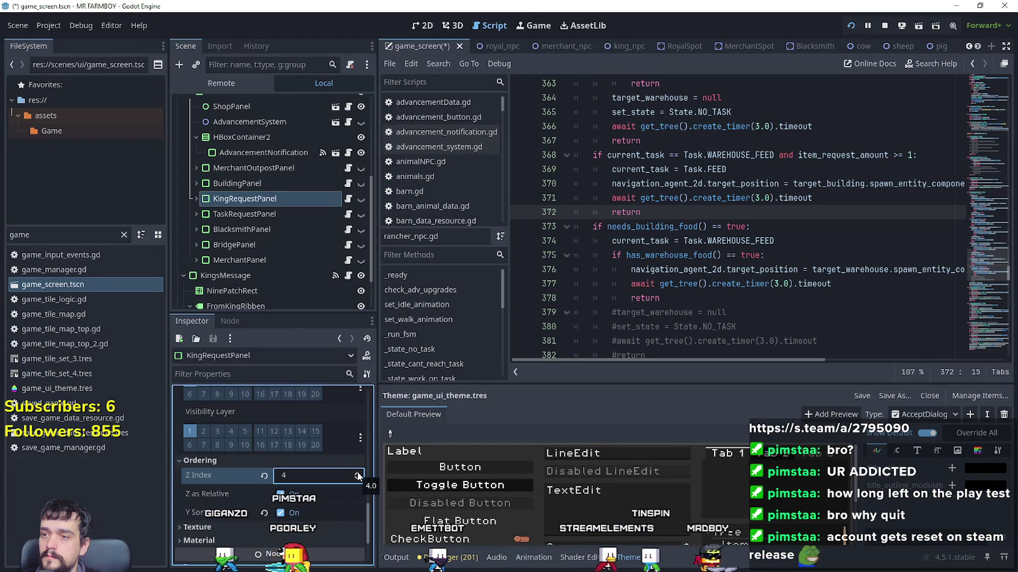
key(F5)
key(alt+F4)
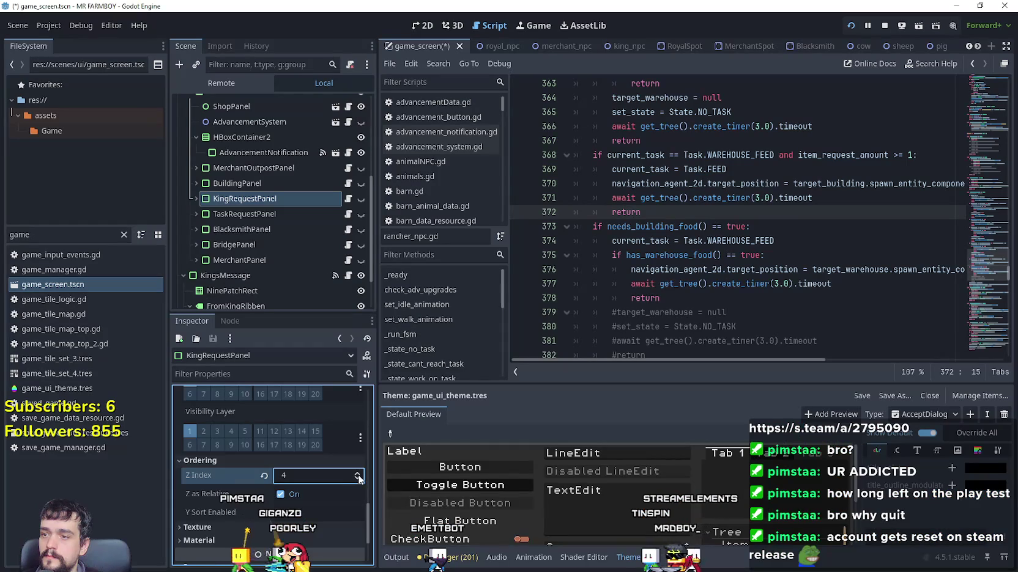
key(F5)
key(alt+F4)
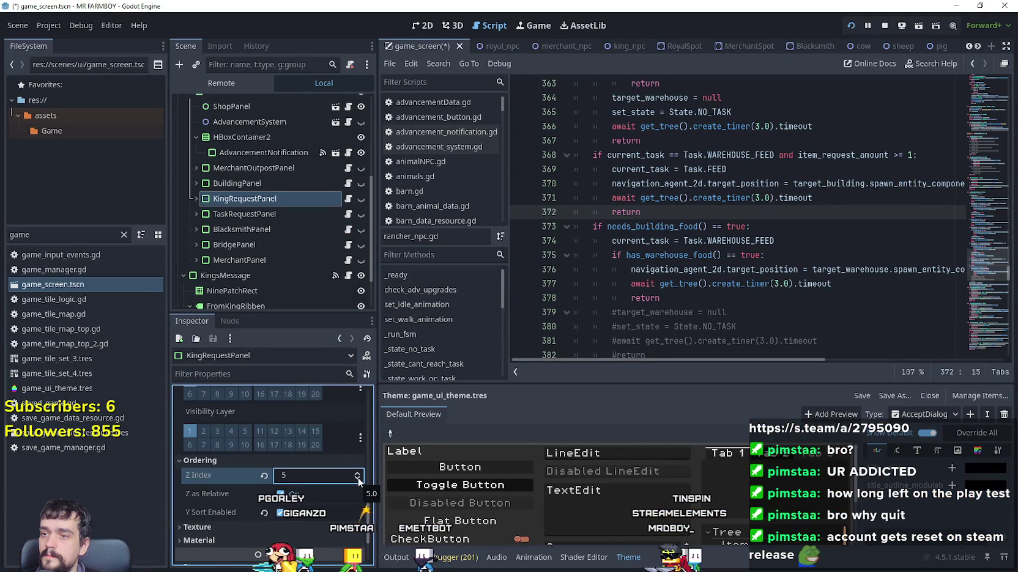
key(F5)
key(alt+F4)
key(F5)
key(alt+F4)
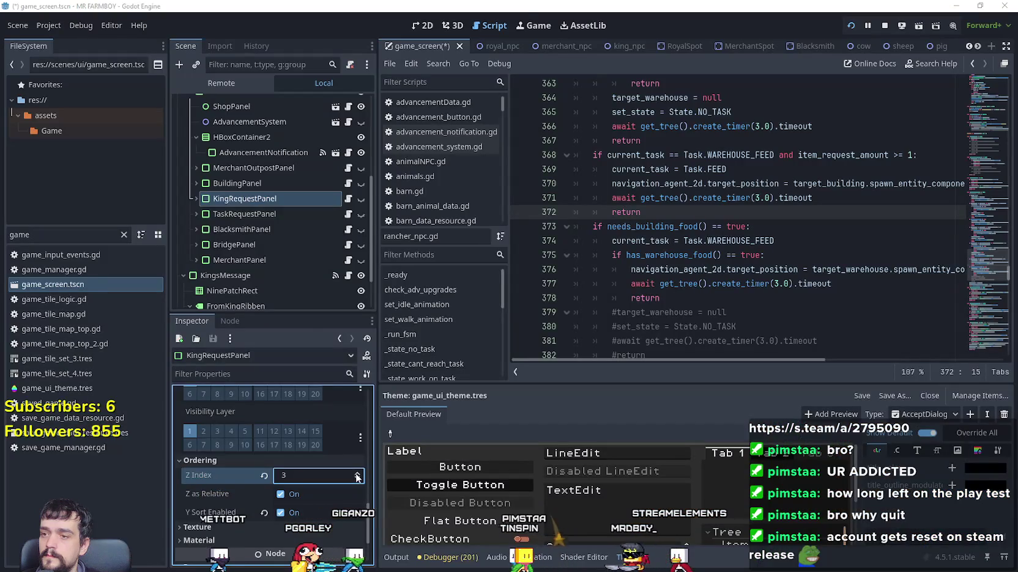
key(F5)
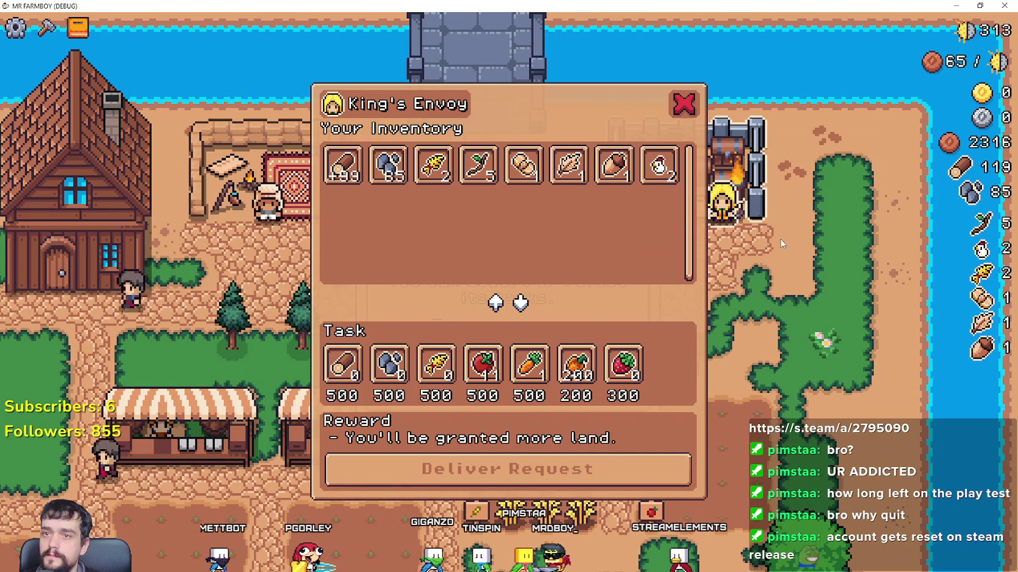
- Close and reopen the King's Envoy dialog several times to test its behaviour
key(F5)
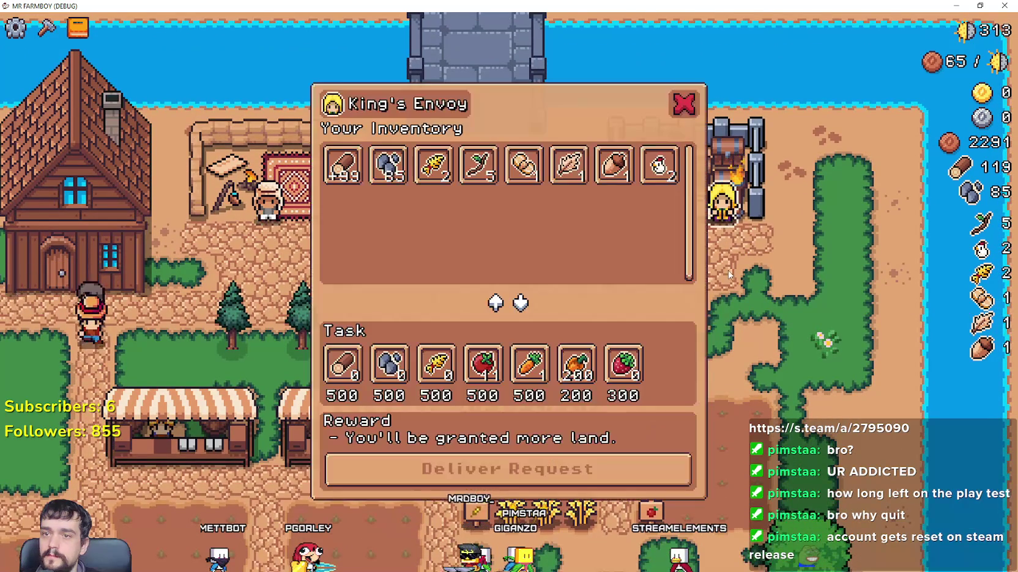
click(752, 331)
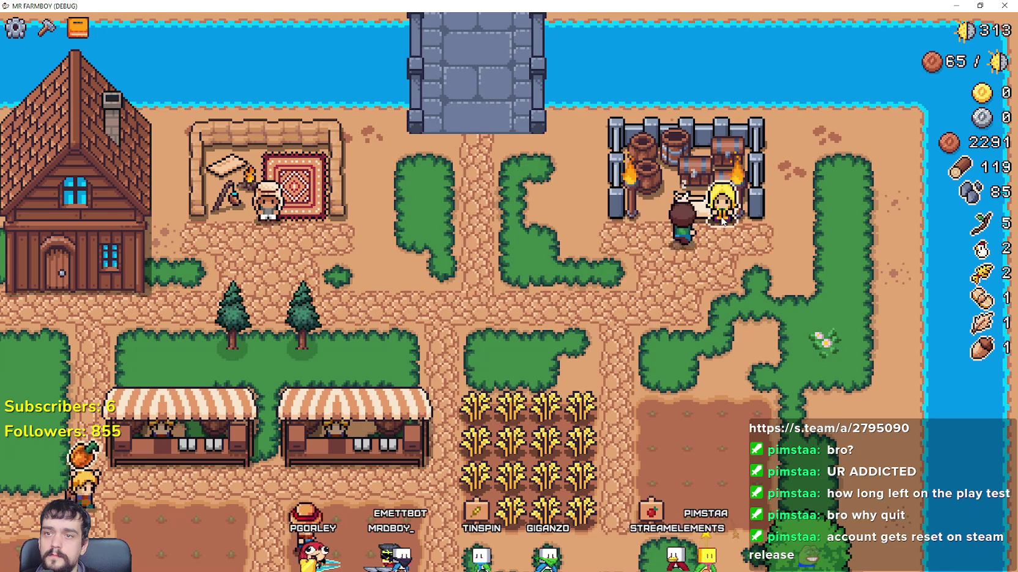
click(721, 211)
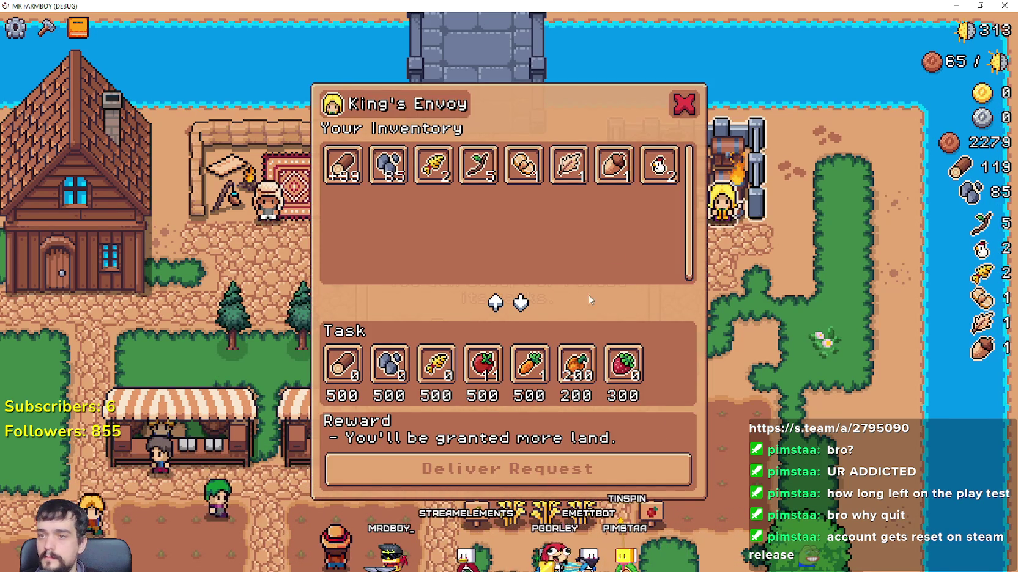
key(Escape)
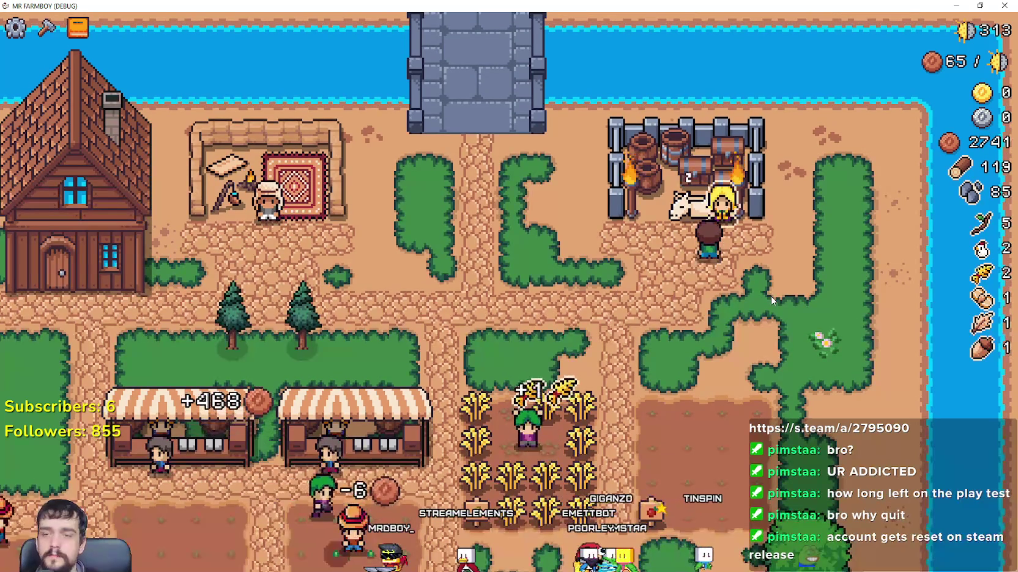
key(e)
key(Escape)
key(s)
- Walk left to the merchant, open the Merchant Seller and outpost info panels, then leave the game
key(a)
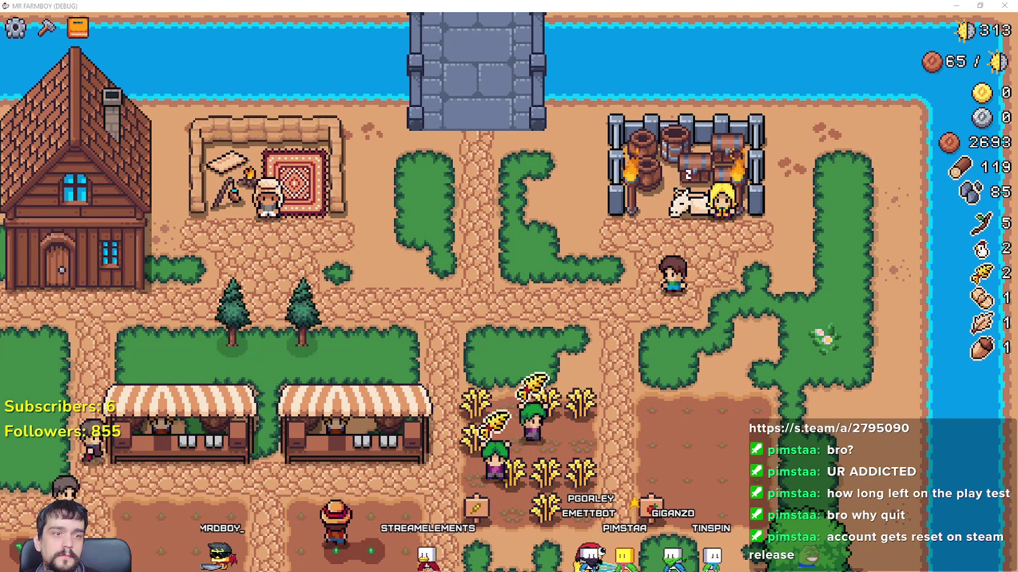
key(a)
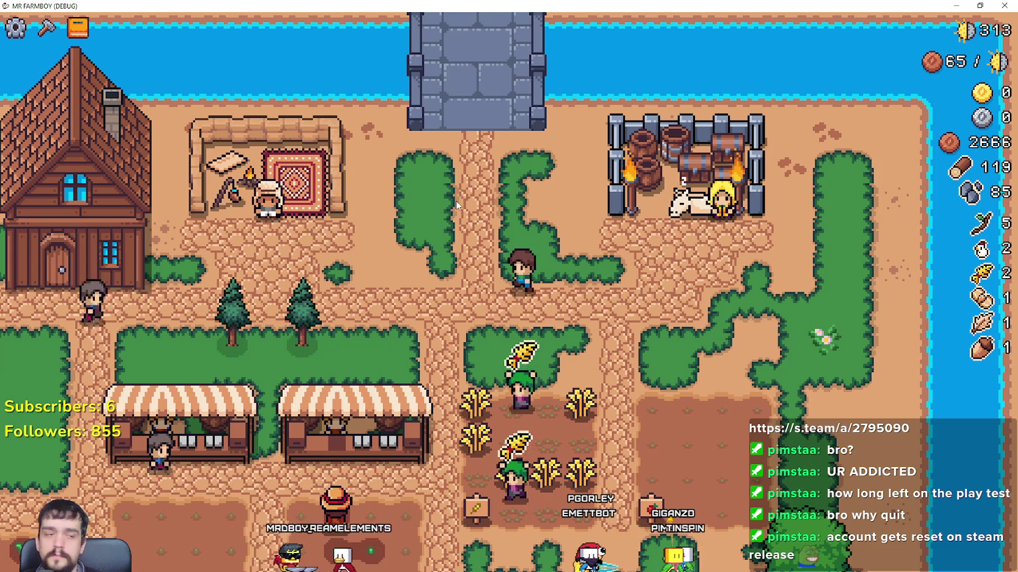
key(e)
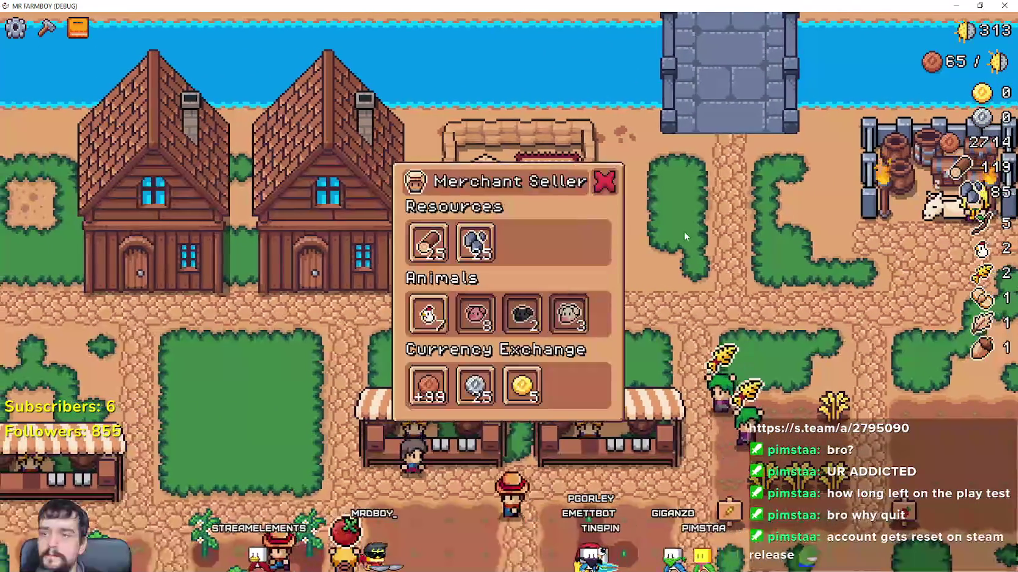
key(e)
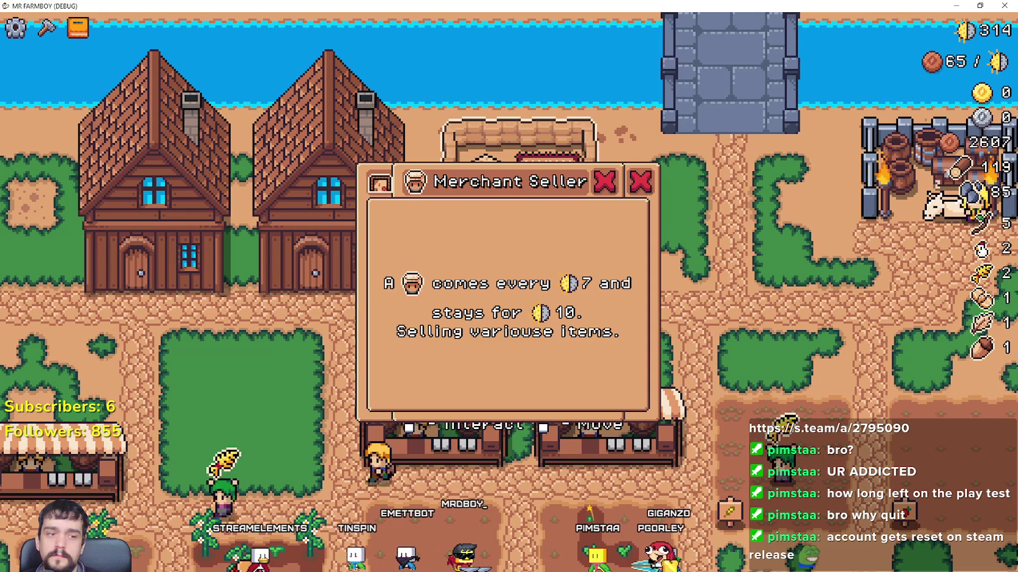
key(alt+Tab)
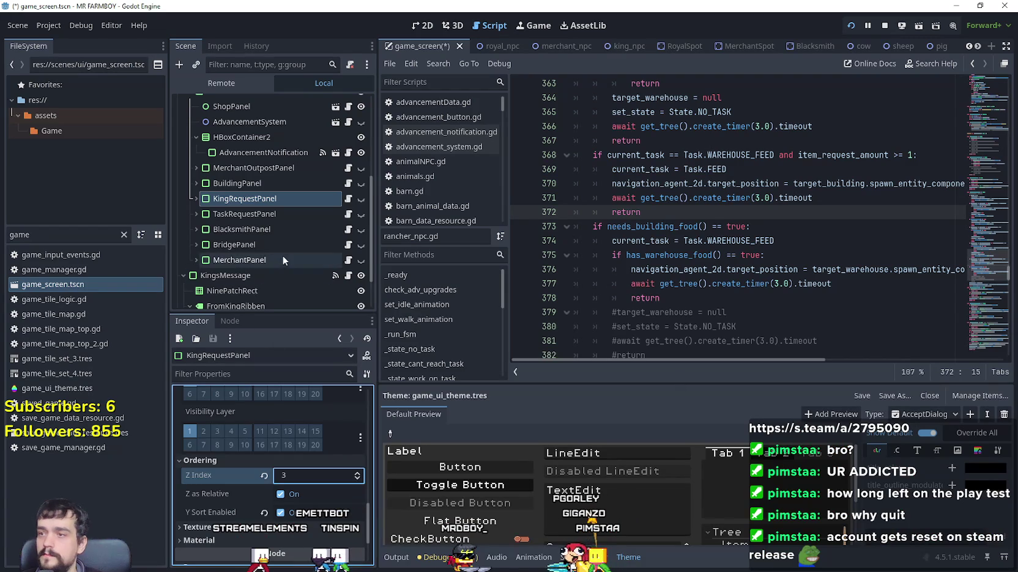
- Select MerchantPanel, raise its Z Index to 2, and check the Merchant Seller panel in-game
click(280, 259)
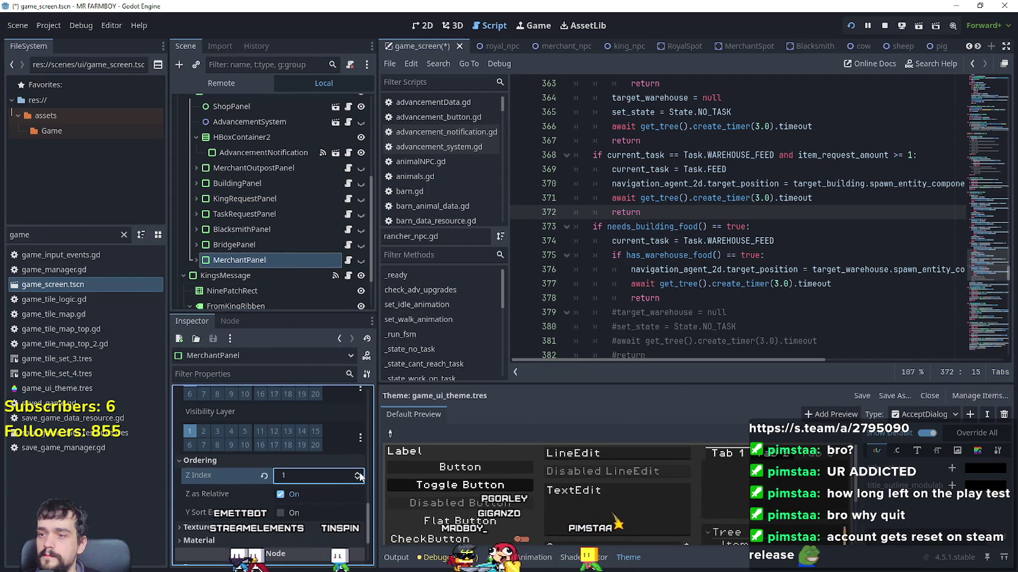
key(alt+Tab)
key(alt+Tab)
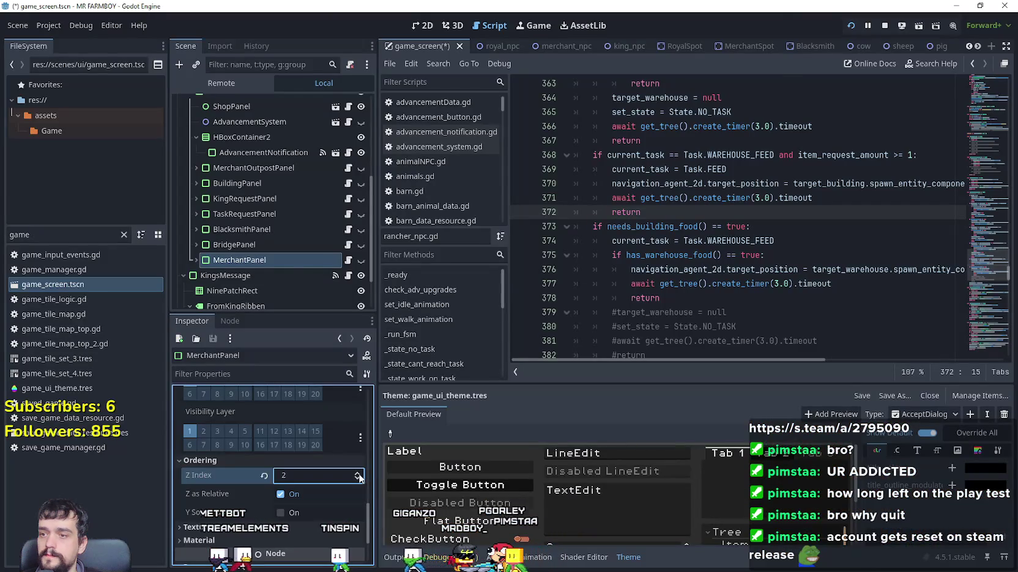
key(alt+Tab)
key(alt+Tab)
key(alt+Tab)
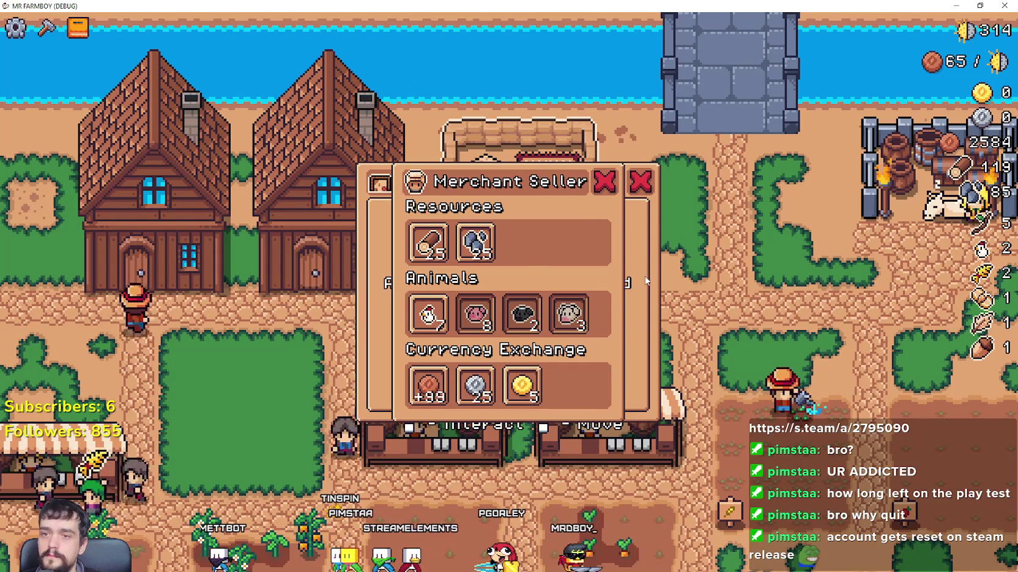
- Open and close the Merchant Seller and Merchant's Outpost info panels repeatedly to check their overlap
click(641, 181)
click(519, 216)
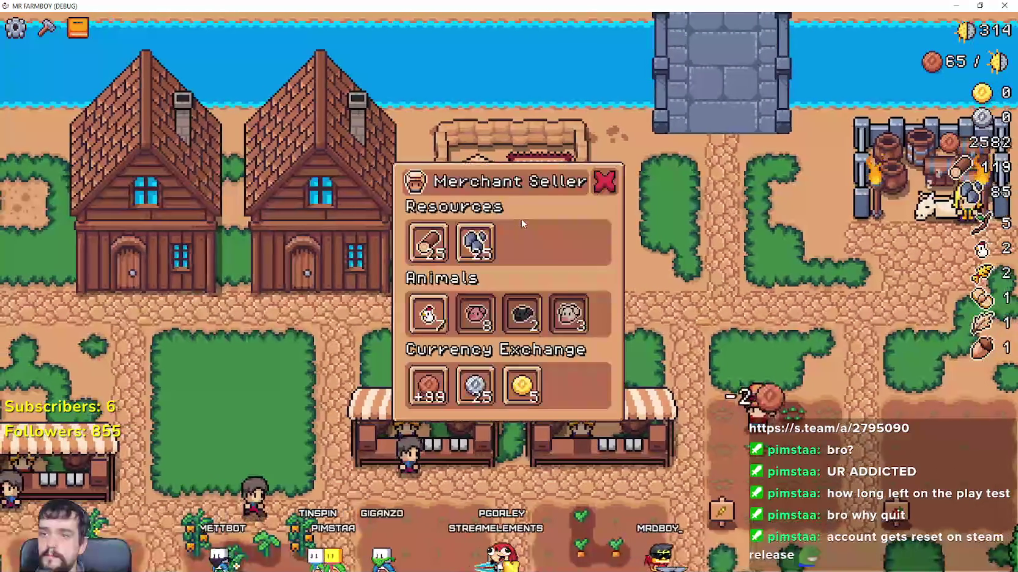
click(604, 181)
click(539, 203)
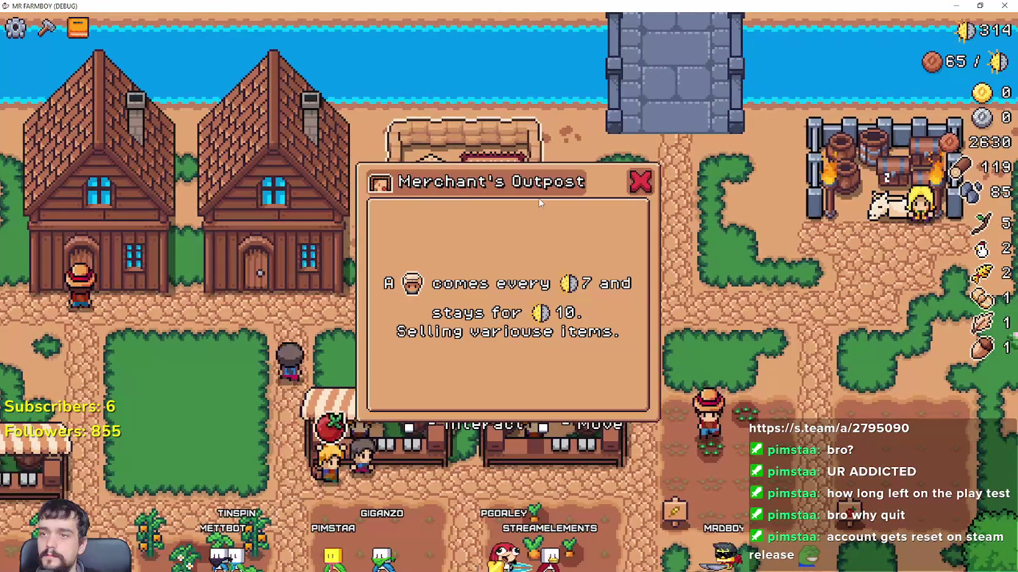
click(539, 203)
click(530, 232)
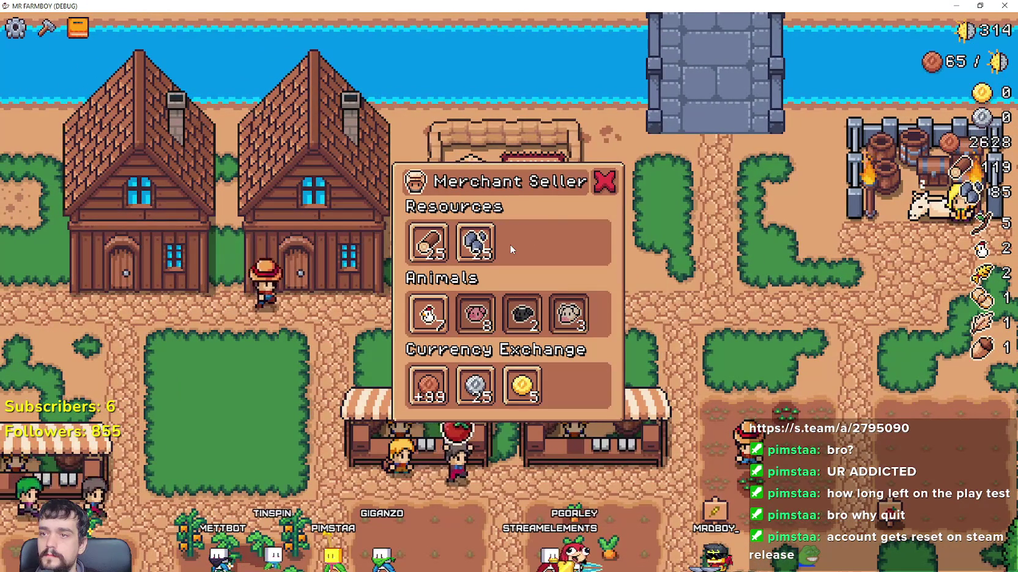
click(510, 248)
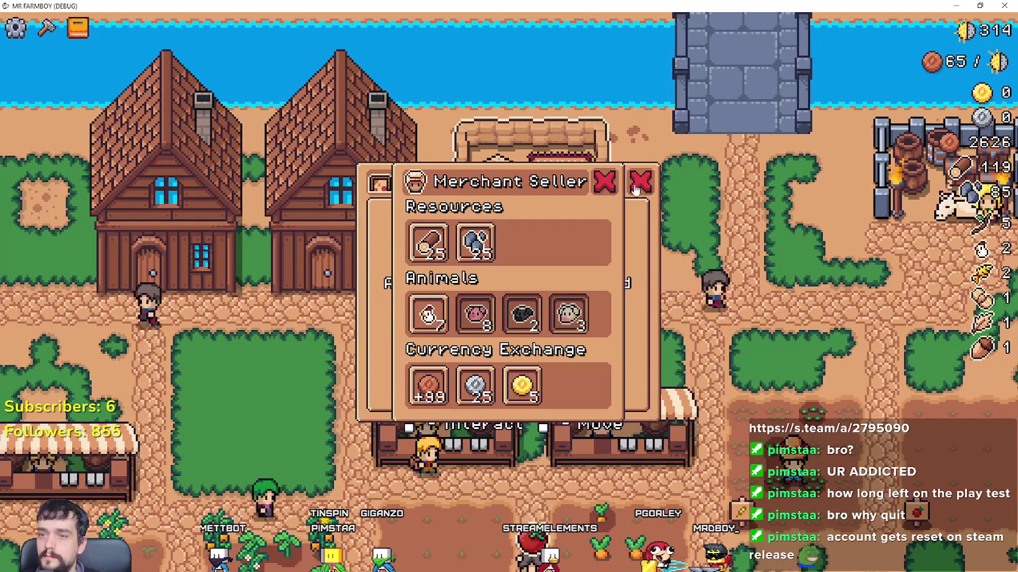
click(617, 185)
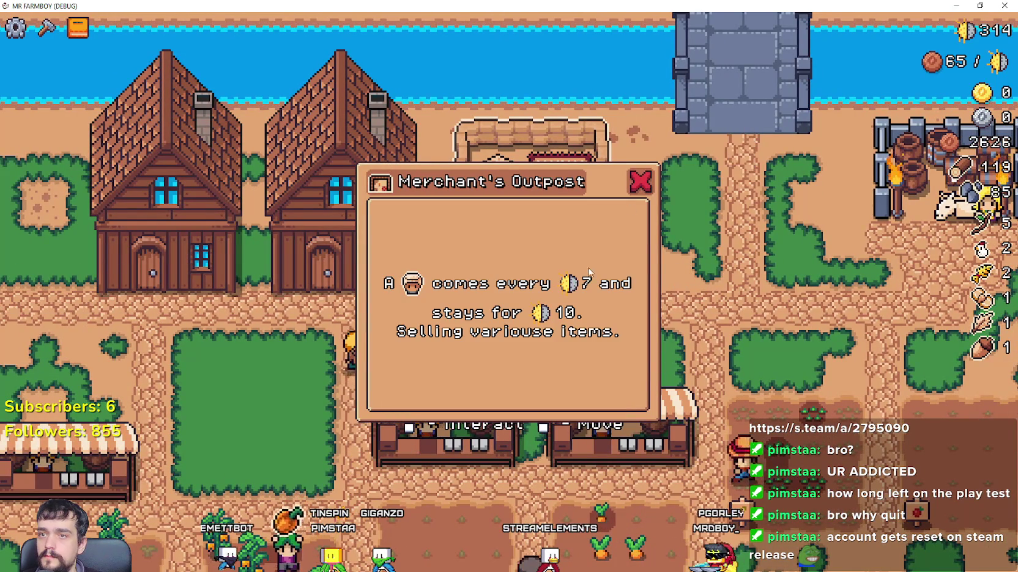
click(608, 232)
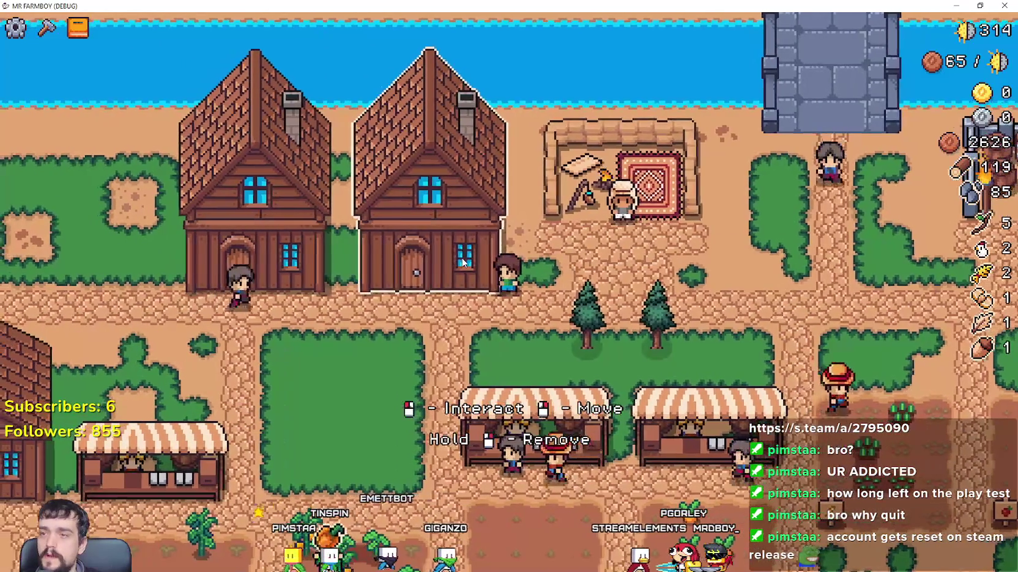
- Open and close the house's workers panel three times
click(465, 281)
key(Escape)
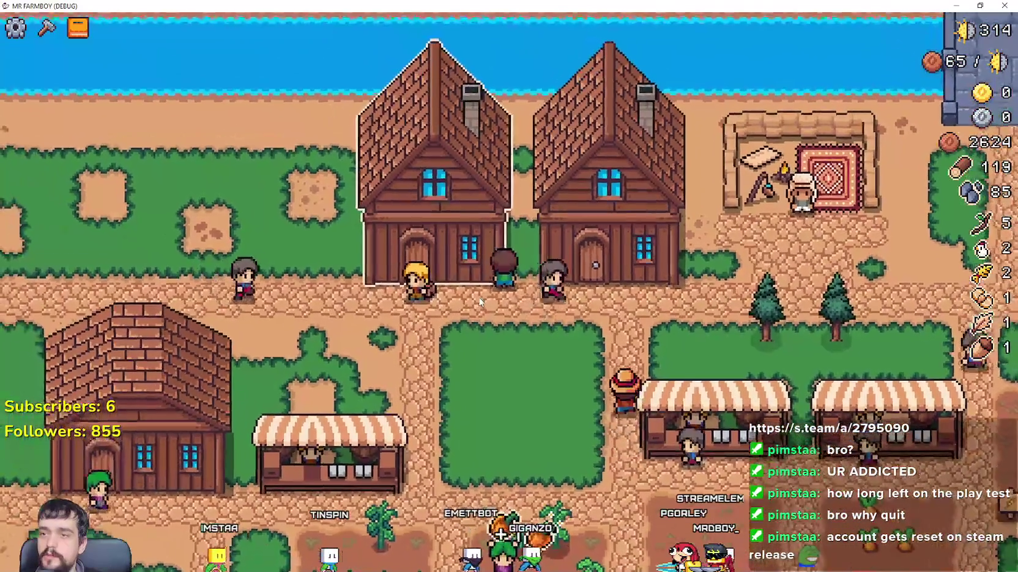
click(479, 295)
key(Escape)
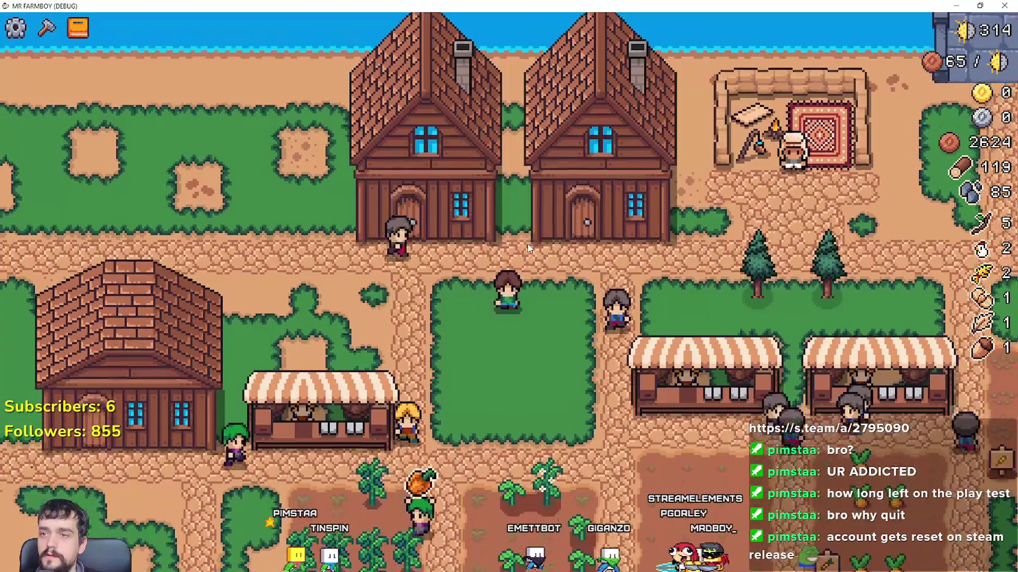
click(529, 248)
key(Escape)
- Toggle the Warehouse and Market inventory panels, then walk south and open the house's Warehouse panel
key(a)
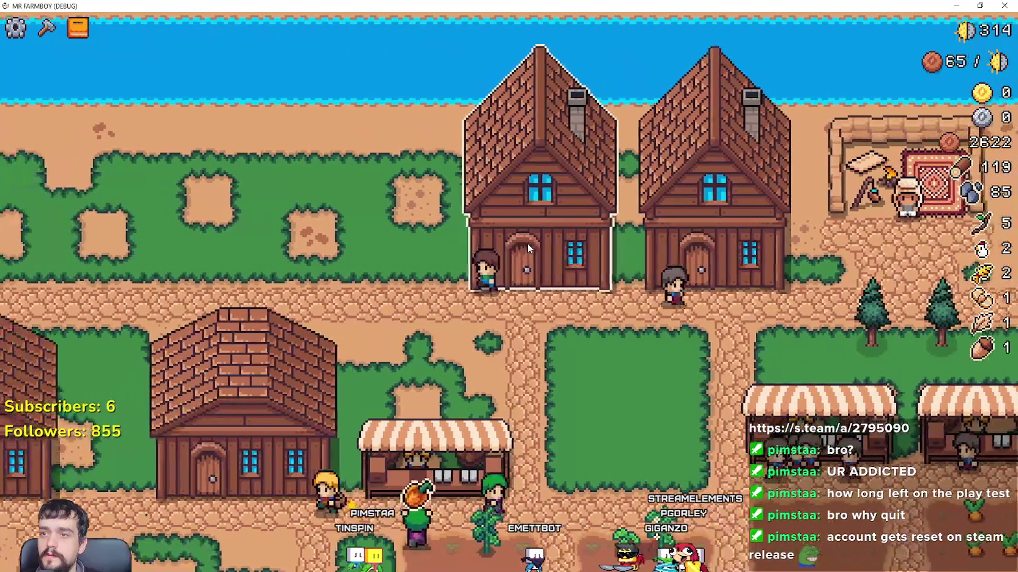
click(469, 313)
key(Escape)
key(e)
key(Escape)
key(e)
key(Escape)
key(e)
key(Escape)
key(s)
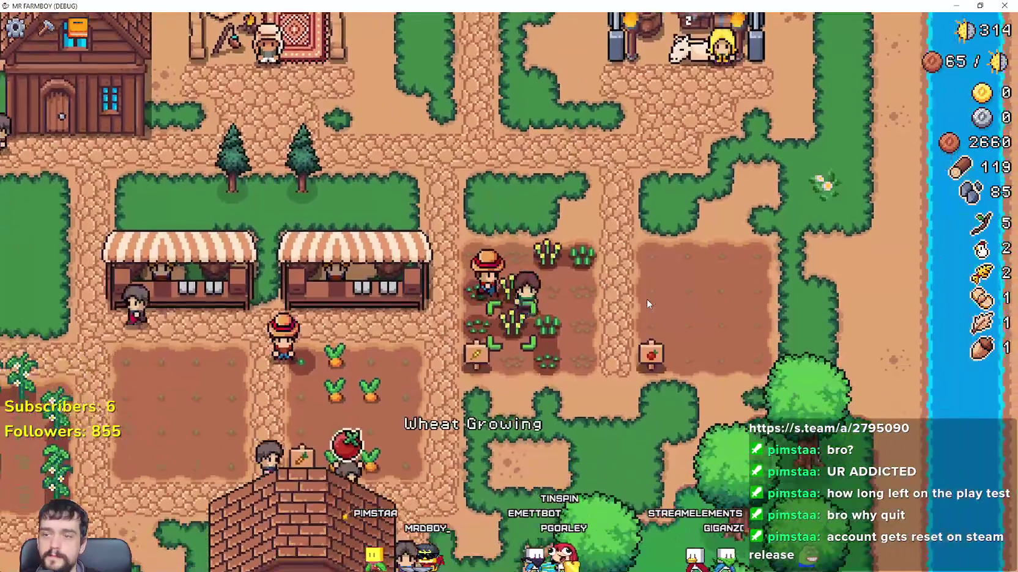
click(491, 310)
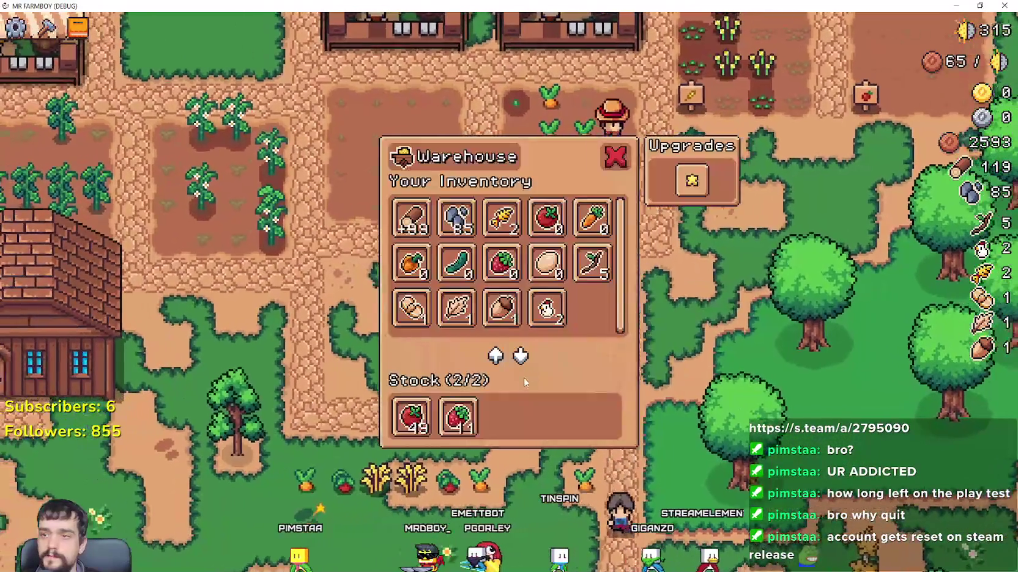
- Close the Warehouse, walk to the King's Envoy, and open and close its request panel
key(Escape)
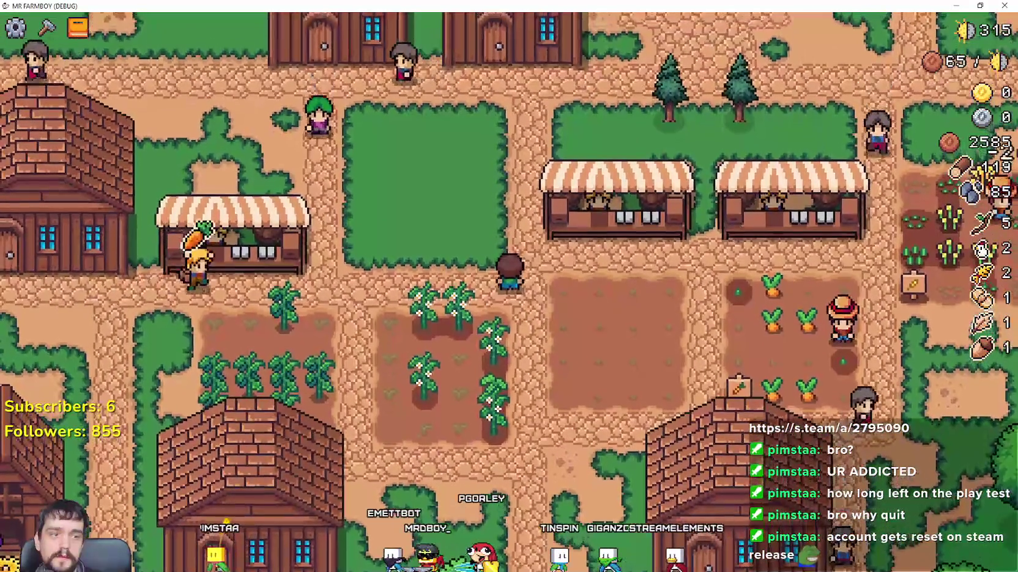
key(w)
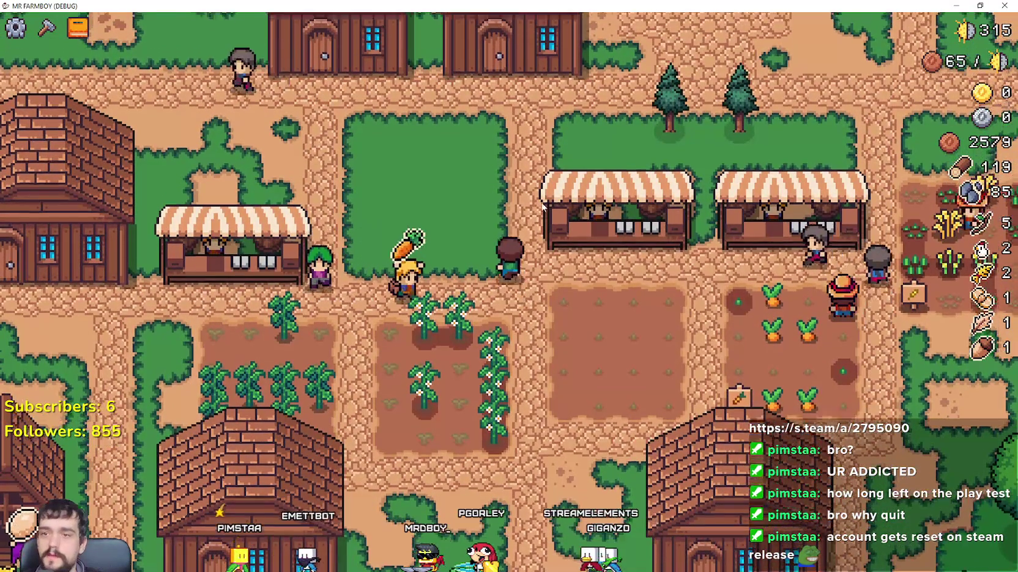
key(d)
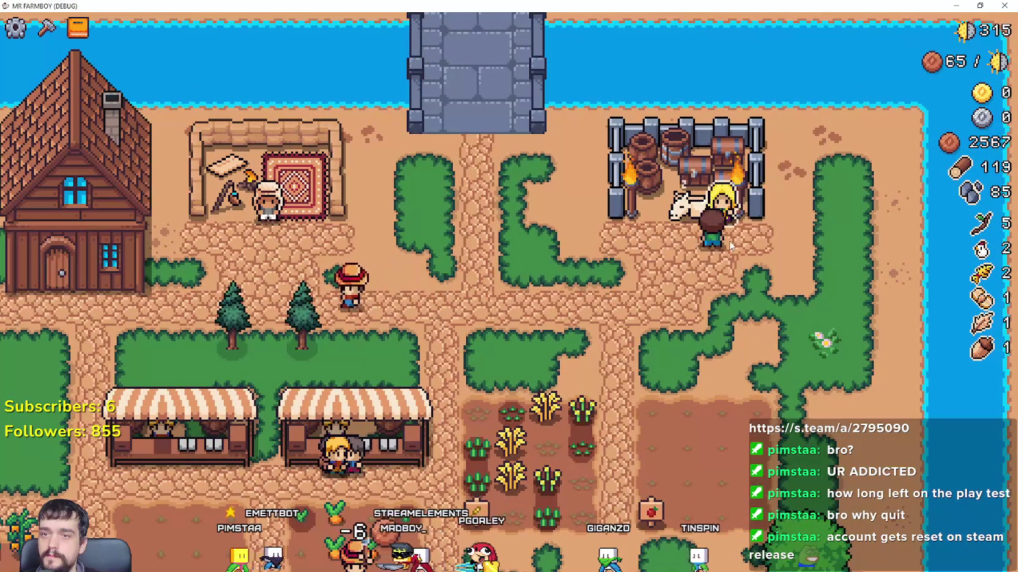
key(e)
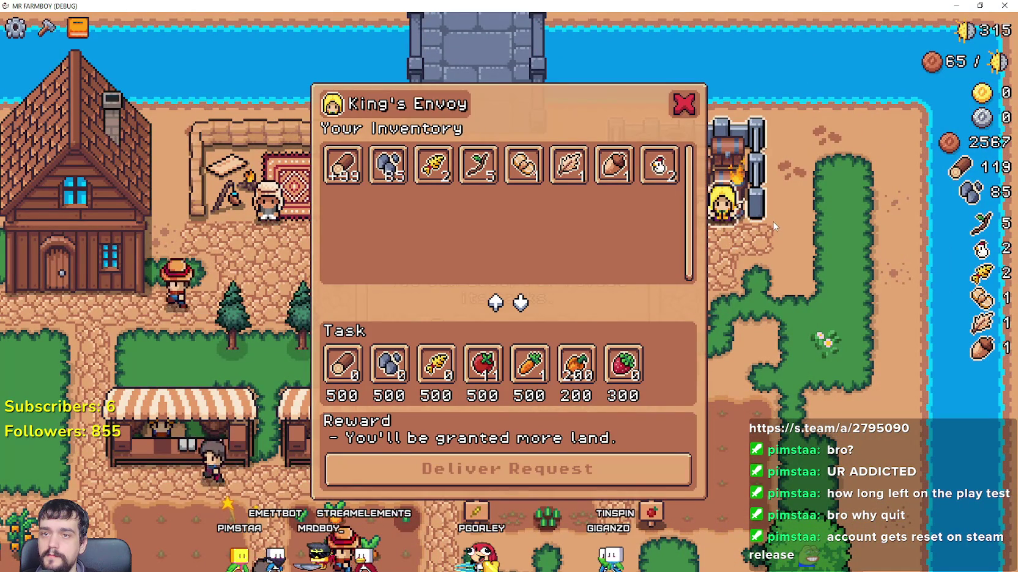
key(Escape)
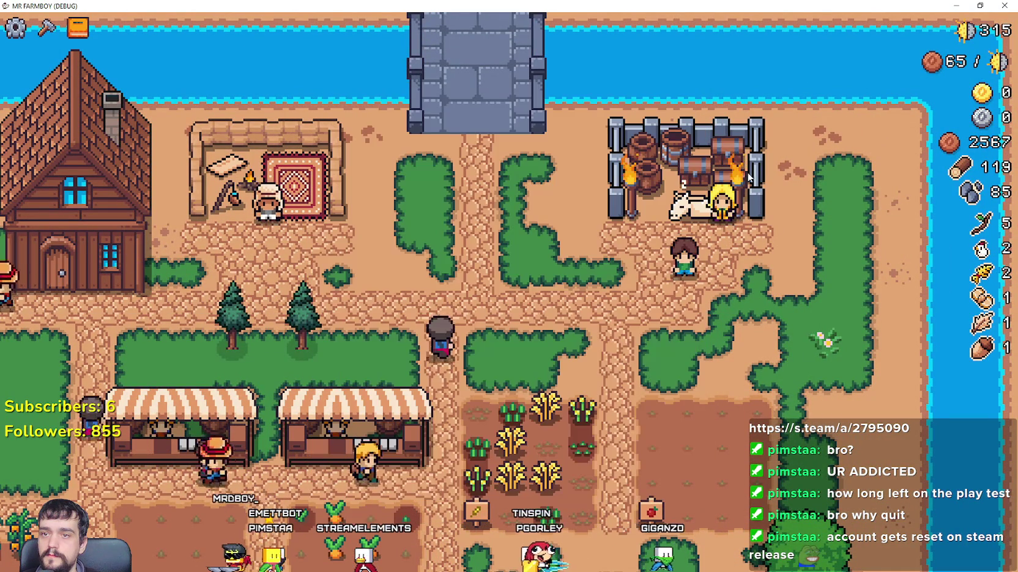
- Walk to the merchant, toggle the Merchant Seller and Outpost info panels, then quit the debug run
key(a)
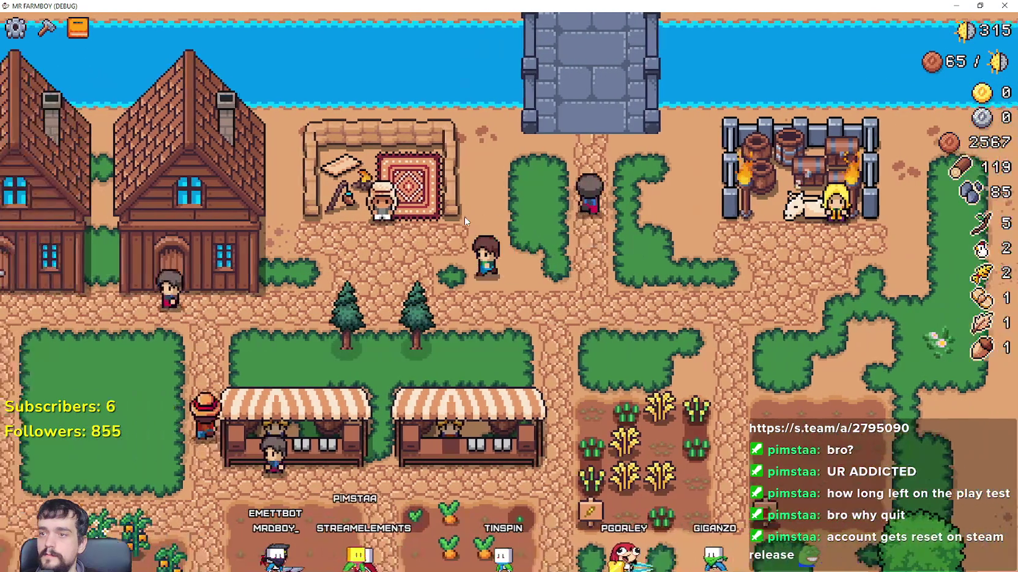
key(e)
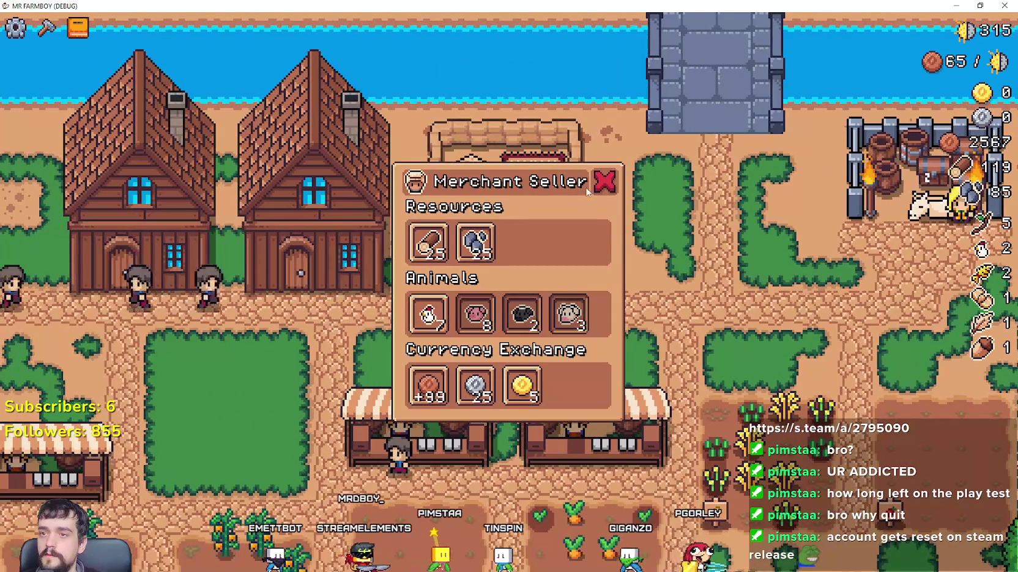
click(605, 183)
click(597, 207)
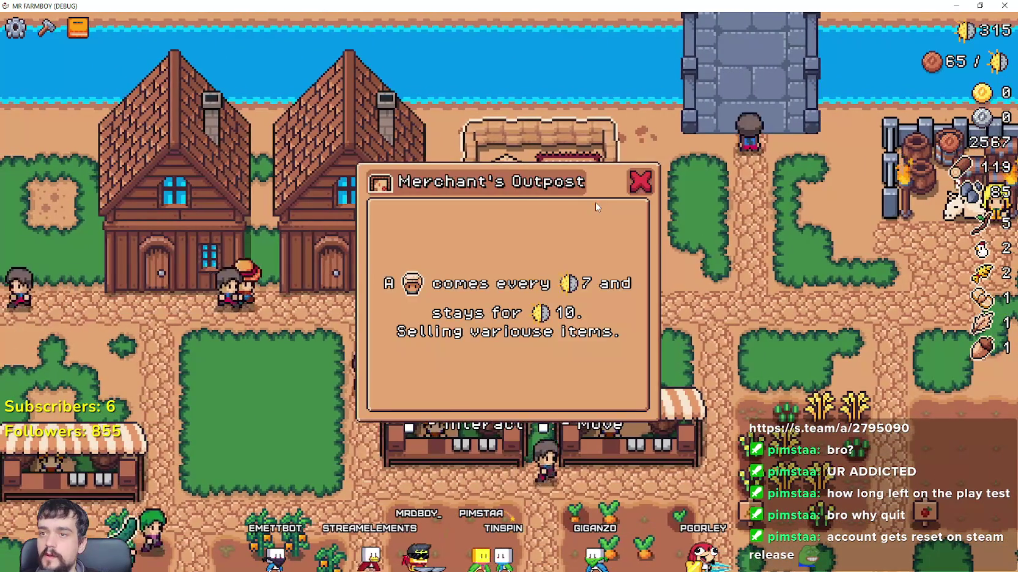
key(Escape)
key(w)
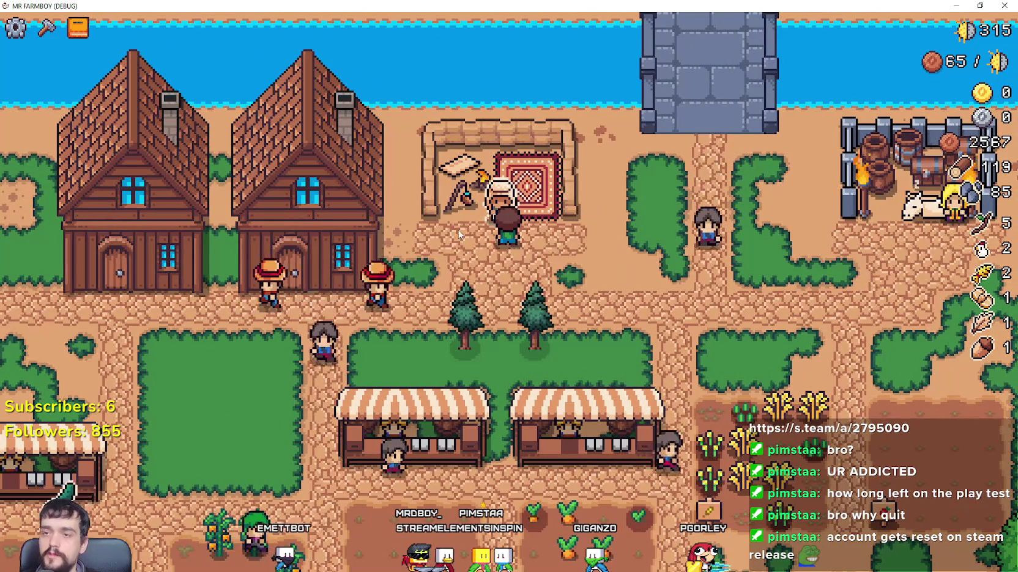
key(e)
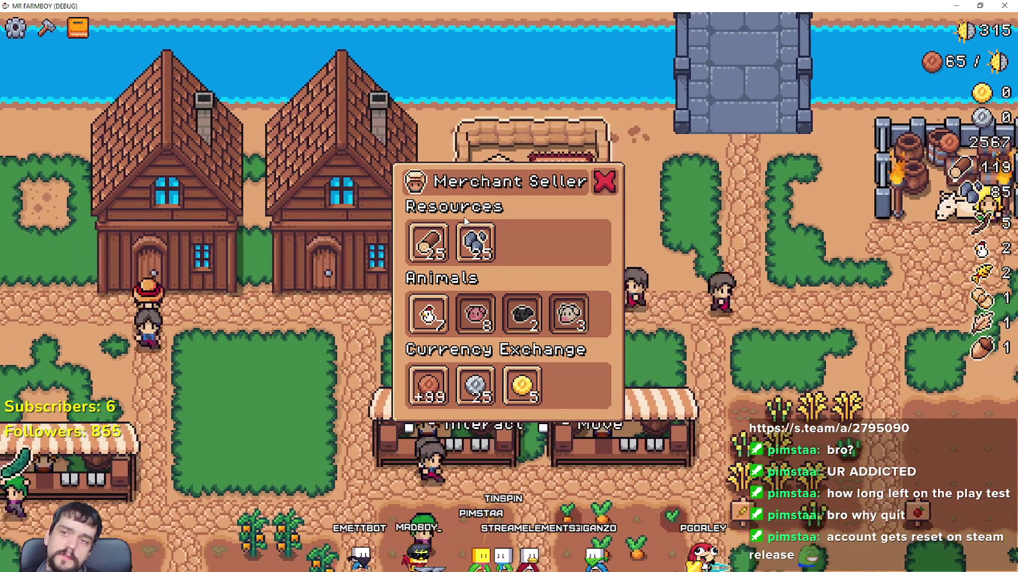
key(Escape)
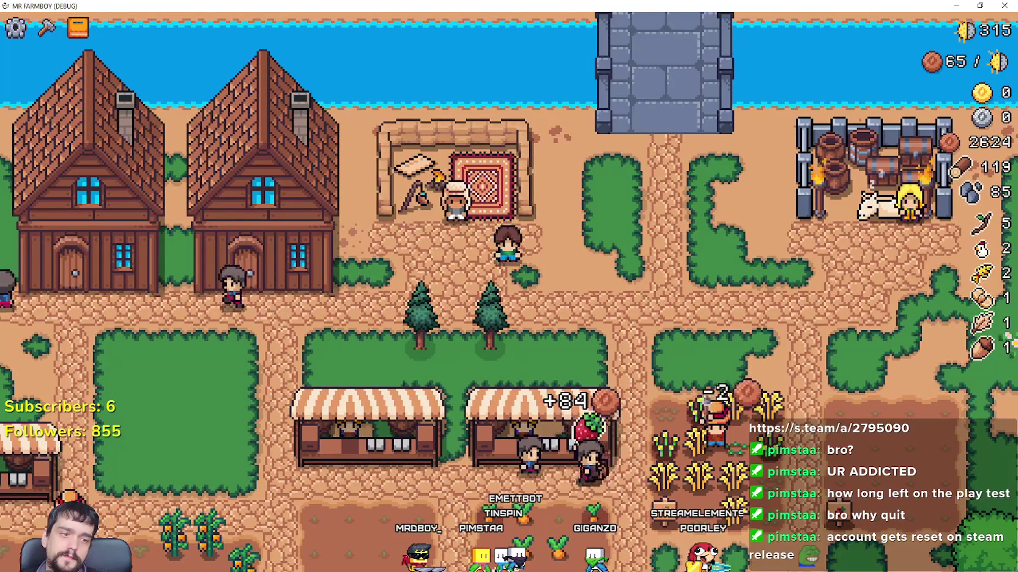
key(alt+F4)
scroll(down, 3)
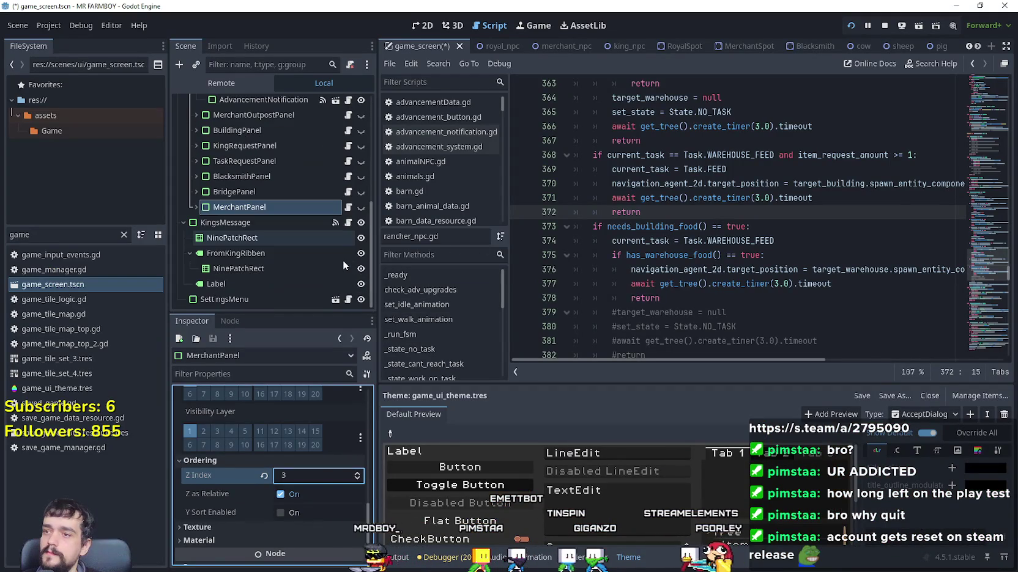
- Open merchant_outpost_panel.gd and inspect close_outpost_menu and its hide call
scroll(up, 3)
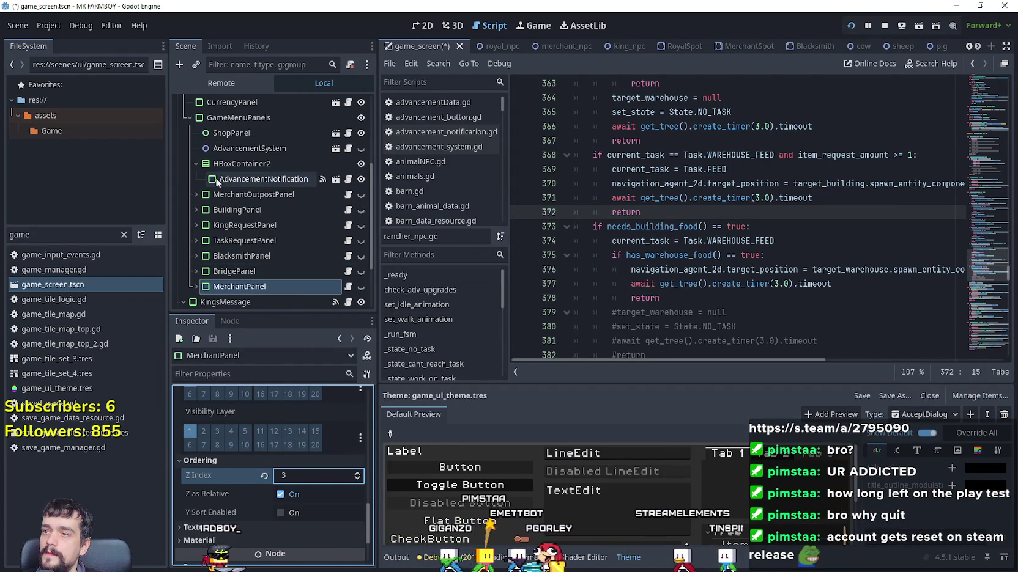
click(348, 195)
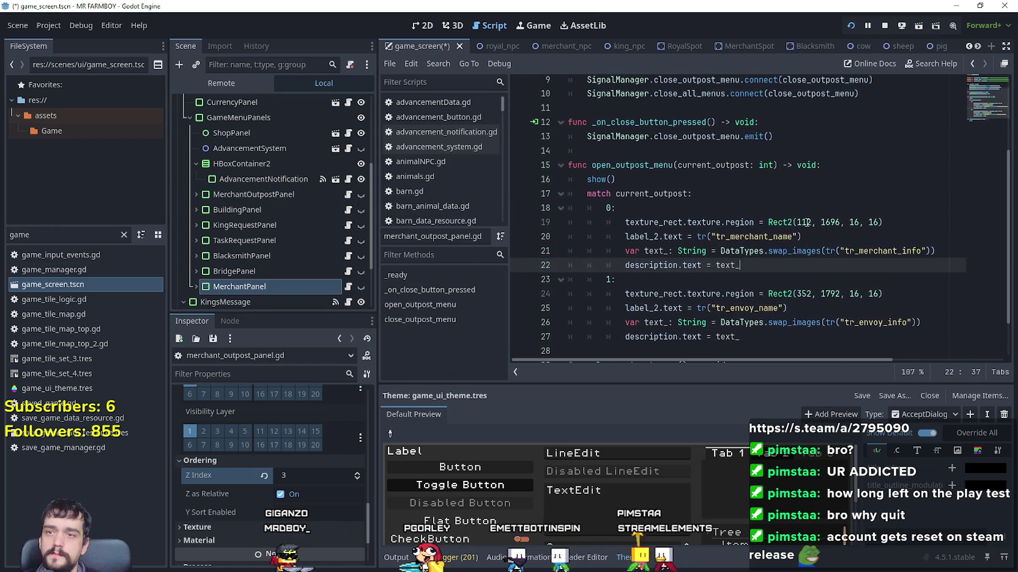
scroll(up, 3)
double_click(819, 122)
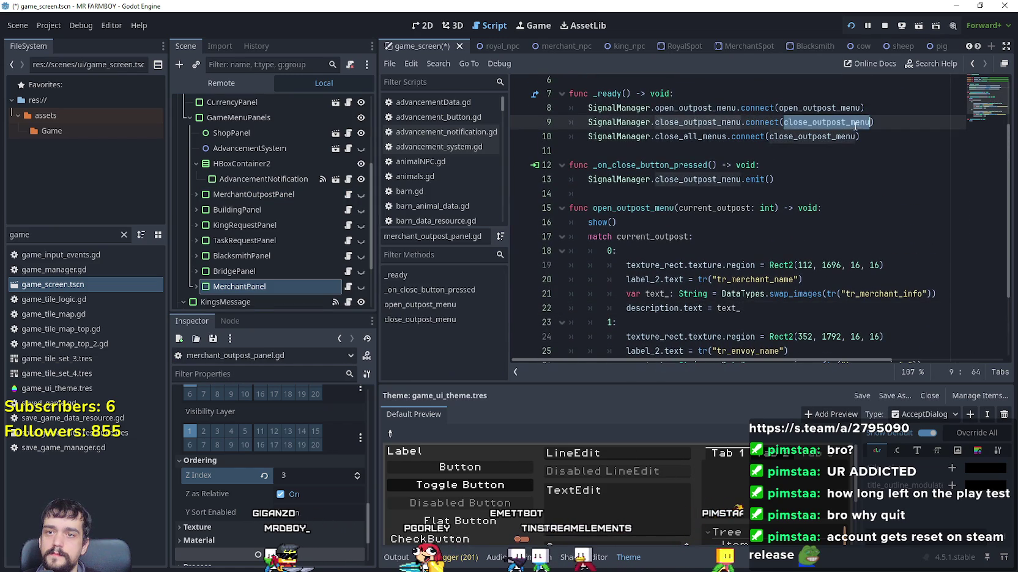
scroll(down, 3)
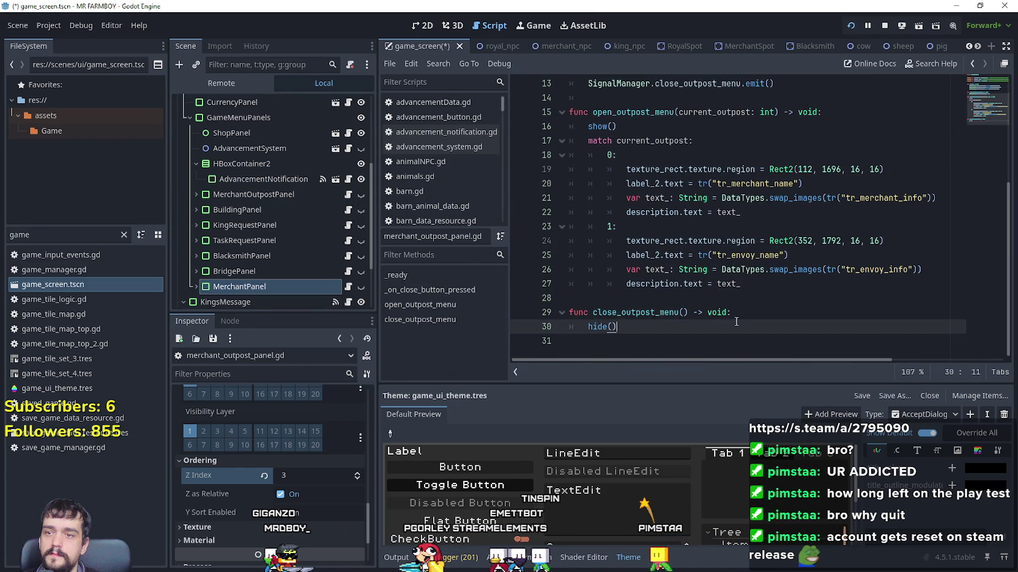
click(736, 322)
scroll(up, 3)
scroll(down, 3)
scroll(up, 3)
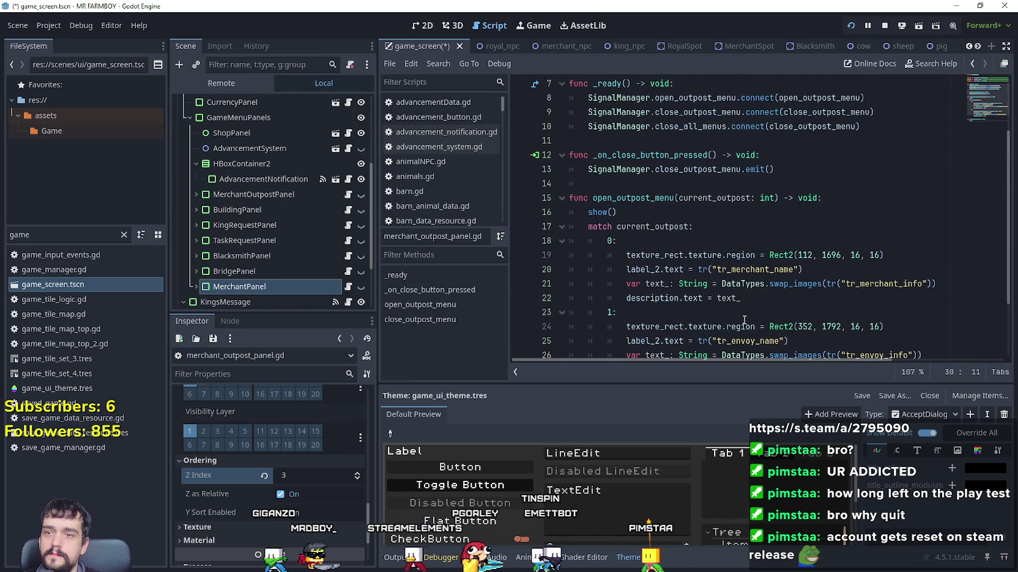
scroll(up, 3)
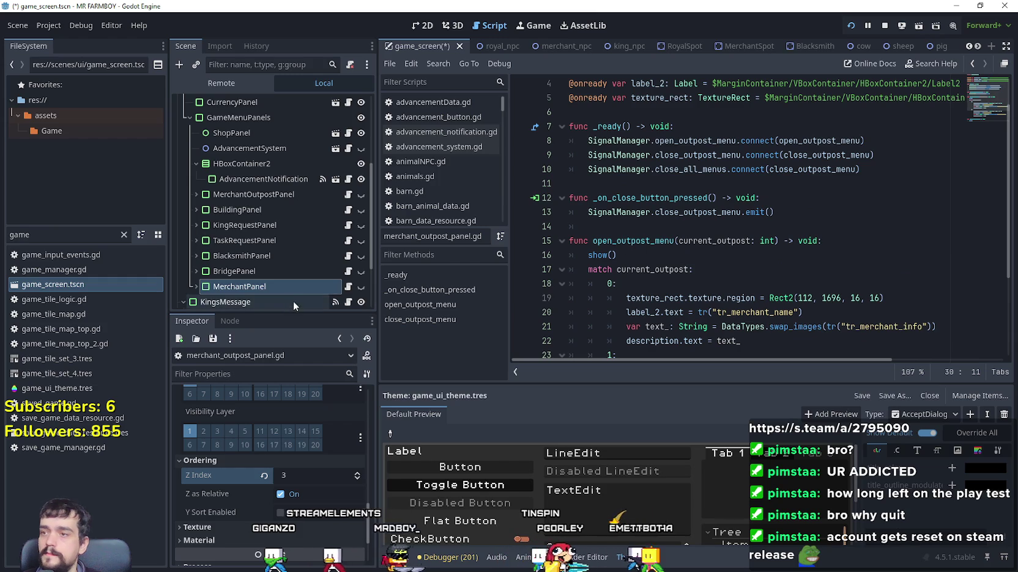
- Filter FileSystem by 'merchant', open MerchantSpot.tscn and its merchant_spot.gd script
text(merchant)
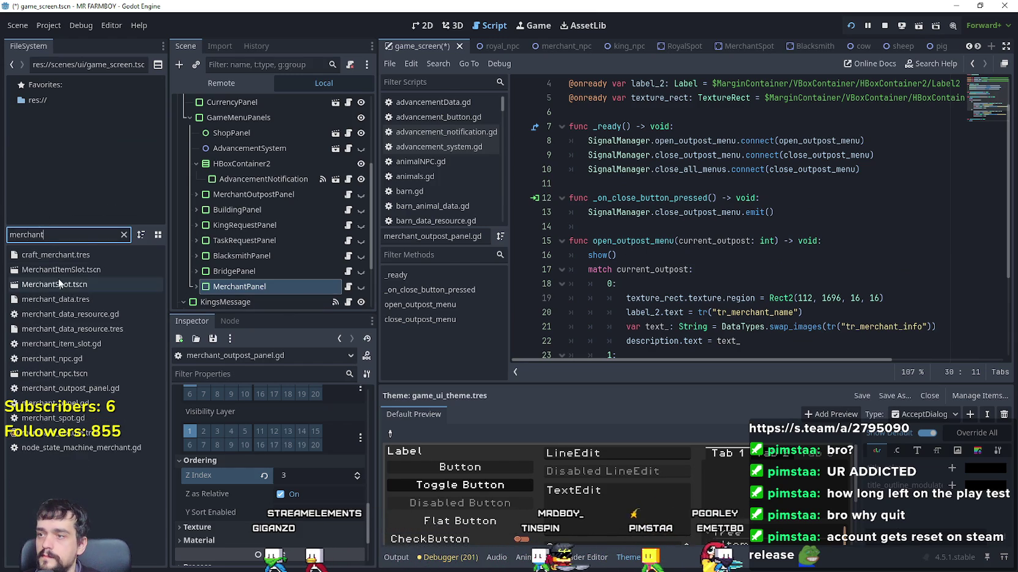
double_click(58, 283)
click(353, 103)
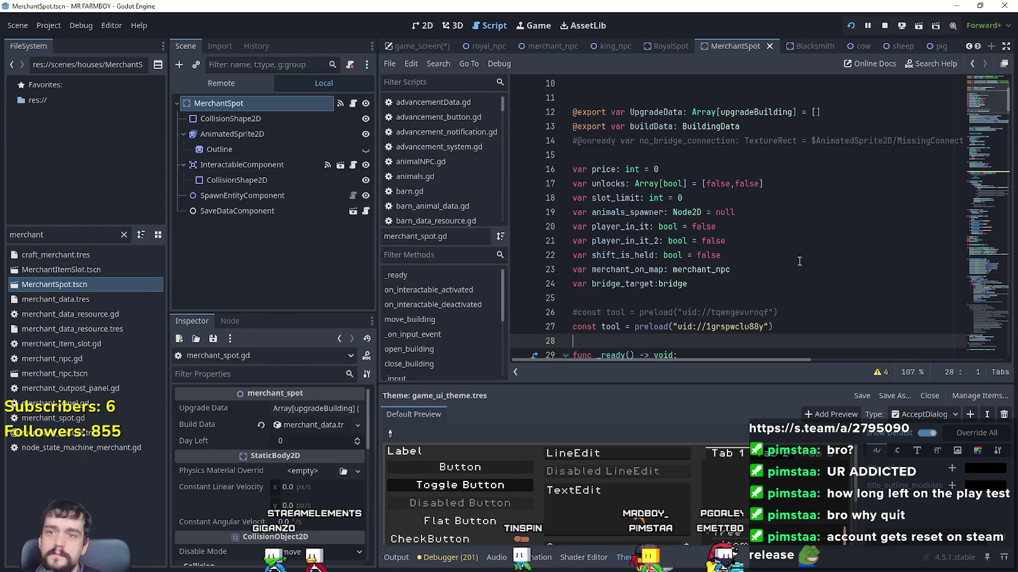
- Locate the close_all_menus emit on line 82, then clear the filter and return to game_screen
drag(985, 117, 993, 170)
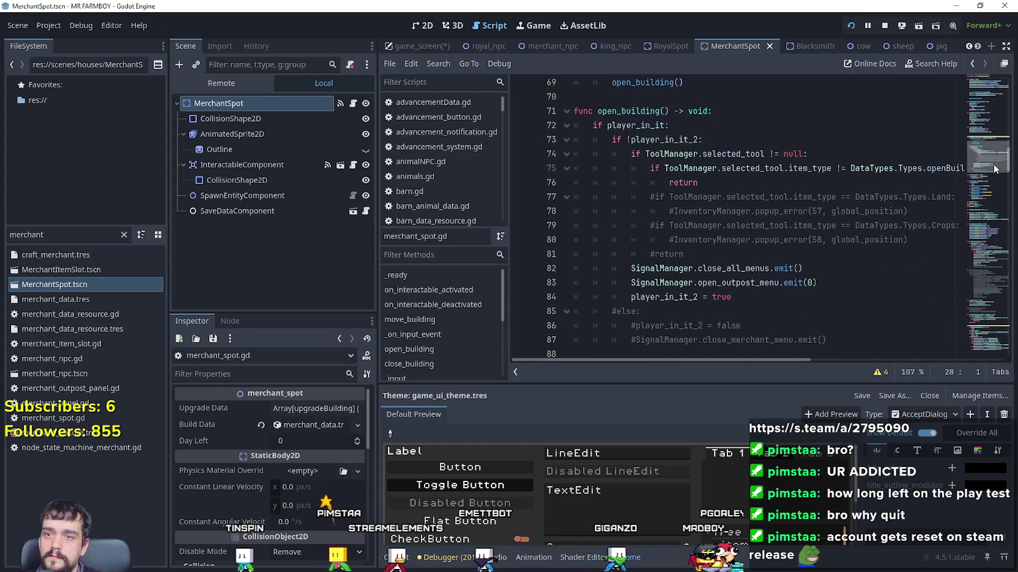
click(819, 269)
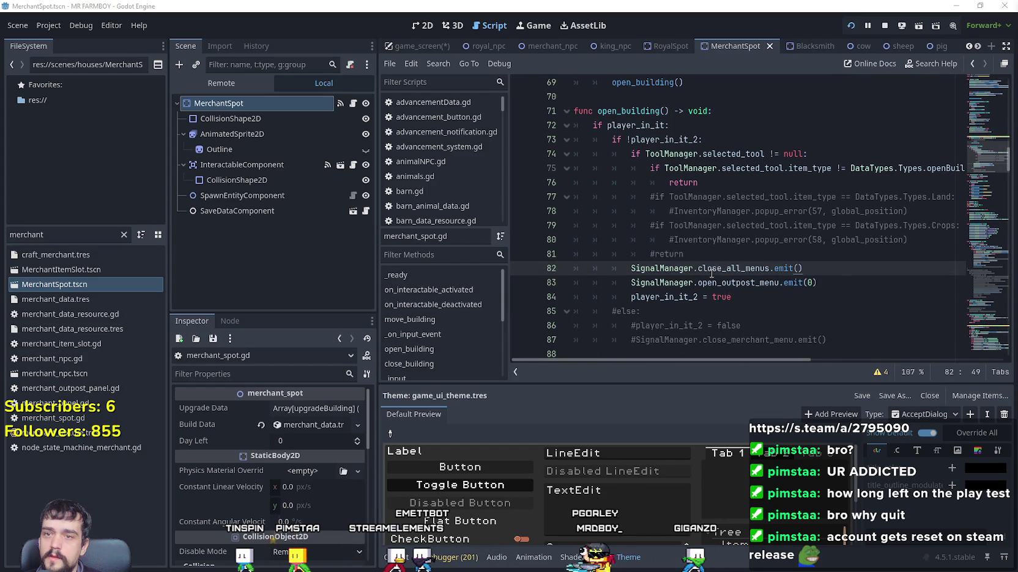
drag(796, 269, 624, 268)
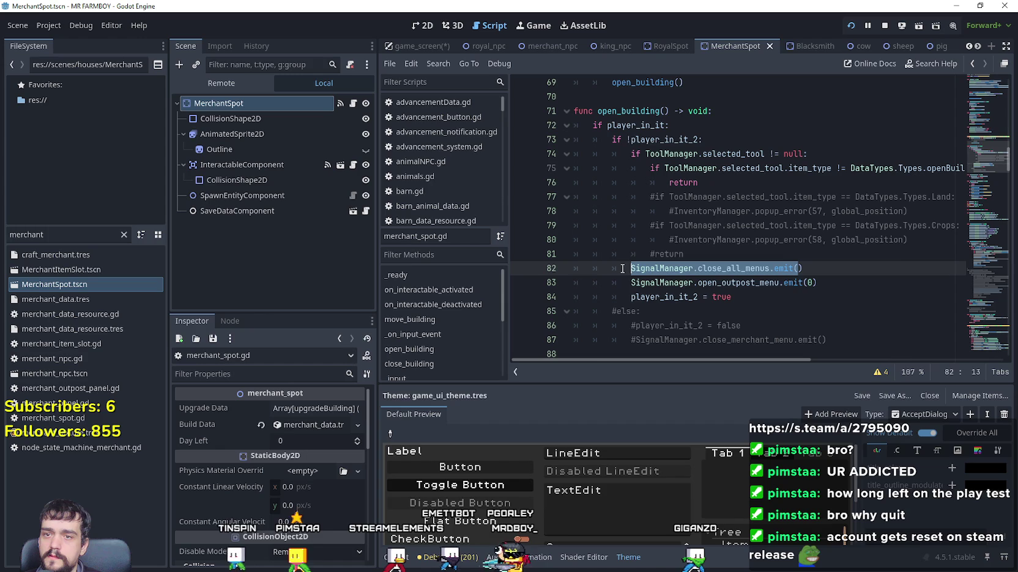
click(732, 268)
double_click(732, 268)
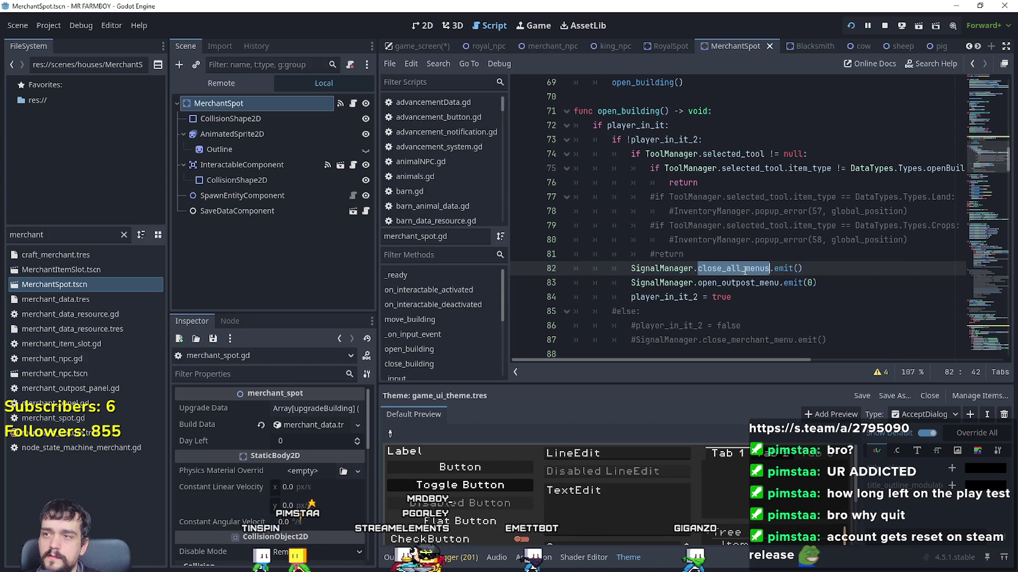
click(124, 234)
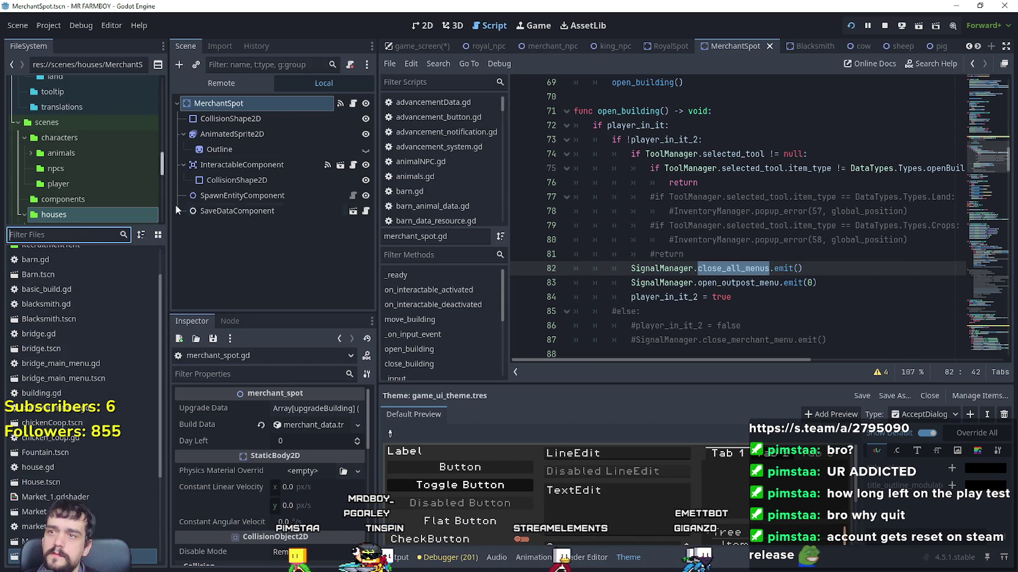
click(433, 46)
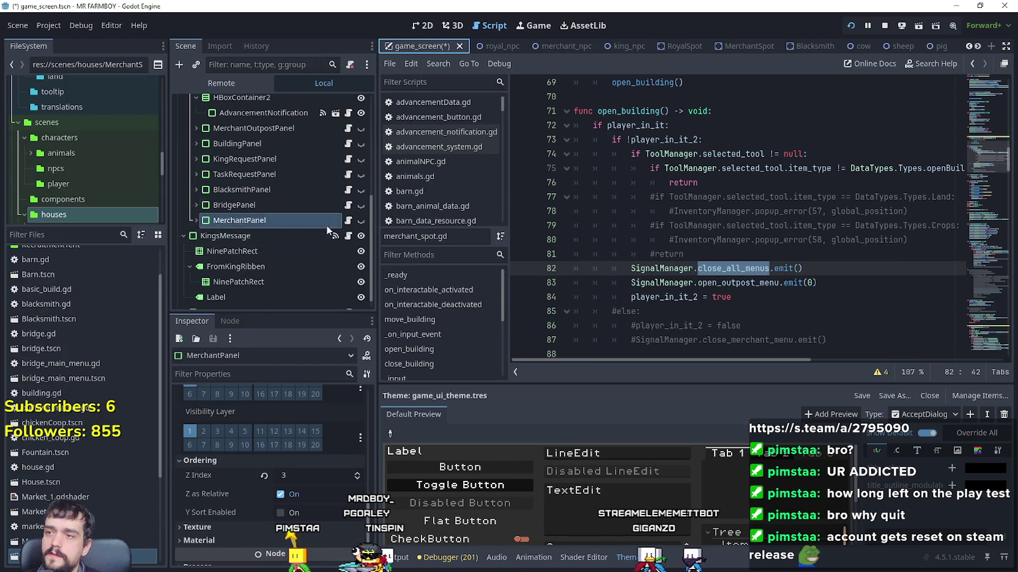
- Open merchant_panel.gd and place the cursor at the end of line 17 in _ready
click(348, 221)
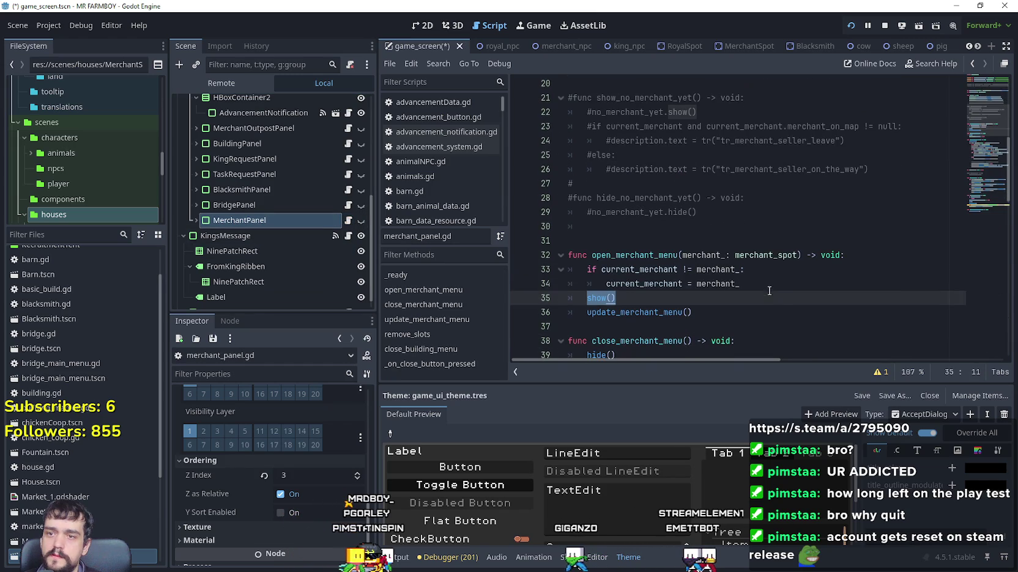
scroll(down, 3)
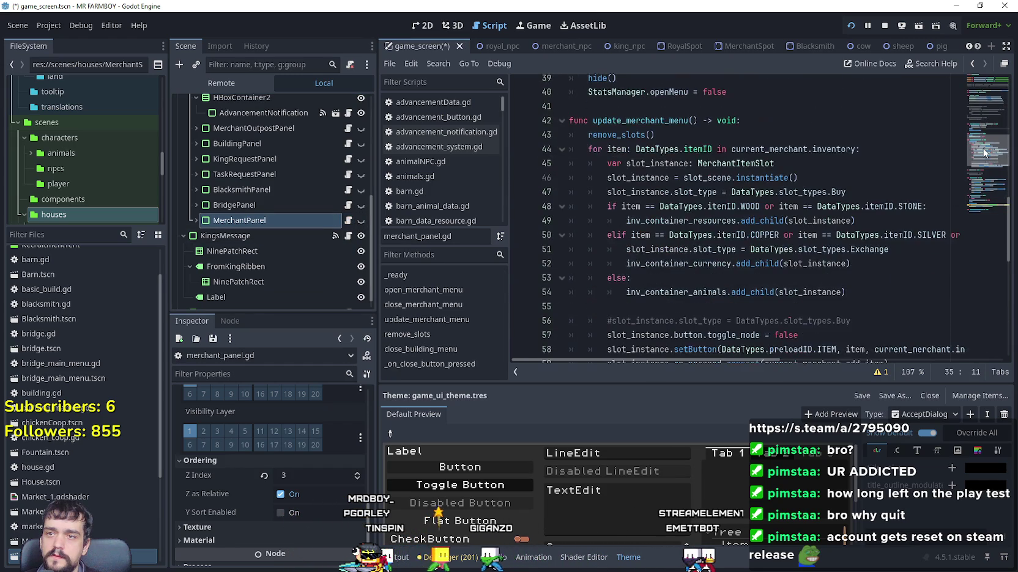
scroll(up, 3)
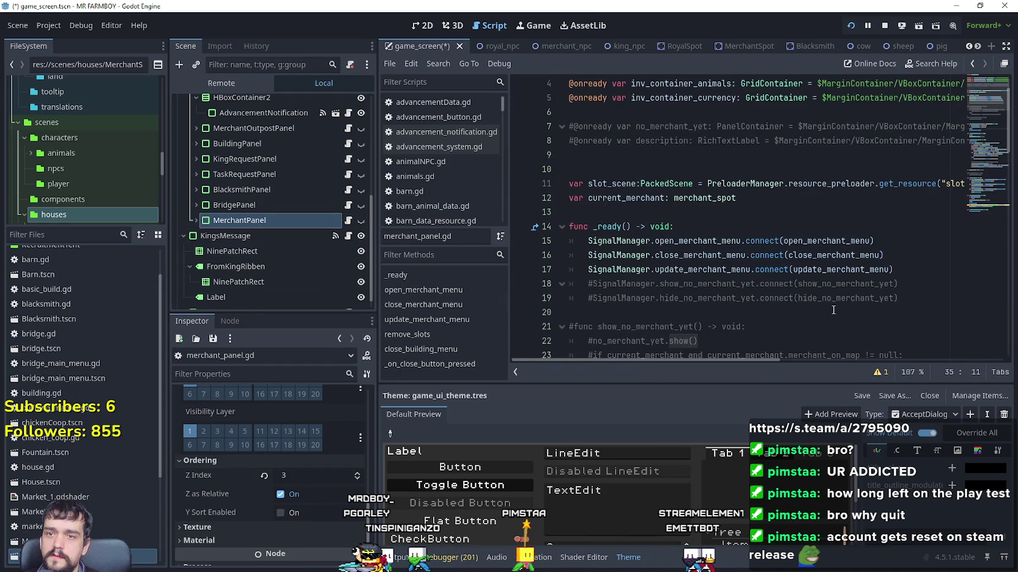
mouse_move(832, 255)
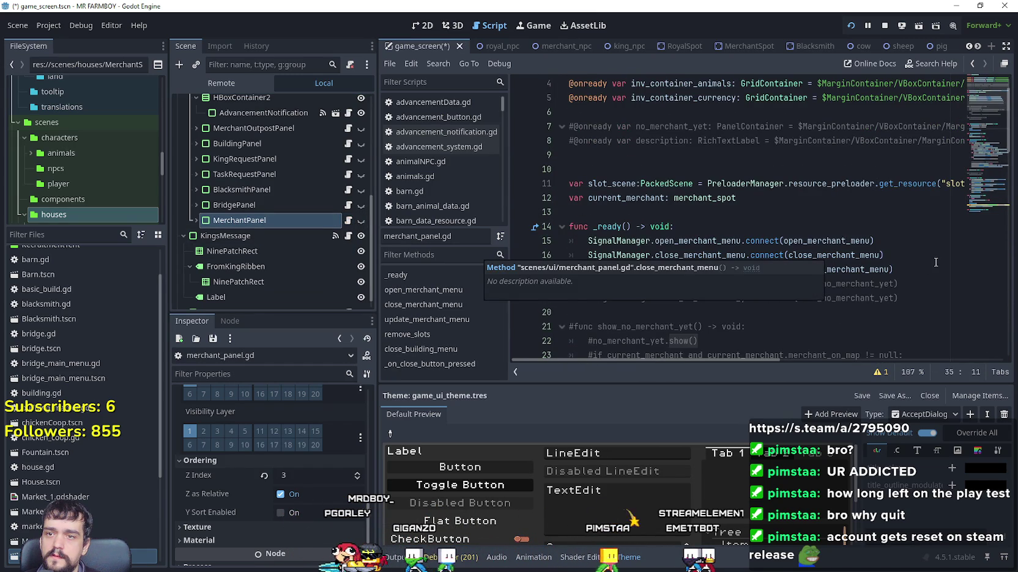
click(917, 284)
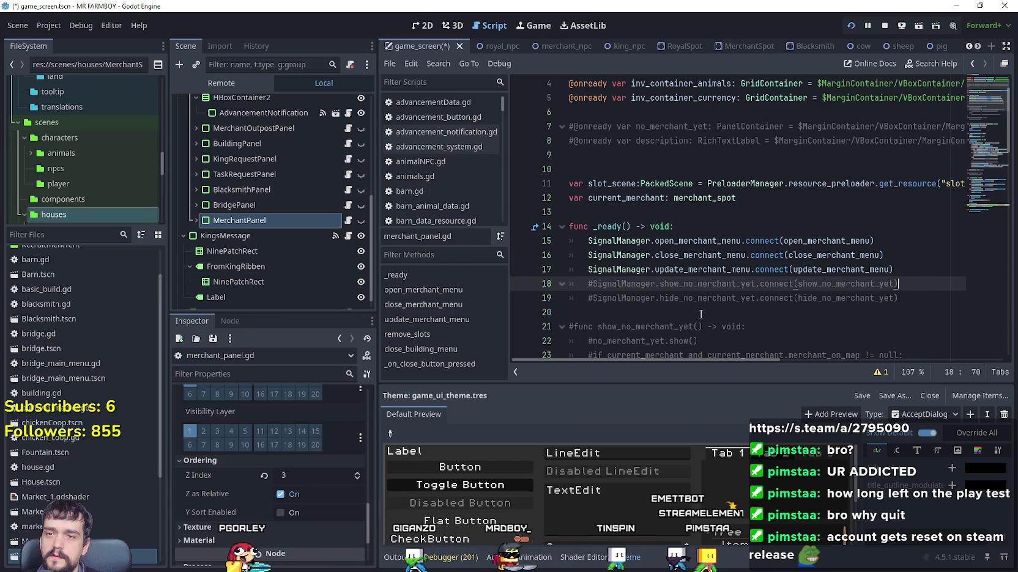
scroll(down, 3)
click(915, 188)
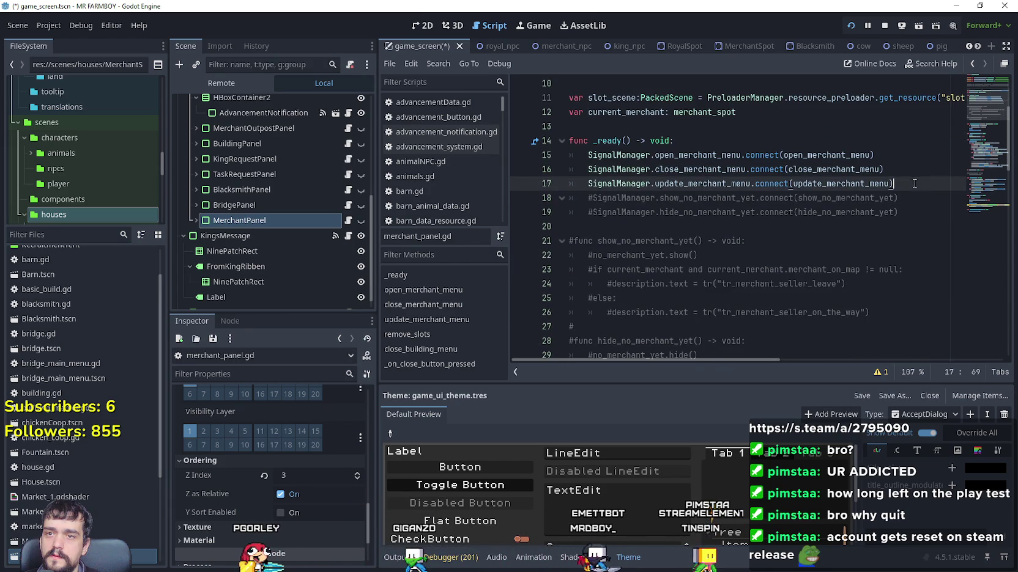
- Add the line SignalManager.close_all_menus.connect(close_merchant_menu) and select it
key(Return)
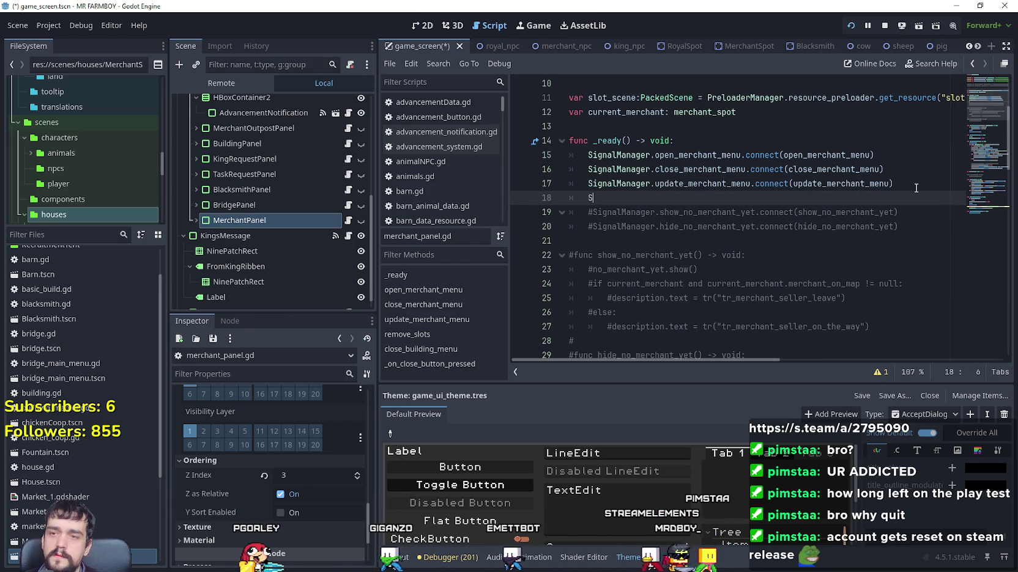
text(Signal)
key(Down)
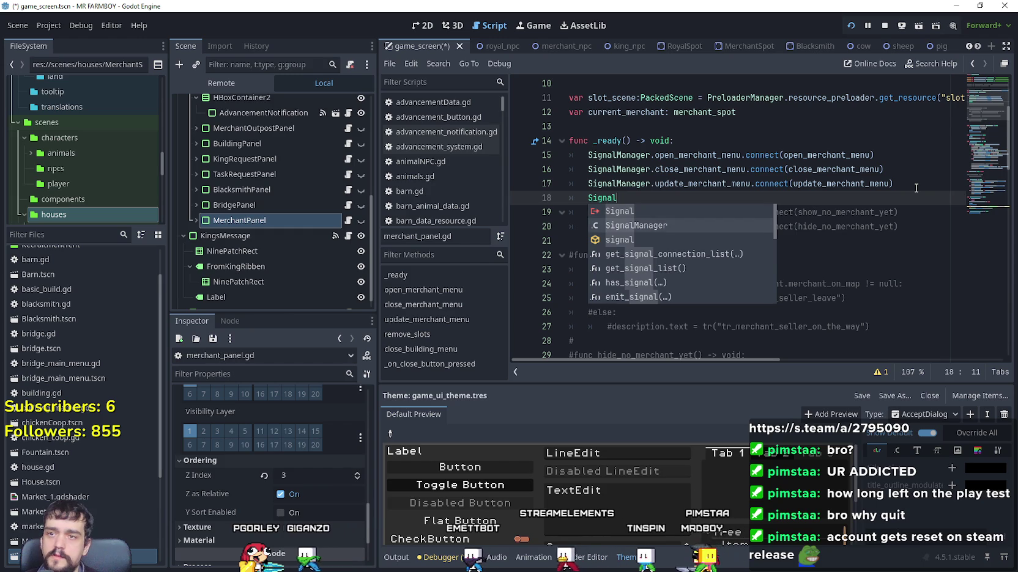
key(Return)
text(.close_)
key(Return)
text(.co)
key(Return)
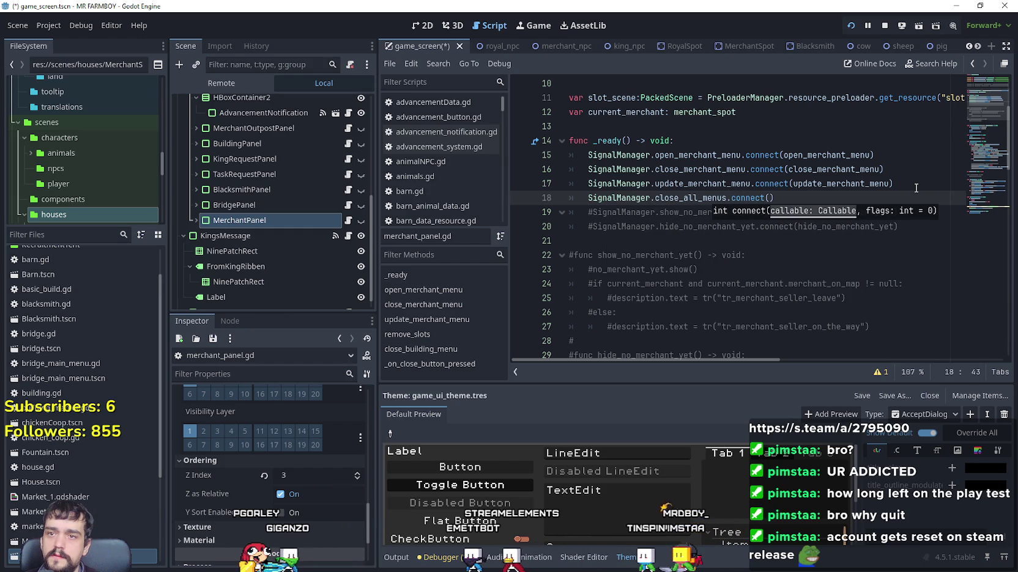
text(close)
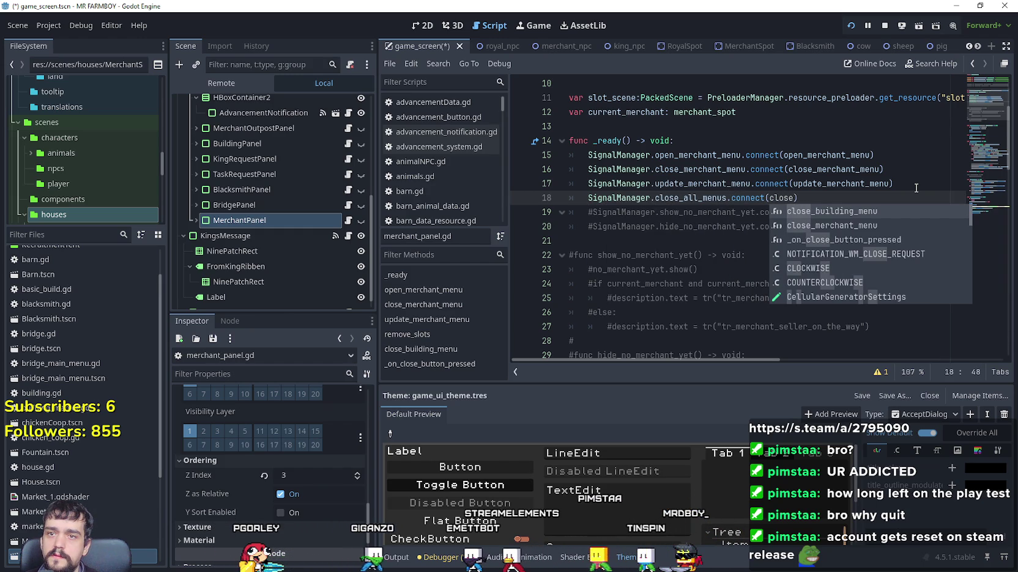
key(Down)
key(Return)
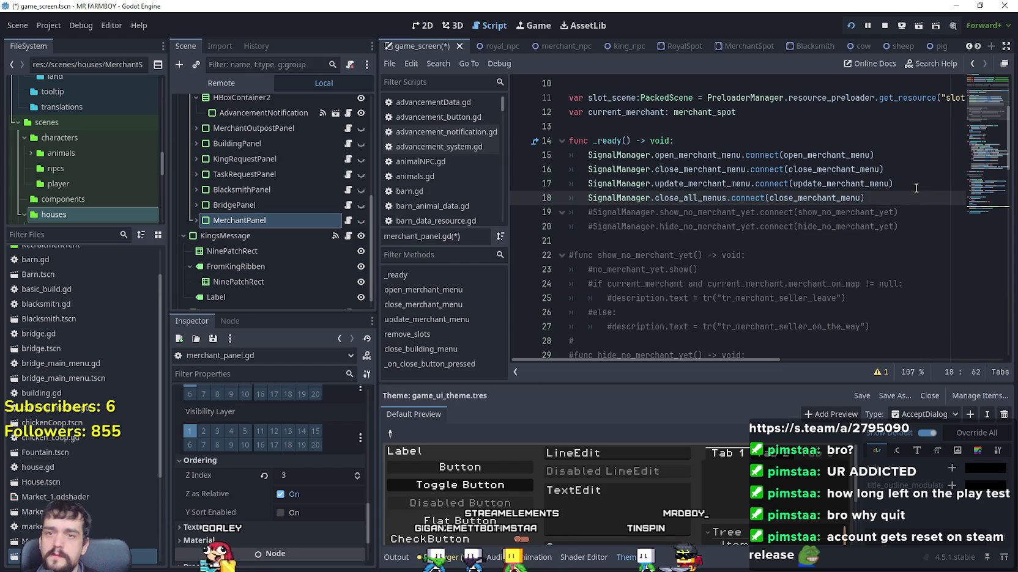
key(shift+Home)
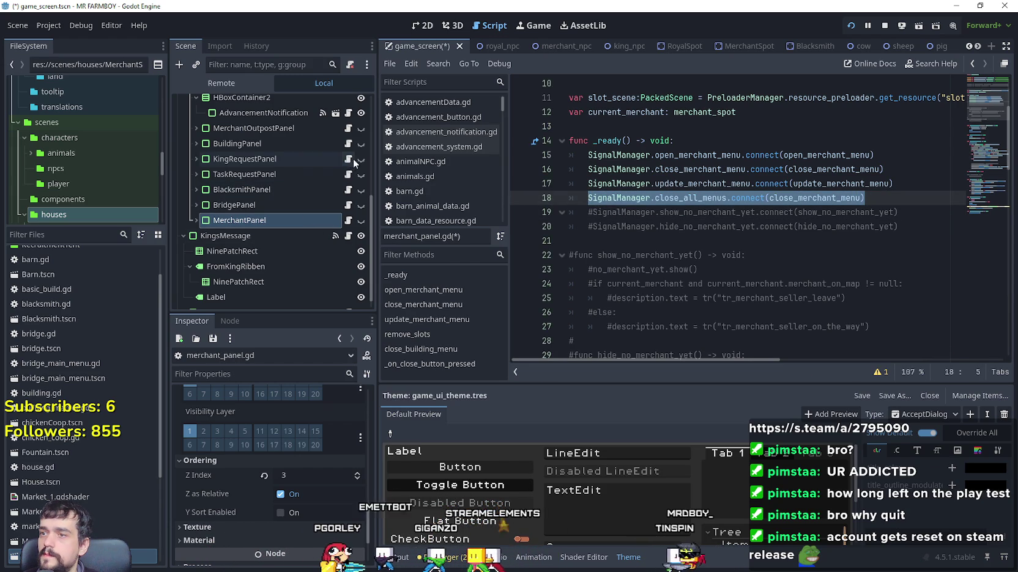
click(348, 160)
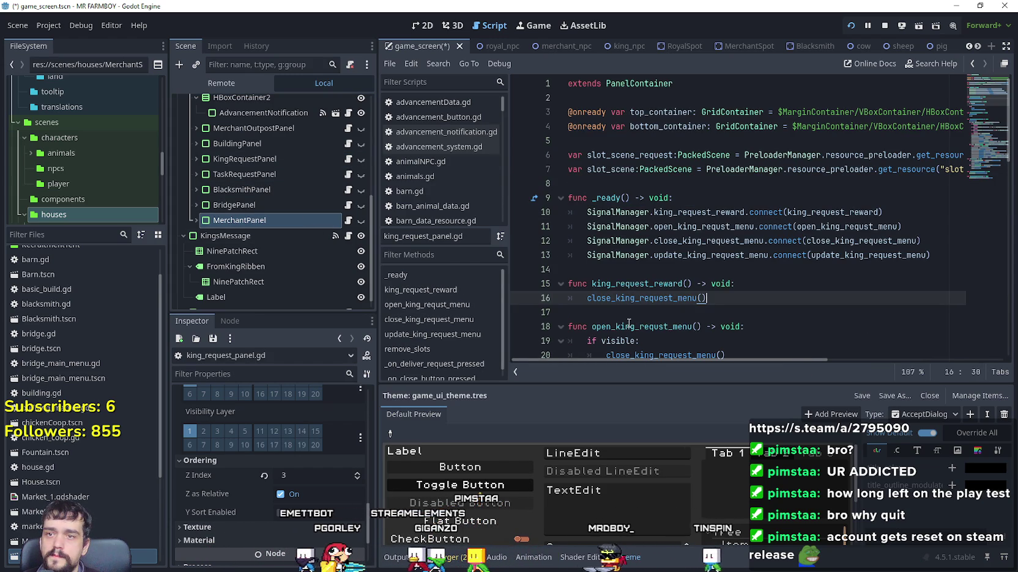
- Paste the connect line as line 14 of king_request_panel.gd, changing the method to close_king_request_menu
click(948, 253)
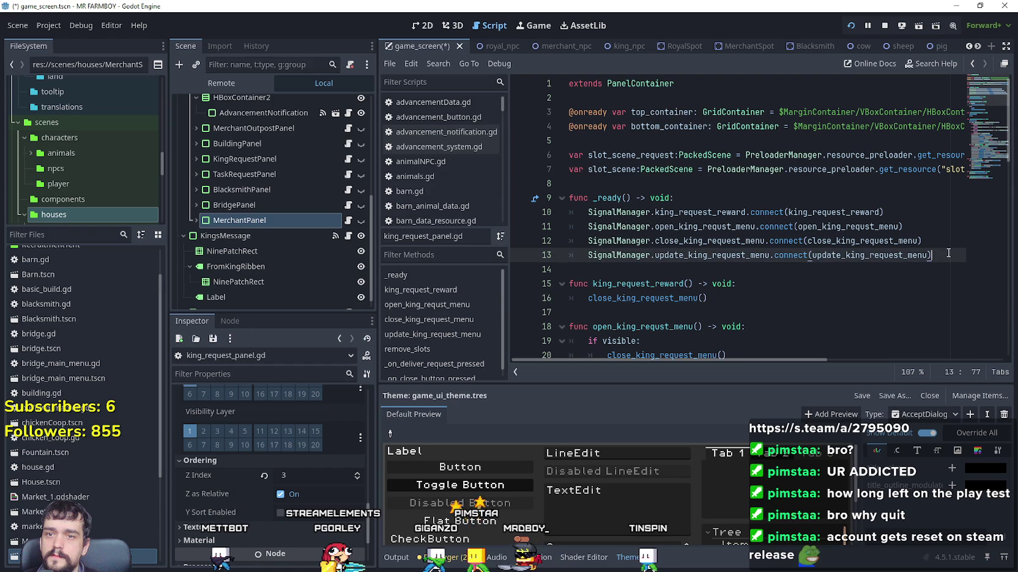
key(Return)
key(ctrl+v)
double_click(881, 241)
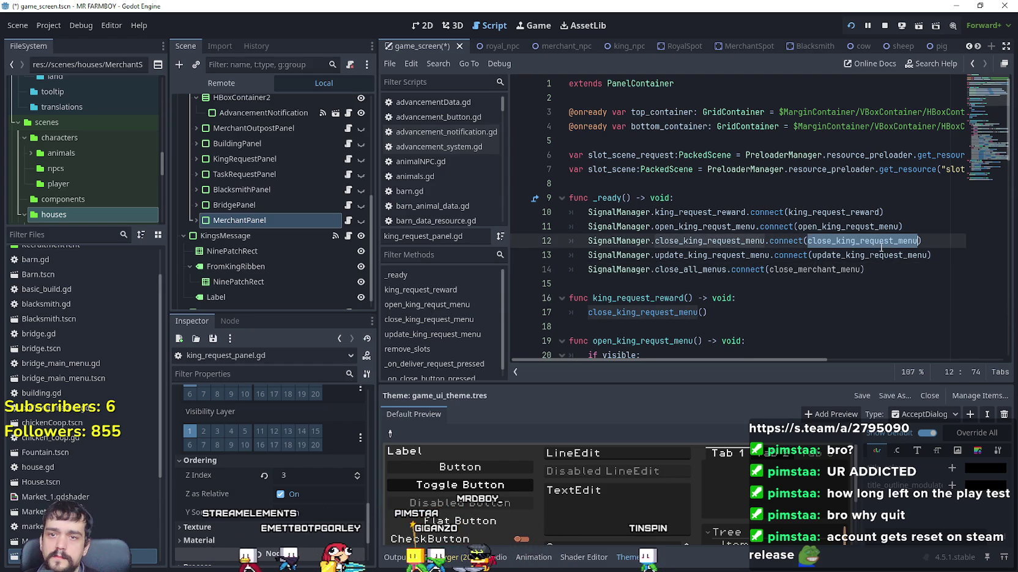
double_click(837, 269)
drag(913, 276, 585, 267)
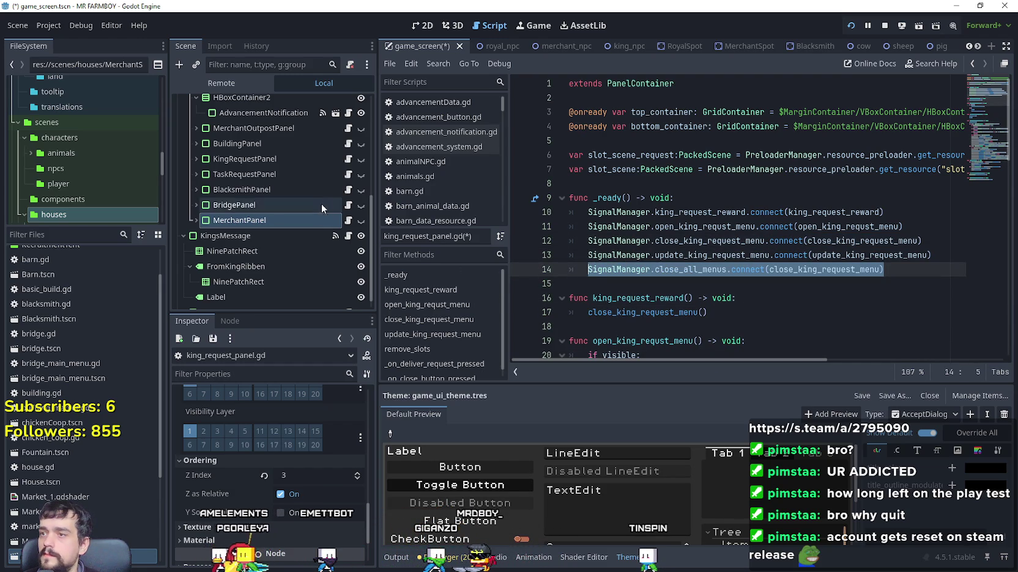
key(alt+Left)
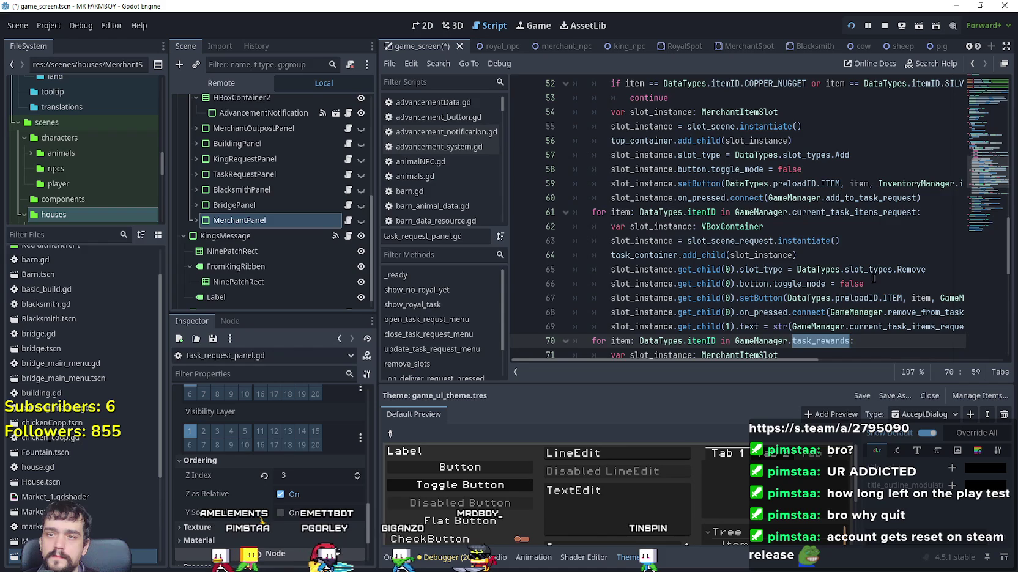
- Add the close_all_menus connection to close_task_request_menu as line 20 of task_request_panel.gd
click(979, 108)
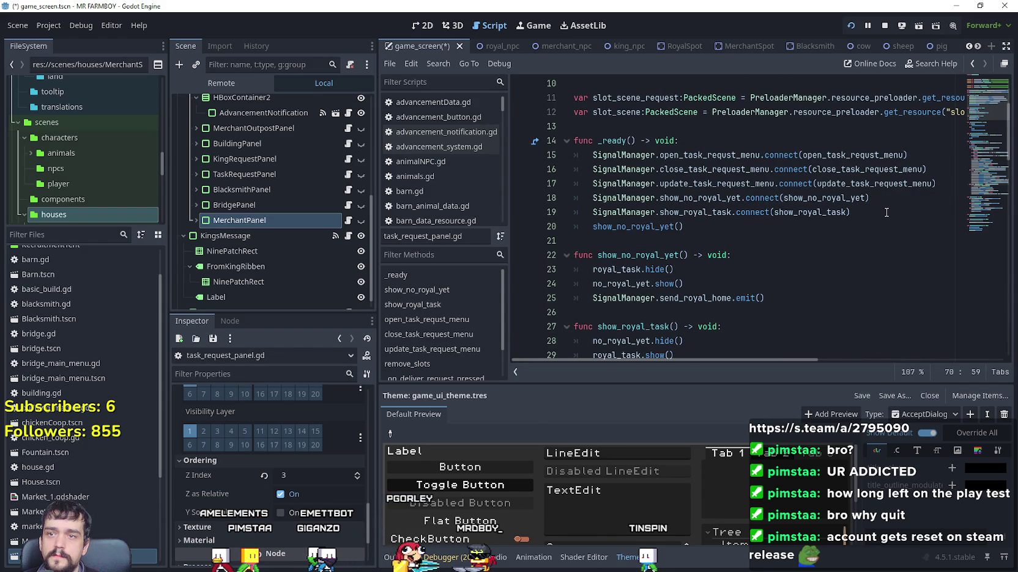
click(894, 213)
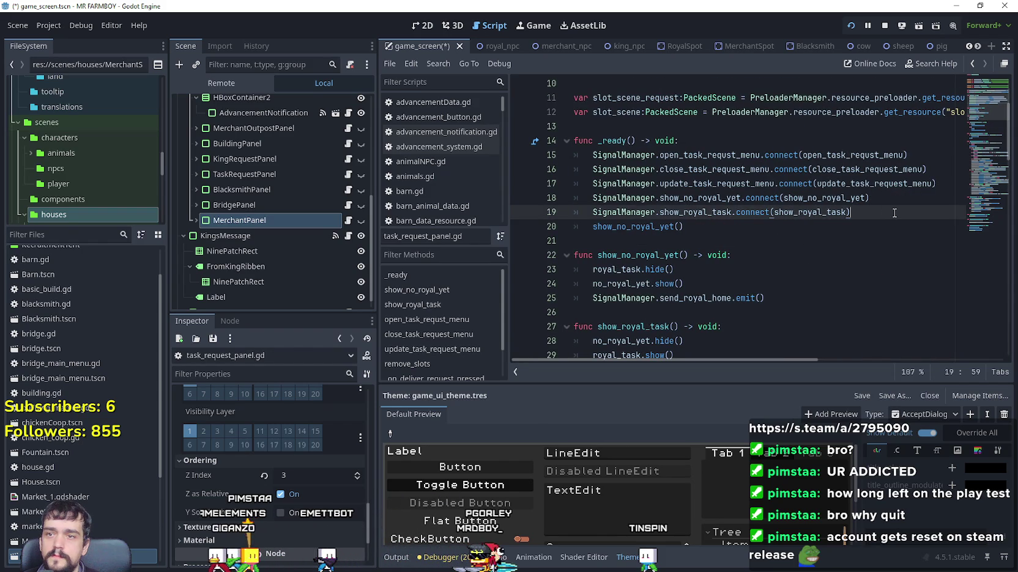
key(Return)
text(SignalManager.close_all_menus.connect(close_king_request_menu))
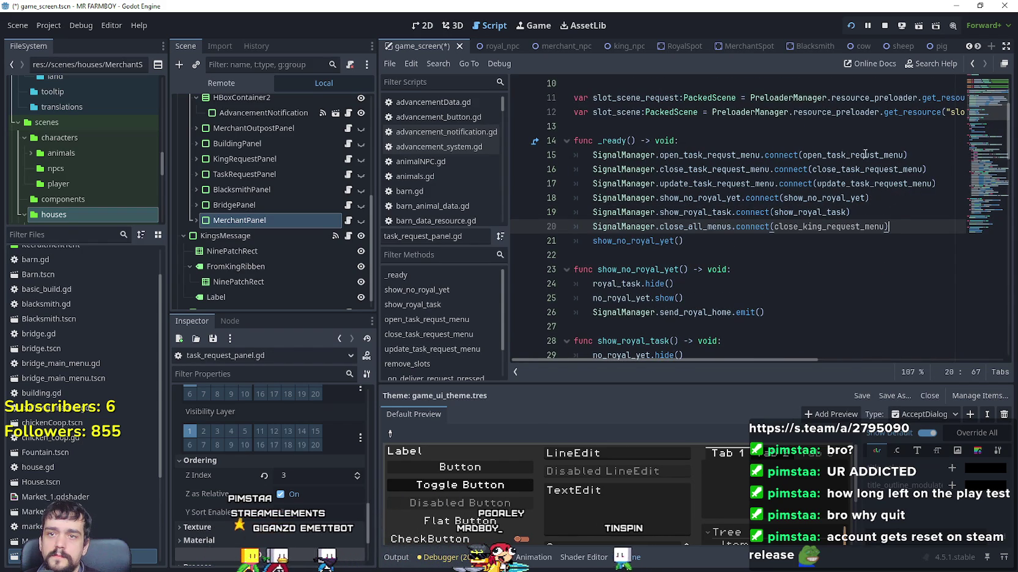
double_click(867, 169)
double_click(835, 226)
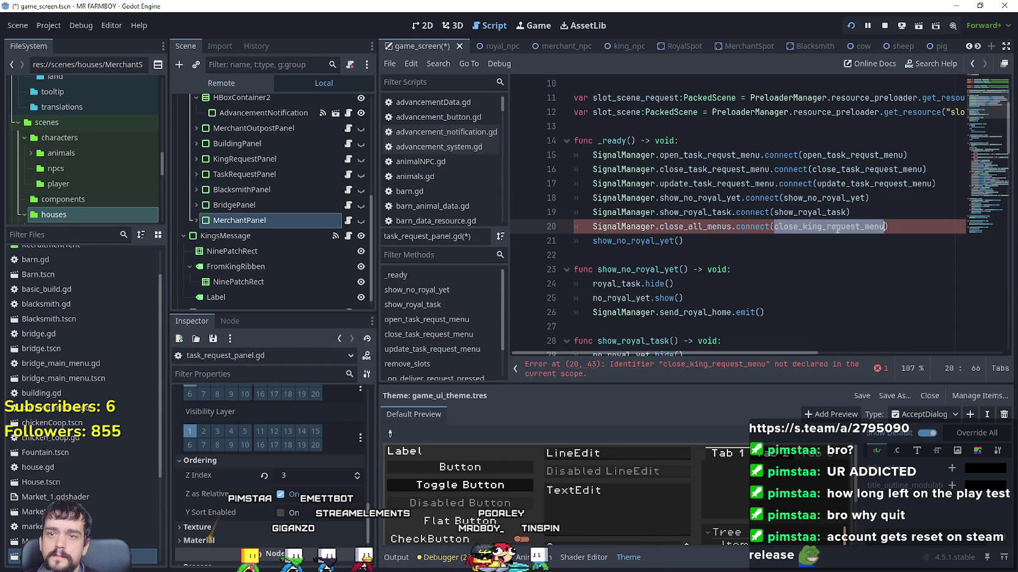
key(ctrl+v)
drag(888, 227, 584, 226)
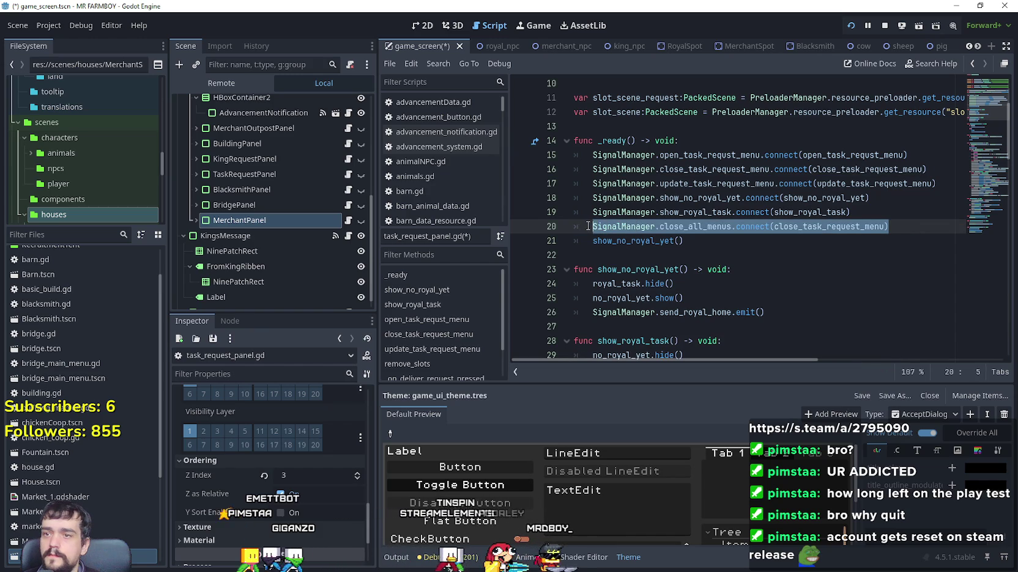
click(656, 227)
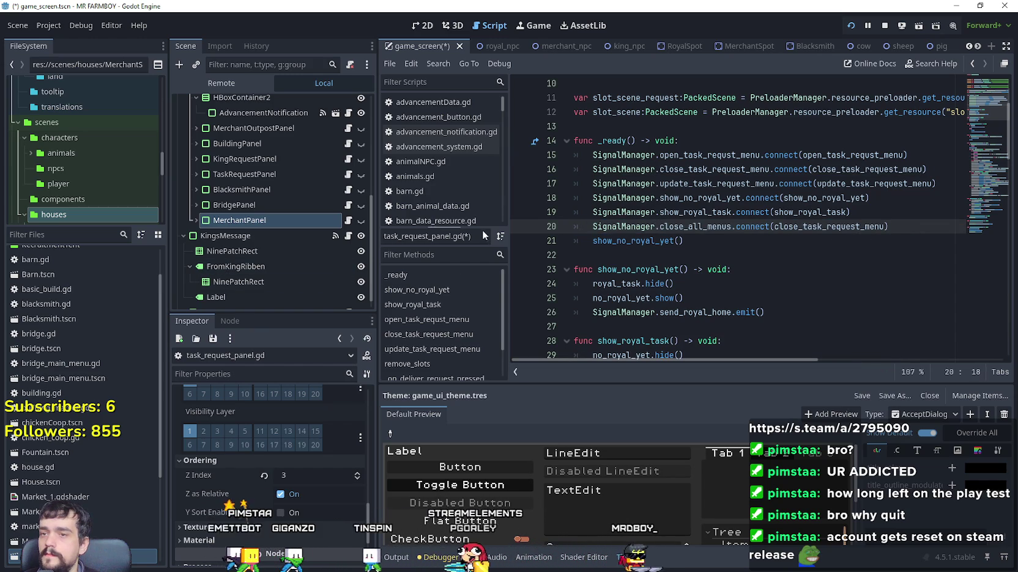
- In bridge_panel.gd, add the close_all_menus connection to close_bridge_menu as line 11
click(348, 205)
click(896, 141)
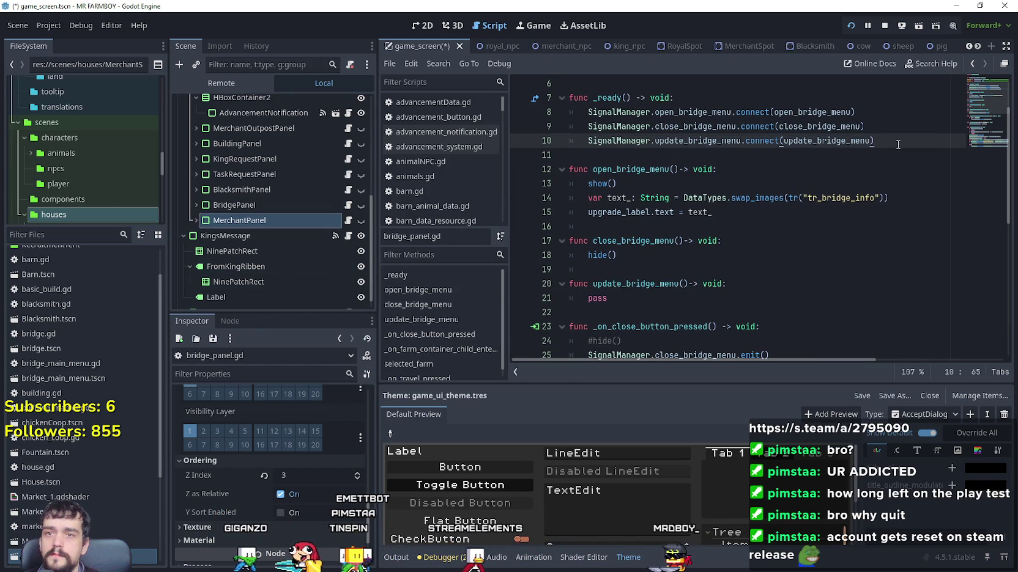
key(Return)
key(ctrl+v)
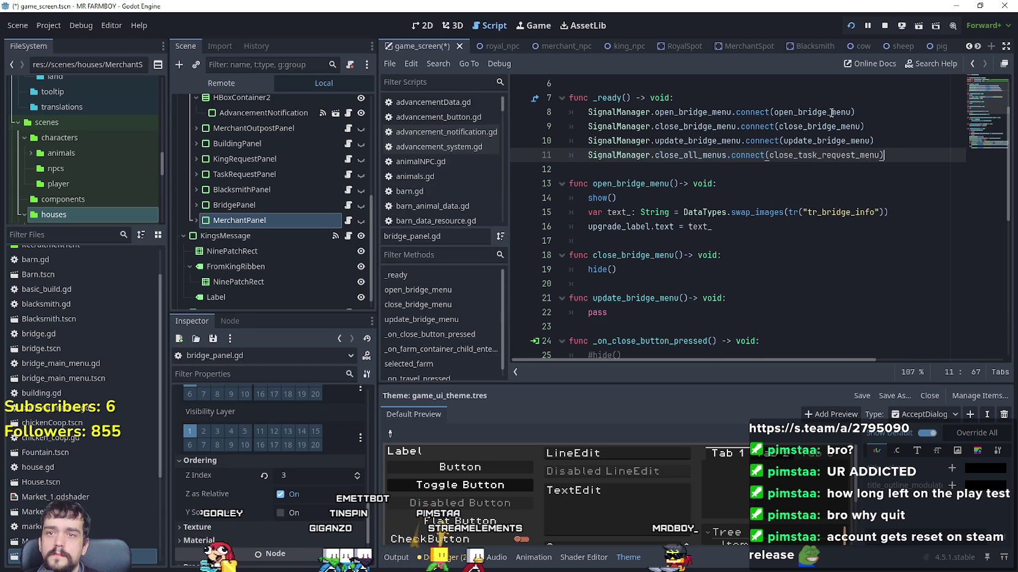
click(825, 126)
click(818, 154)
drag(924, 155, 588, 156)
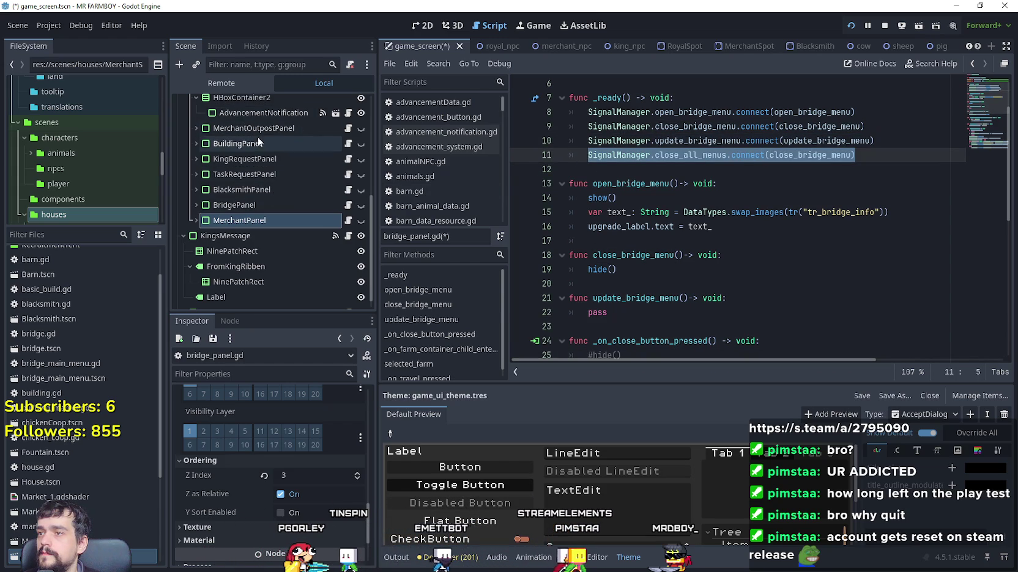
scroll(up, 3)
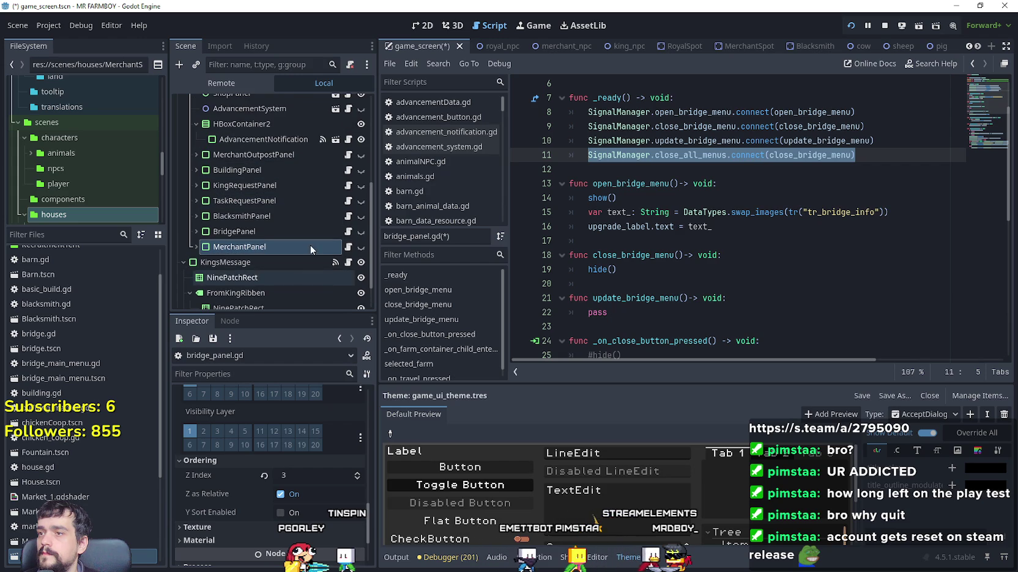
click(347, 170)
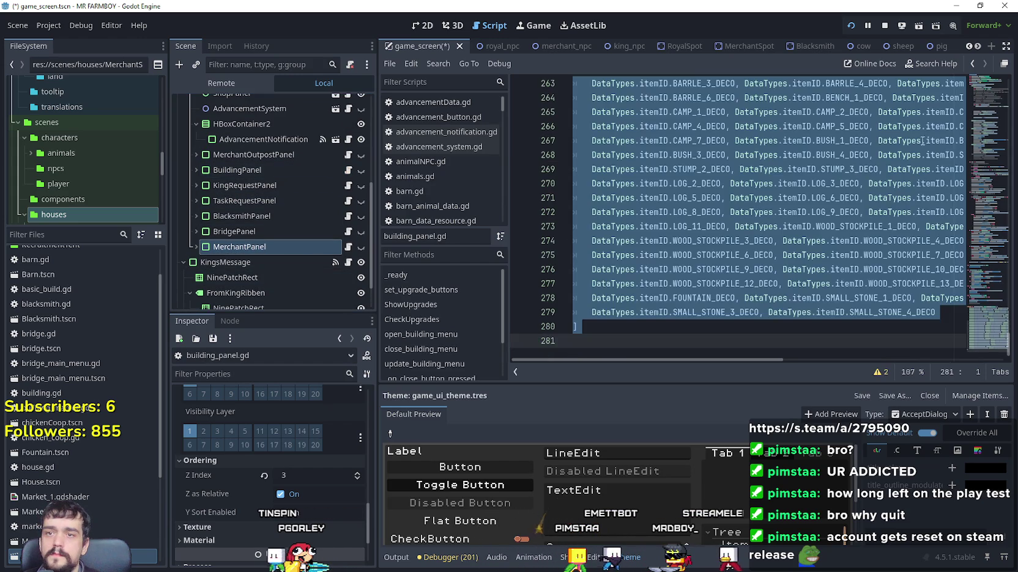
- Paste a copy of the signal connection line as line 34 in _ready
click(899, 186)
drag(987, 330, 987, 95)
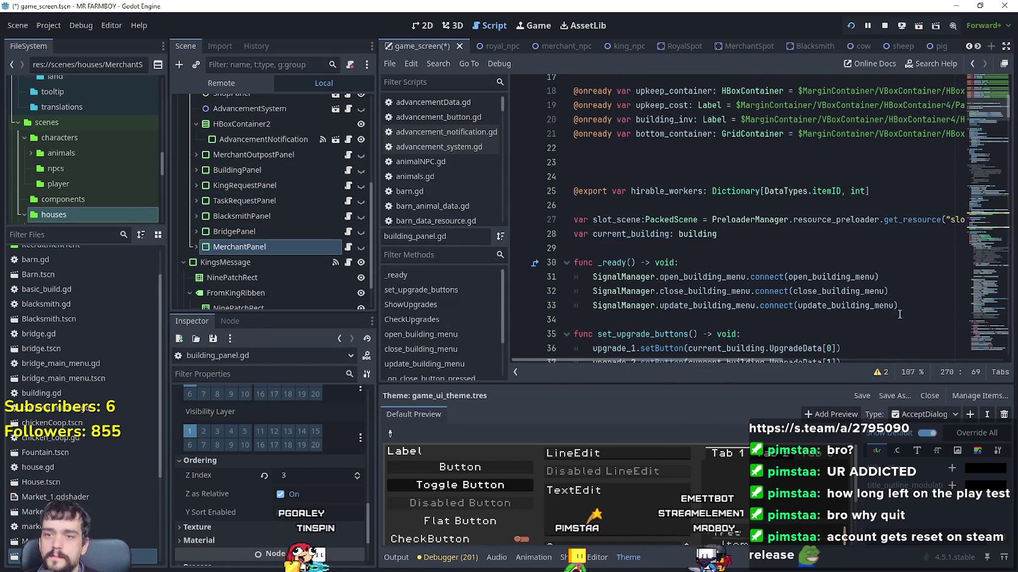
click(903, 305)
key(Return)
key(ctrl+v)
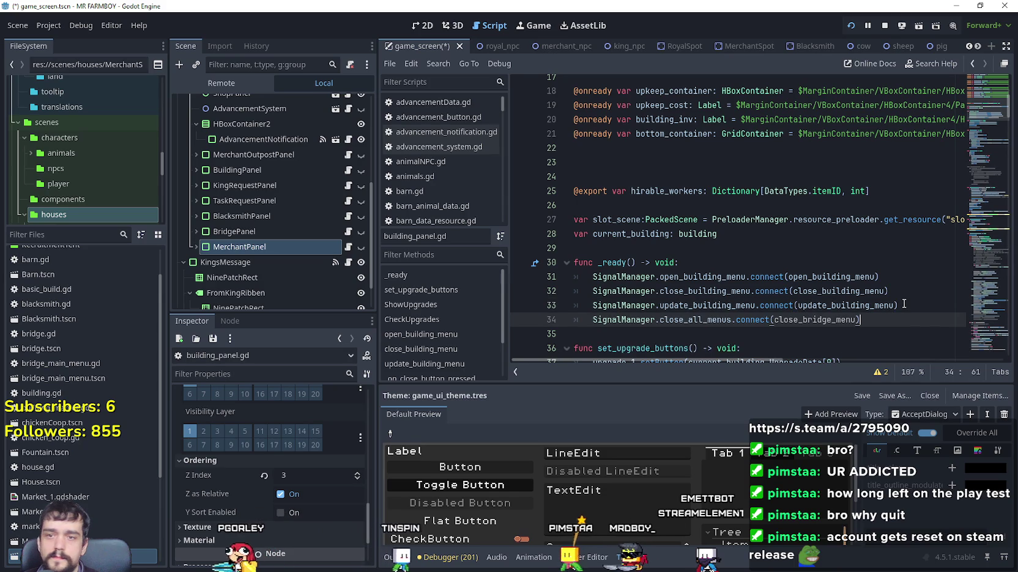
- Make line 34 connect close_all_menus to close_building_menu, save, and return to the paused game
double_click(846, 296)
double_click(819, 320)
key(ctrl+v)
scroll(down, 3)
key(ctrl+z)
key(ctrl+z)
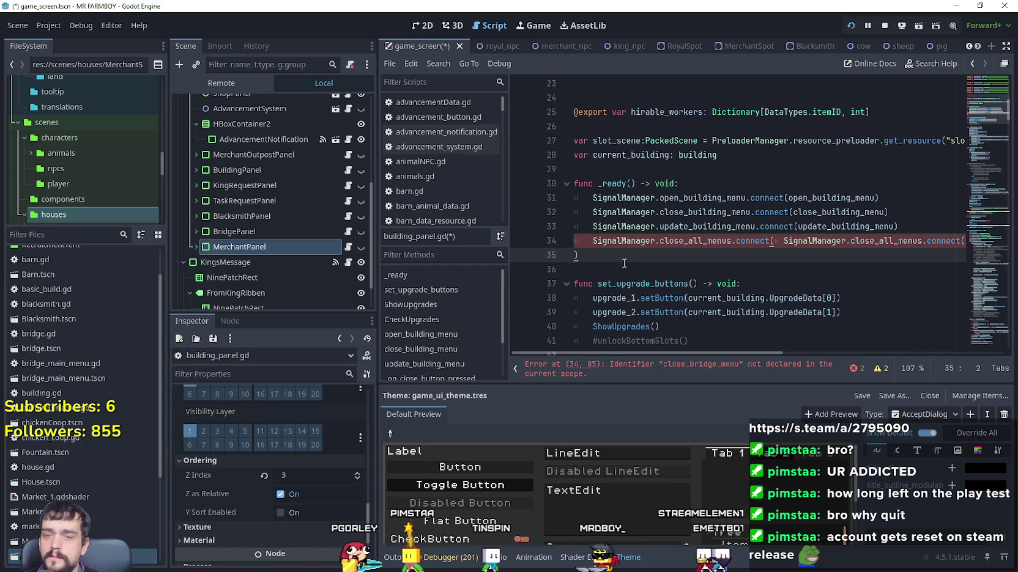
click(814, 236)
key(Up)
key(Up)
key(Down)
click(826, 241)
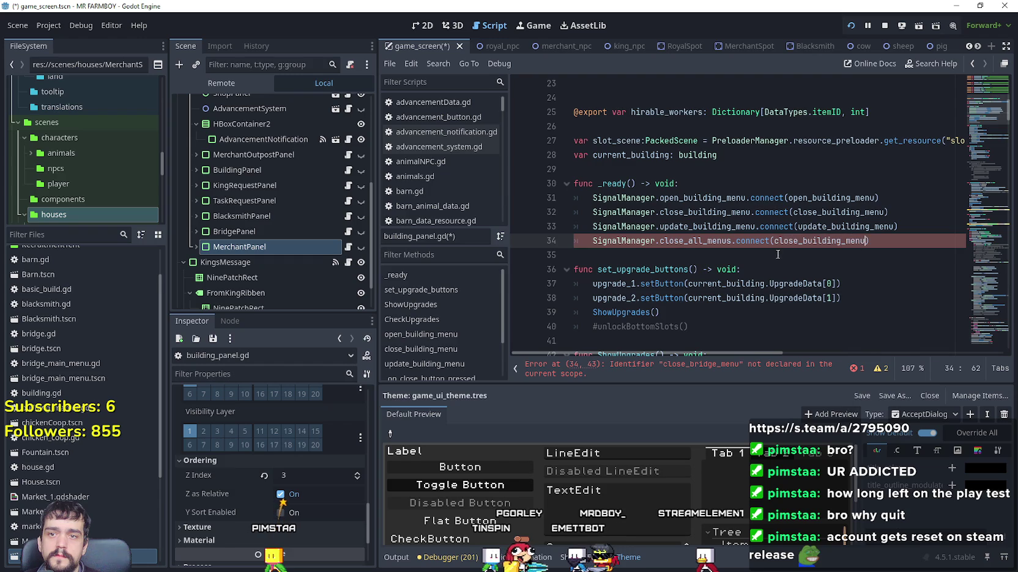
click(779, 253)
key(ctrl+s)
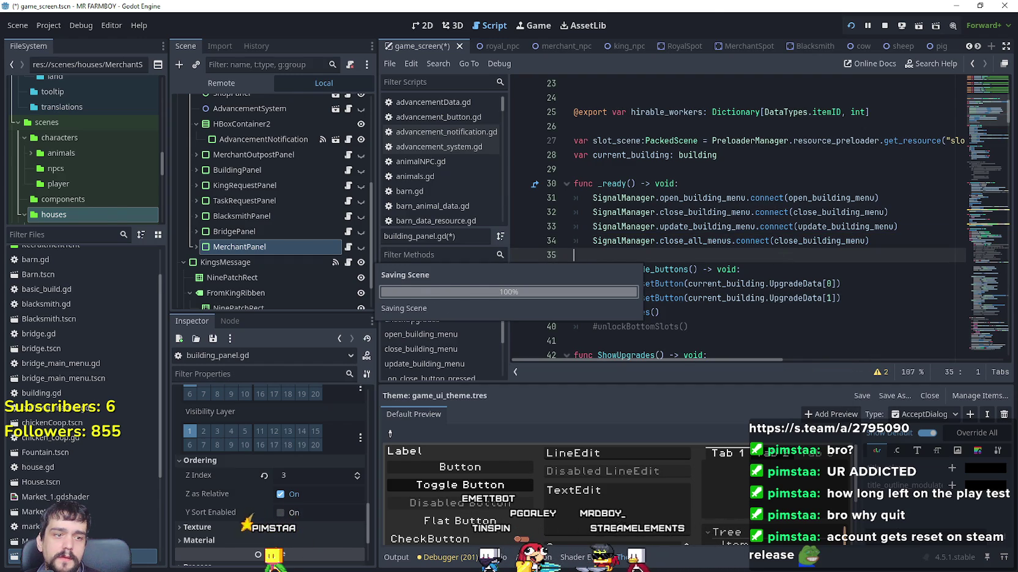
key(Escape)
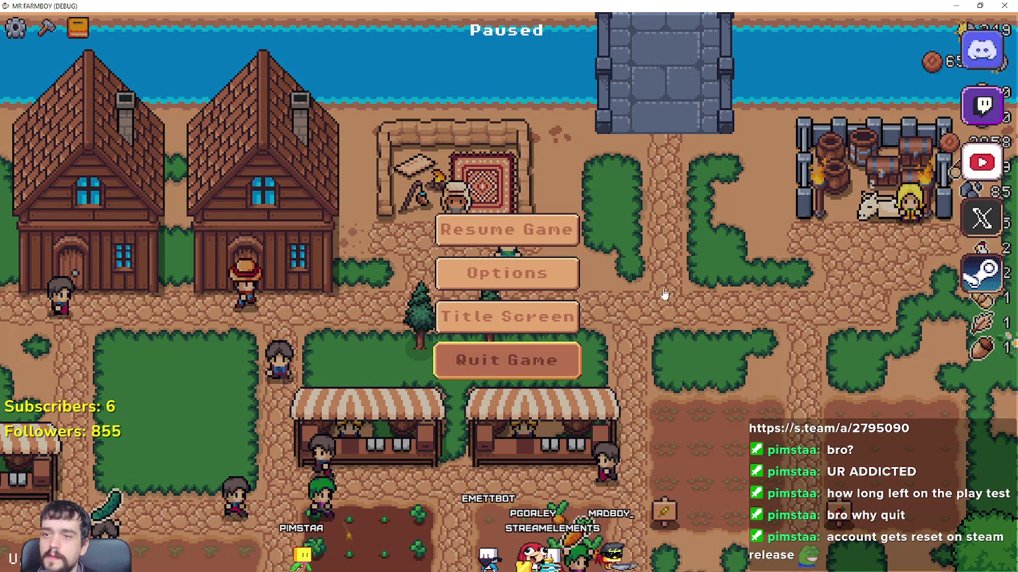
- Quit the paused MR FARMBOY session and relaunch the project with Run Project
key(Return)
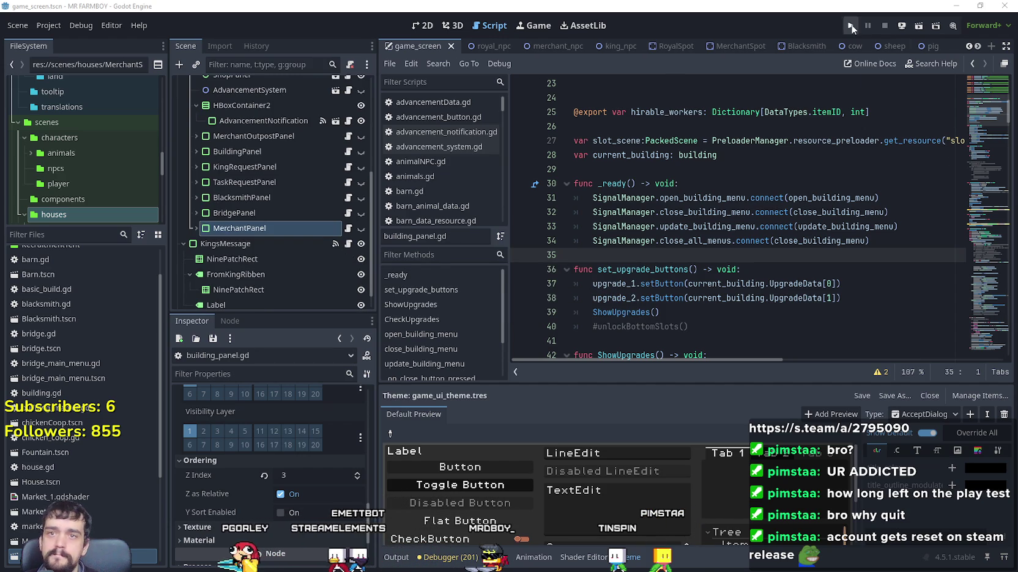
click(858, 28)
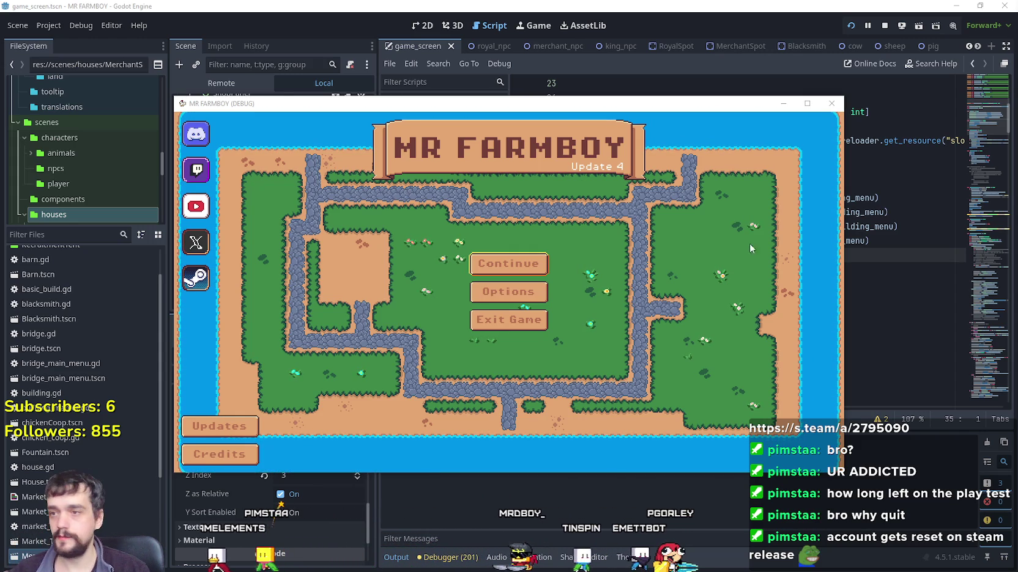
- Load Save 7 from the Continue list and move the game window aside
click(536, 261)
scroll(down, 3)
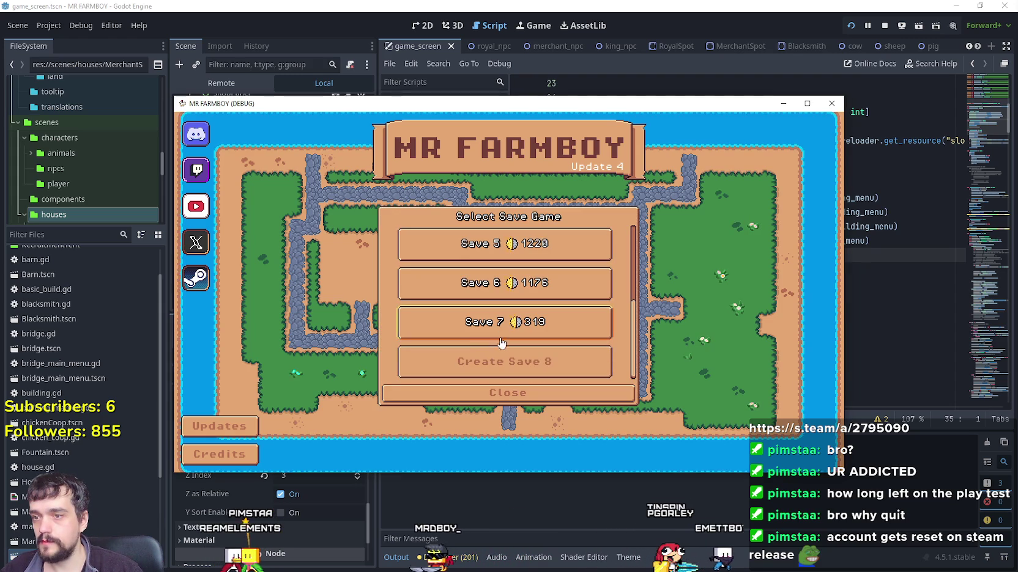
click(471, 330)
click(472, 331)
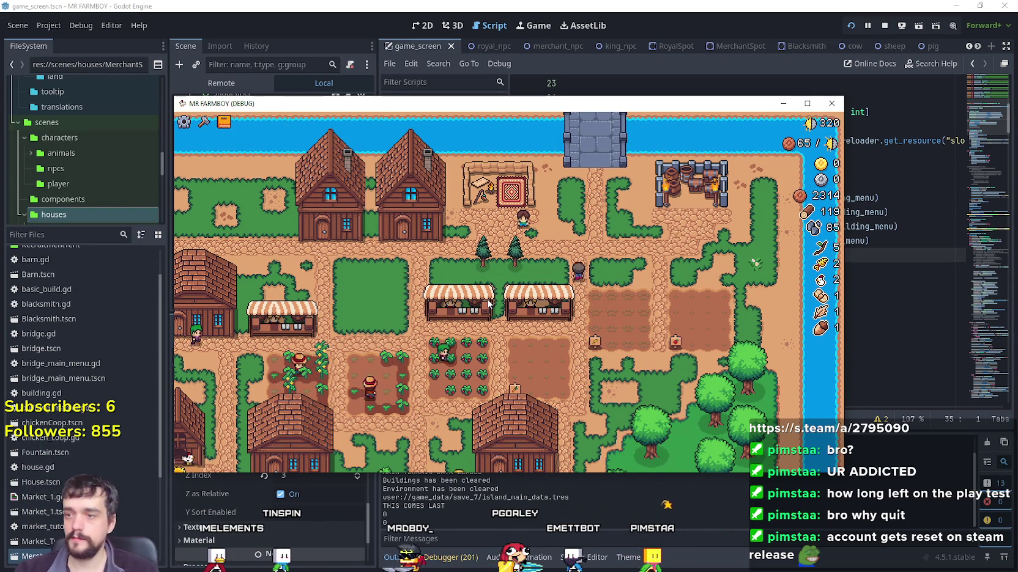
drag(658, 103, 752, 95)
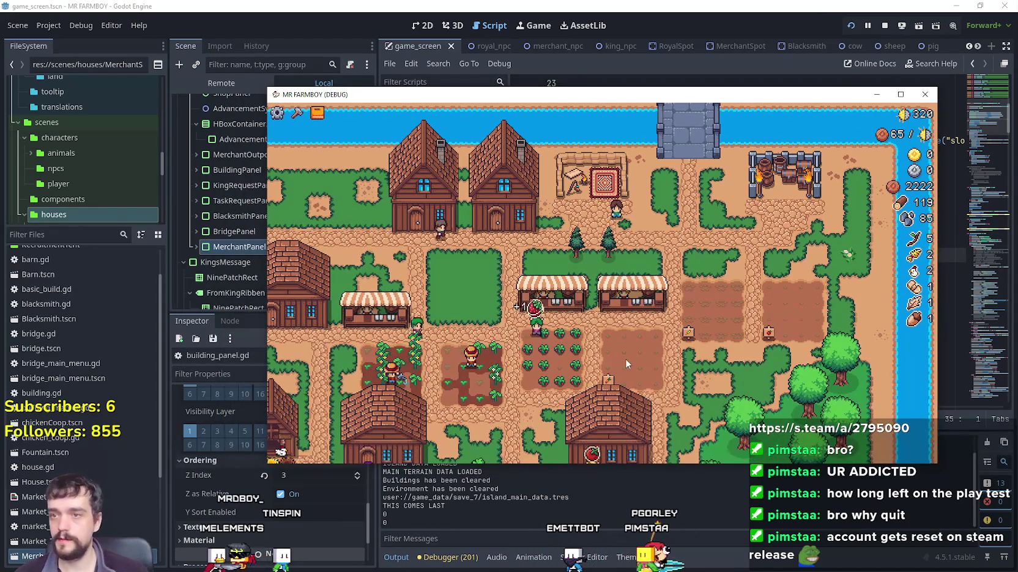
- Maximize the game window, then open and close the King's Envoy dialog and Outpost info
click(900, 94)
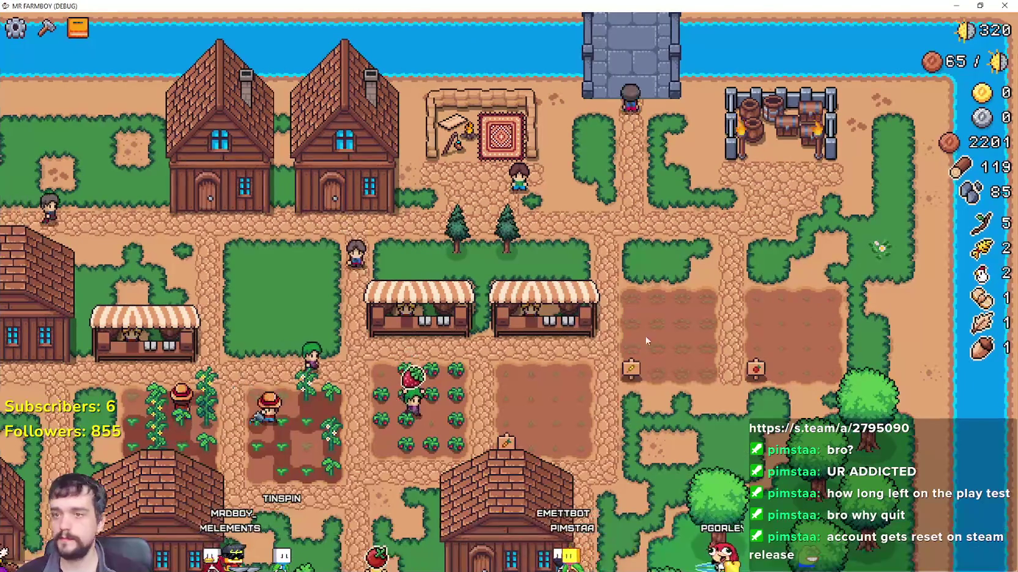
click(789, 153)
key(c)
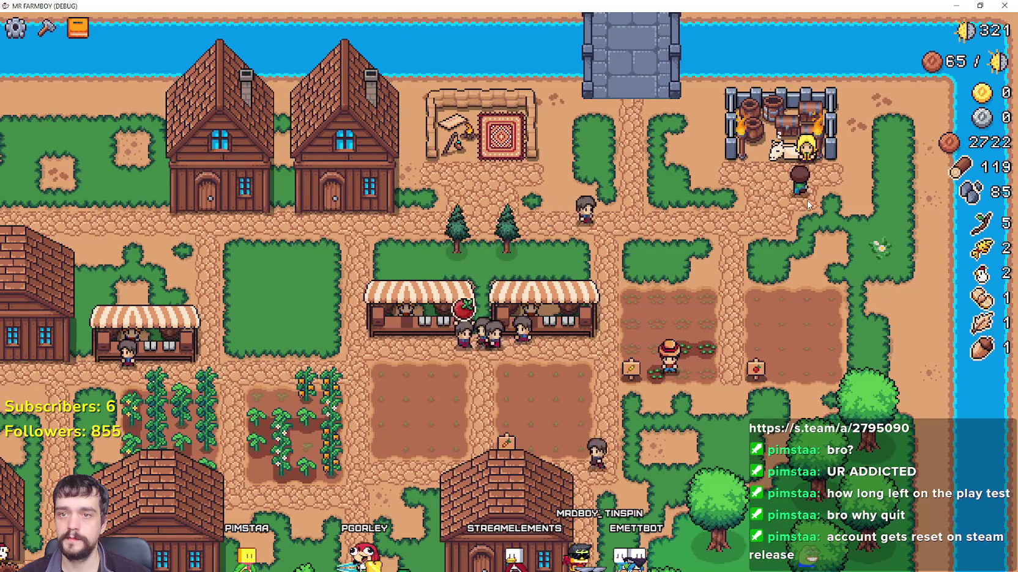
click(802, 152)
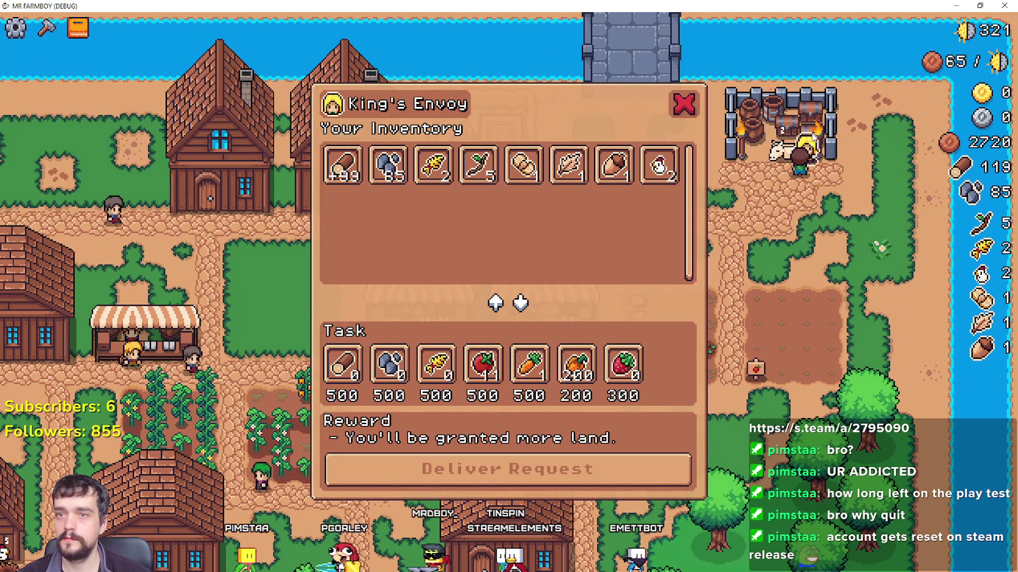
click(795, 147)
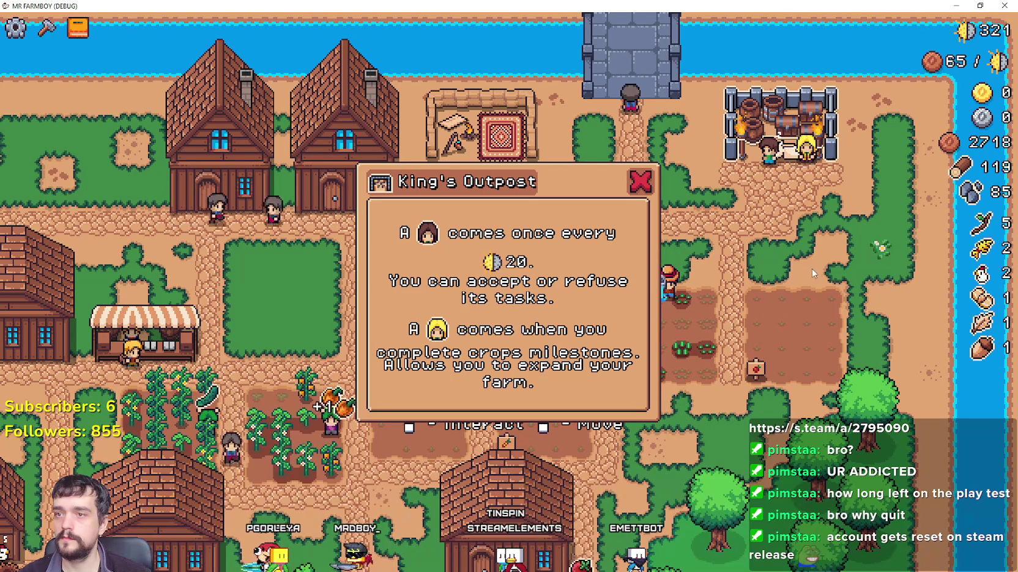
click(814, 238)
- Reopen and close the King's Envoy dialog twice more to confirm it closes reliably
click(801, 153)
click(774, 190)
click(770, 233)
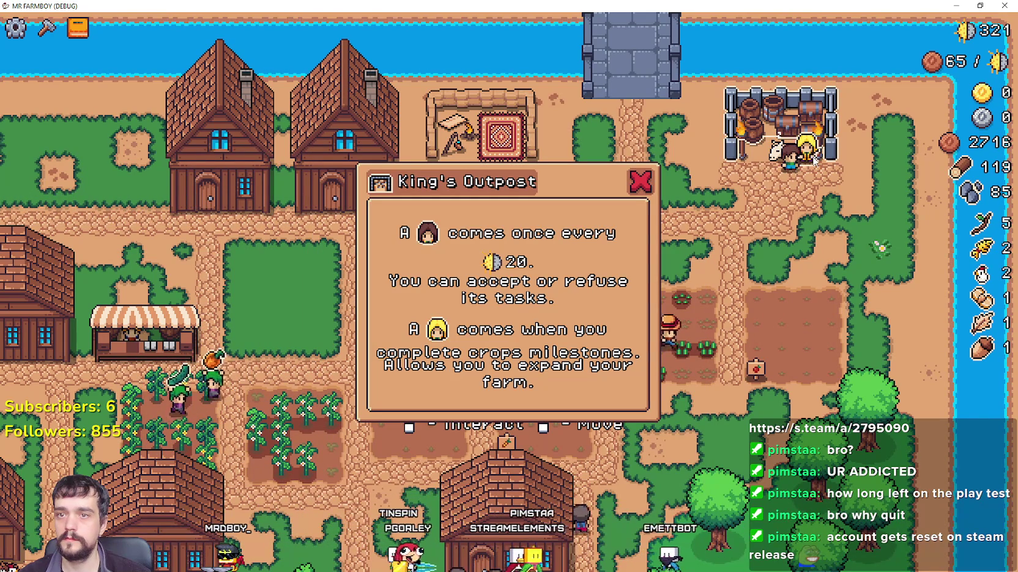
click(810, 157)
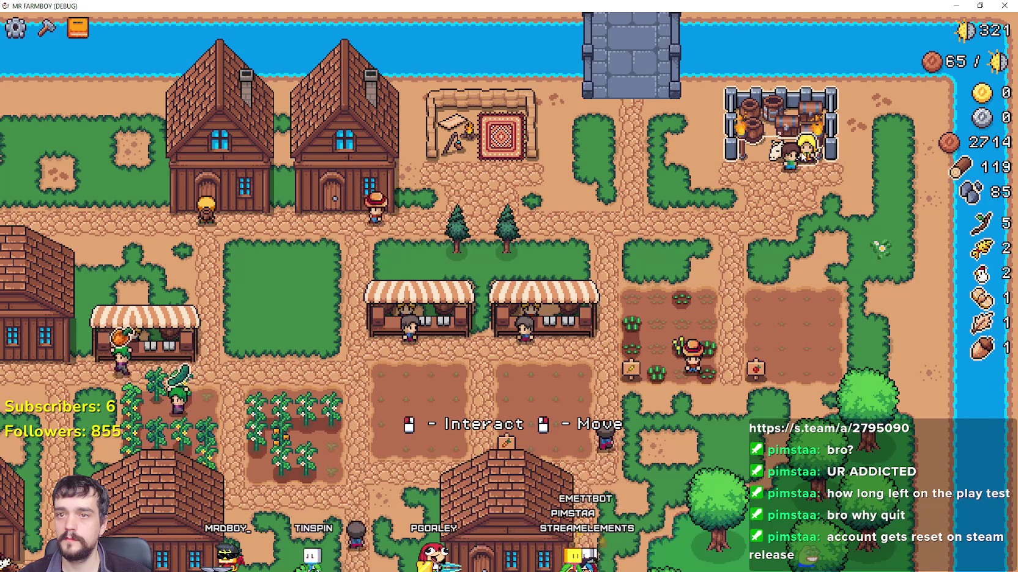
click(806, 152)
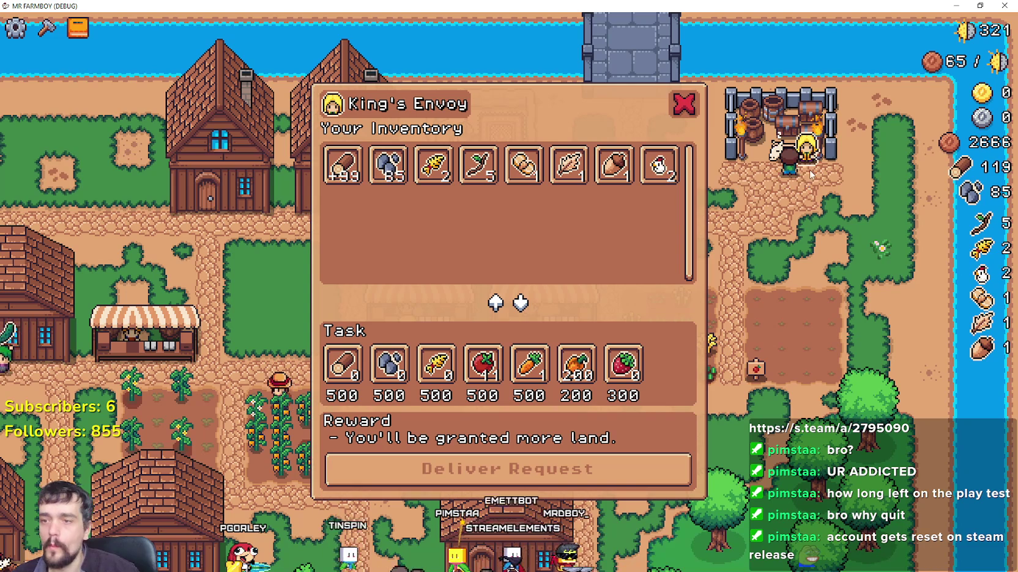
click(675, 101)
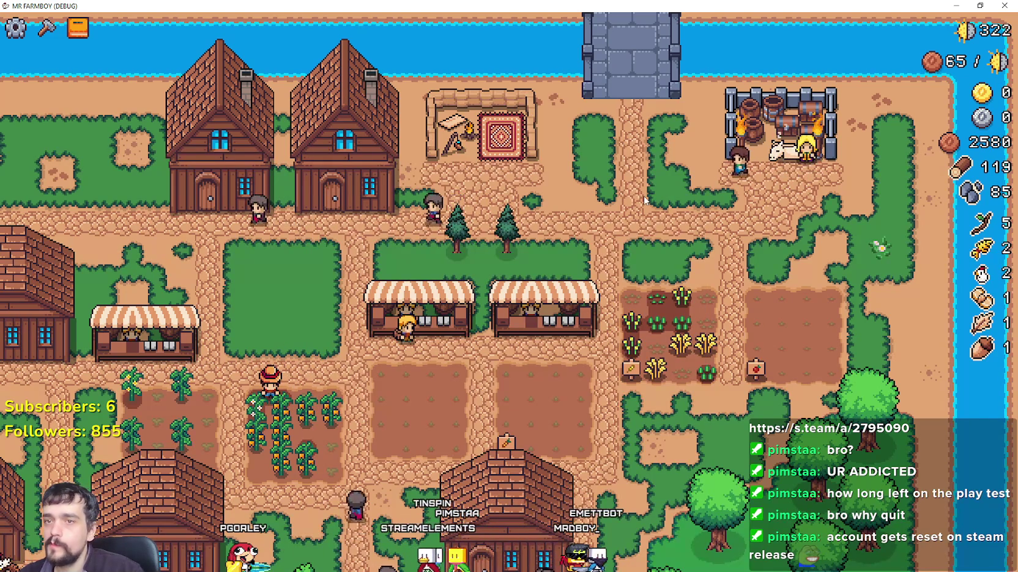
key(a)
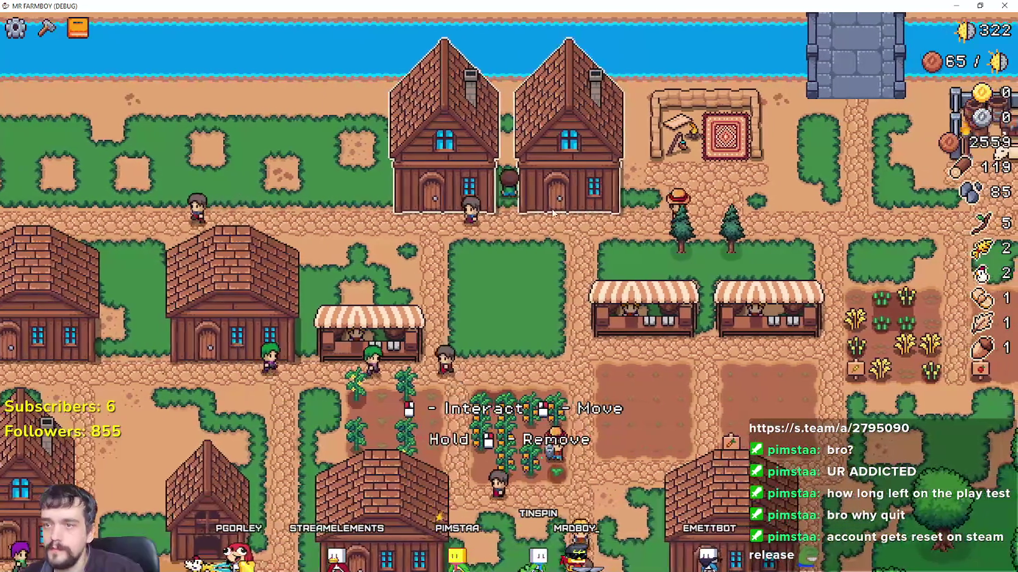
- Repeatedly open the House workers panel and close it with the X button and Esc
click(563, 208)
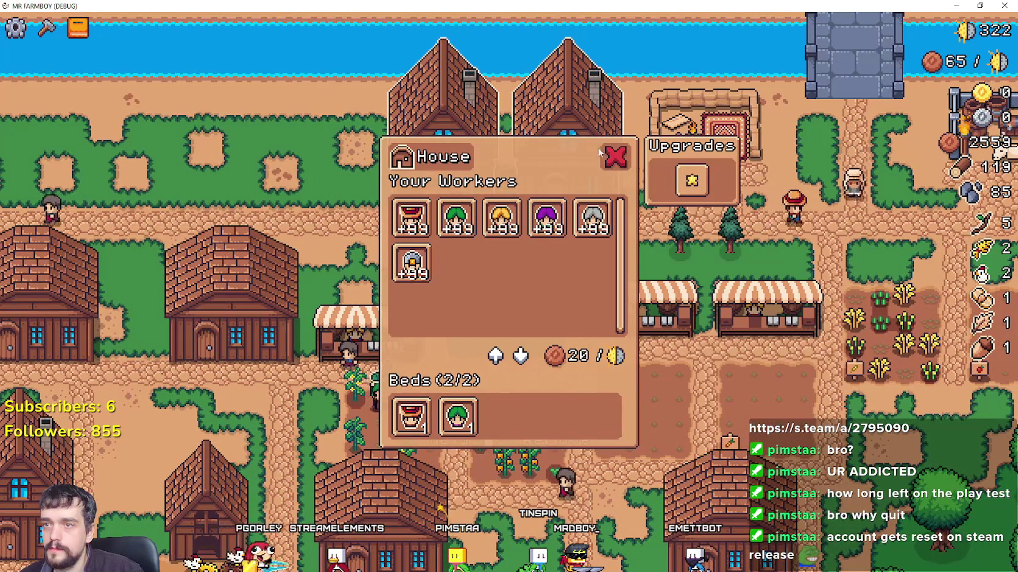
click(575, 161)
click(611, 145)
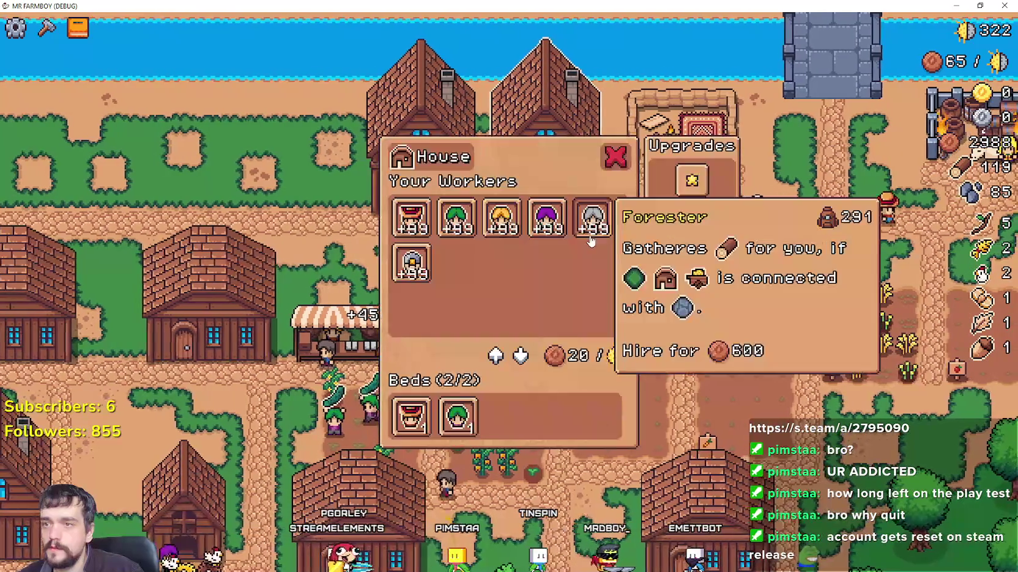
click(615, 150)
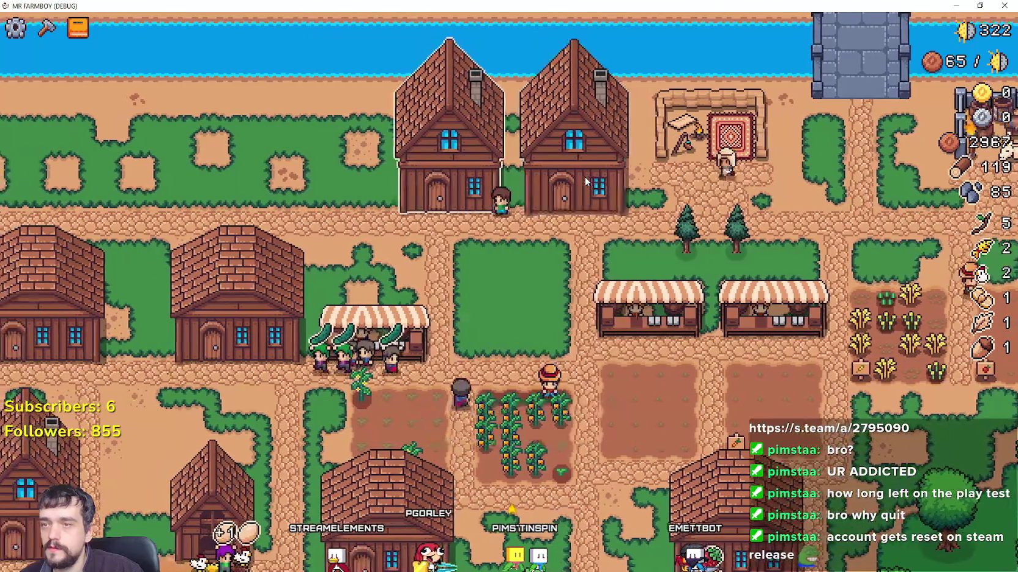
click(606, 160)
click(614, 158)
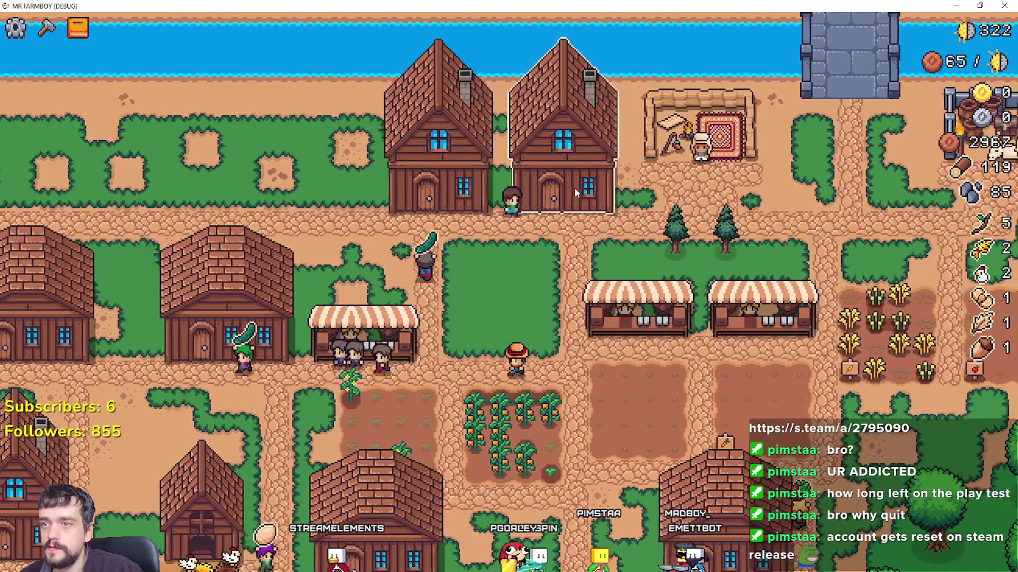
click(575, 193)
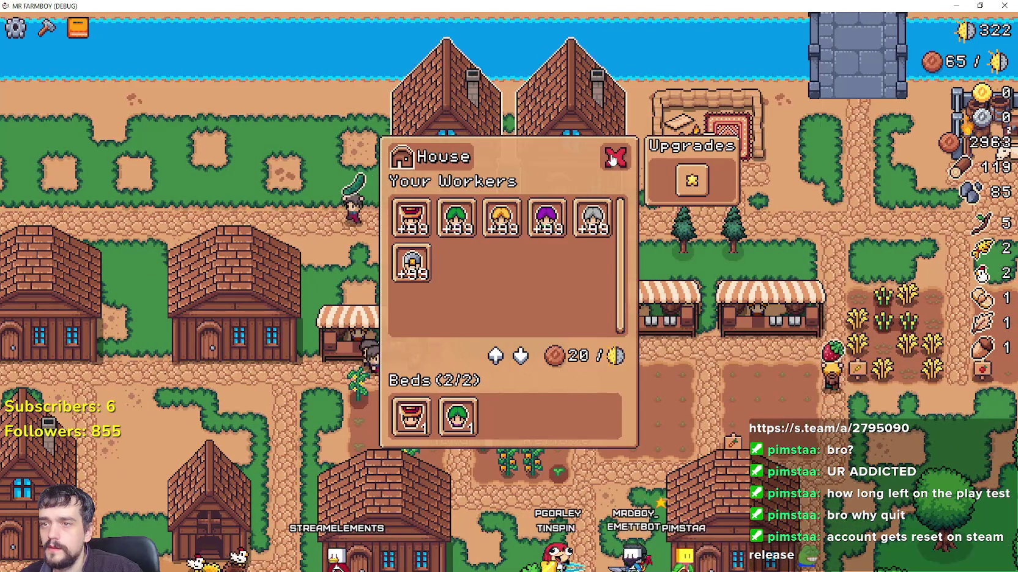
key(Escape)
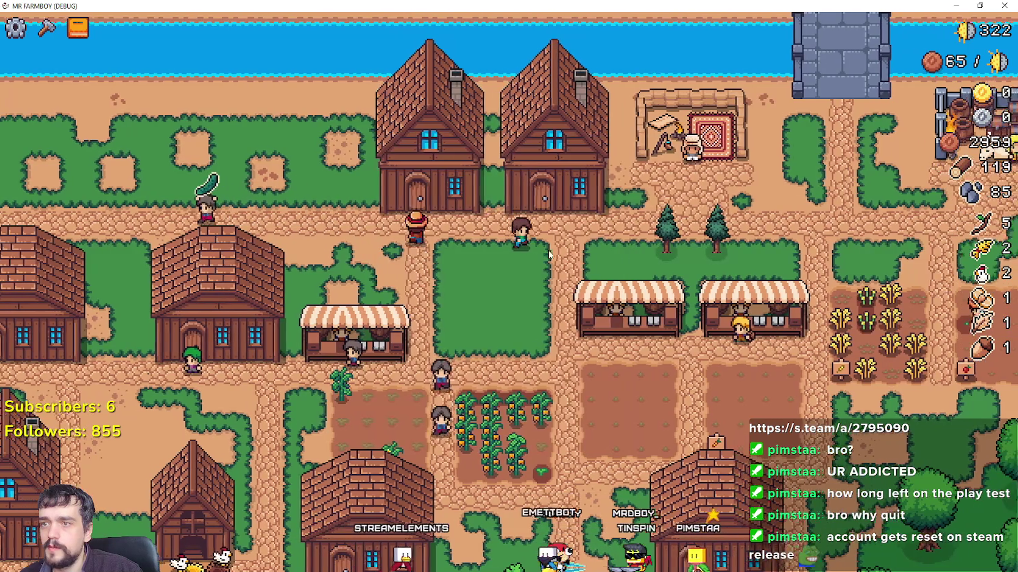
click(549, 251)
key(Escape)
click(526, 338)
key(Escape)
- Keep opening and closing the House panel on other houses, then return to building_panel.gd line 35
click(474, 207)
key(Escape)
click(503, 324)
key(Escape)
click(503, 325)
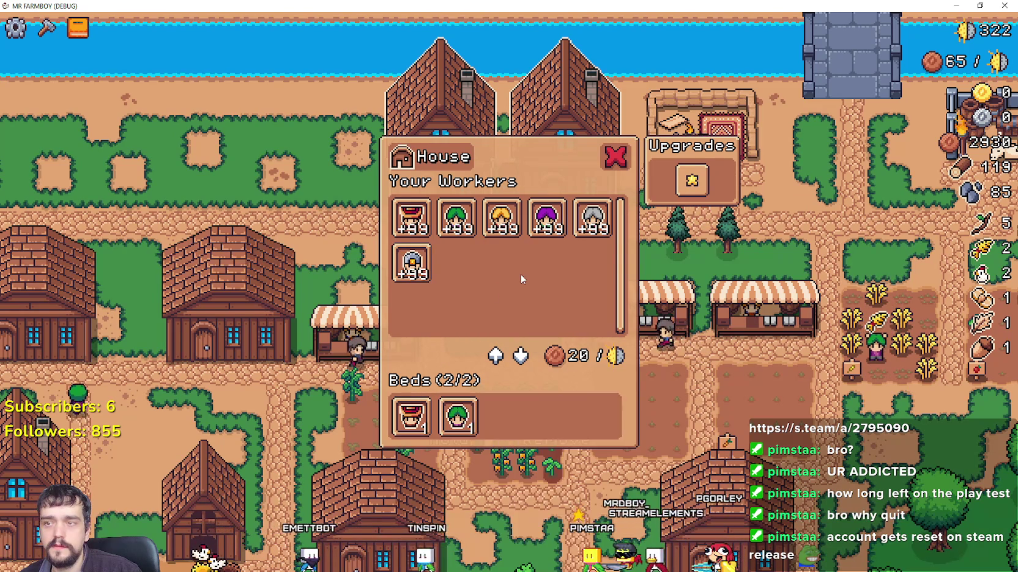
key(Escape)
click(555, 196)
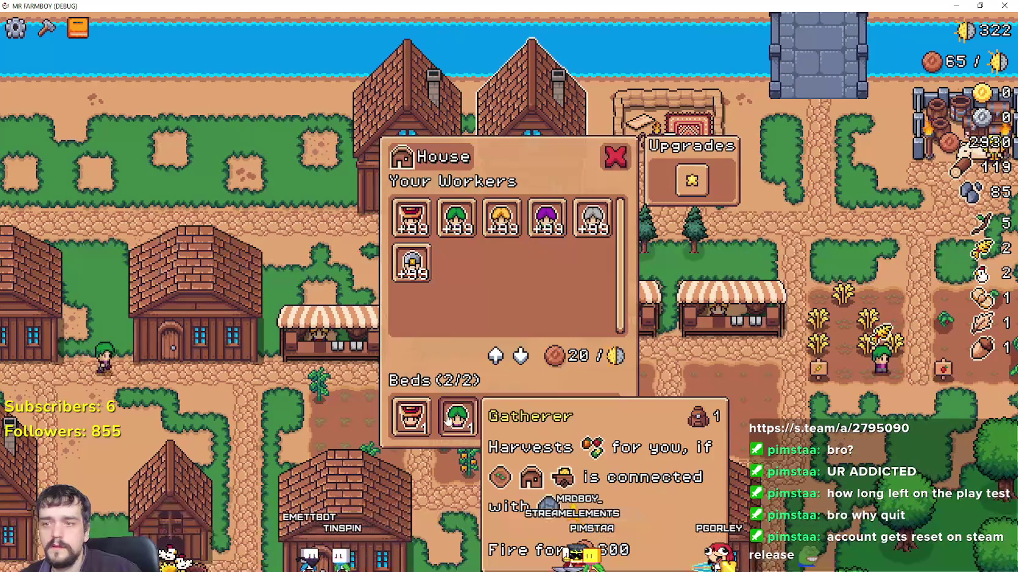
key(Escape)
click(508, 231)
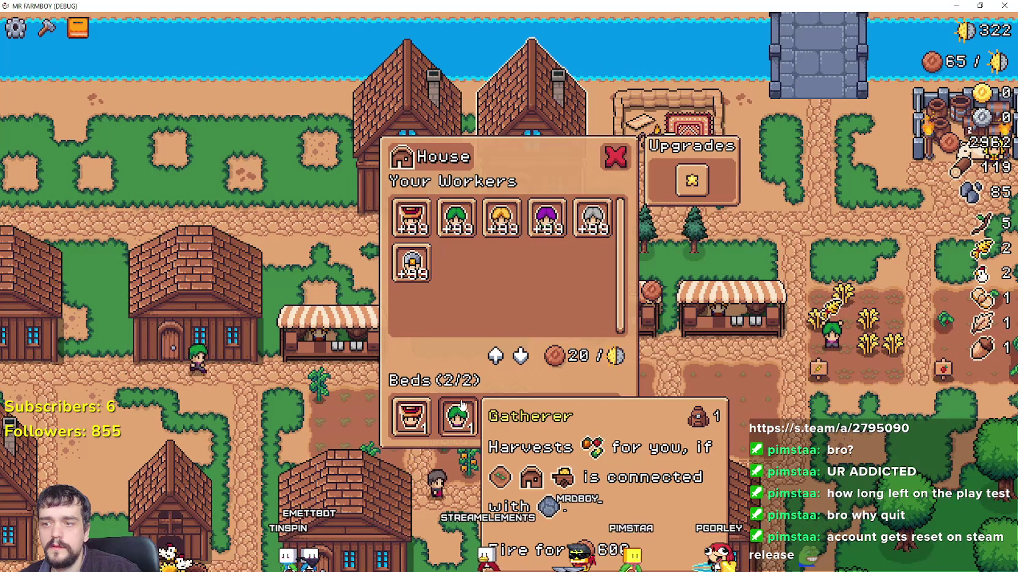
click(614, 158)
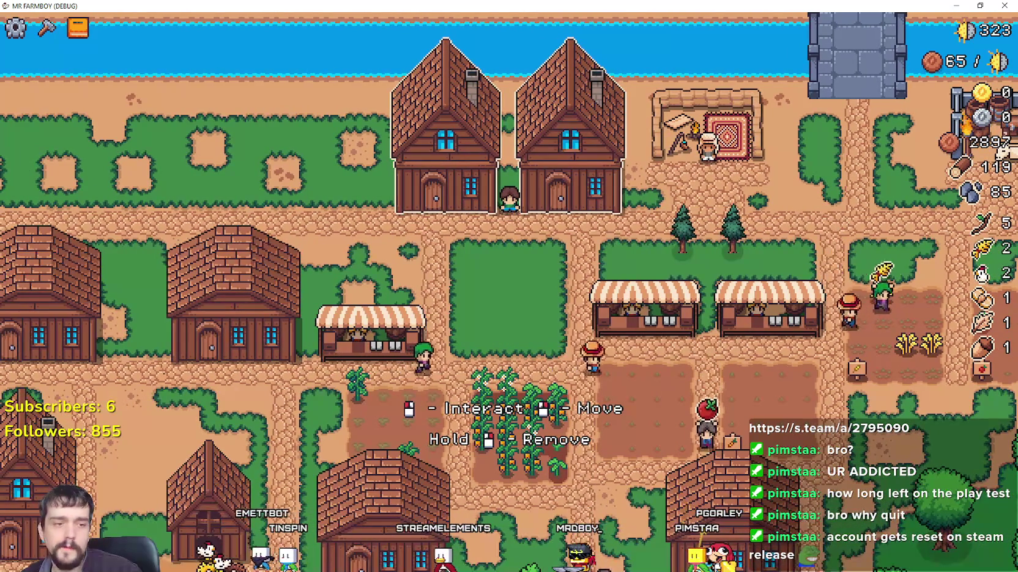
key(alt+Tab)
click(676, 257)
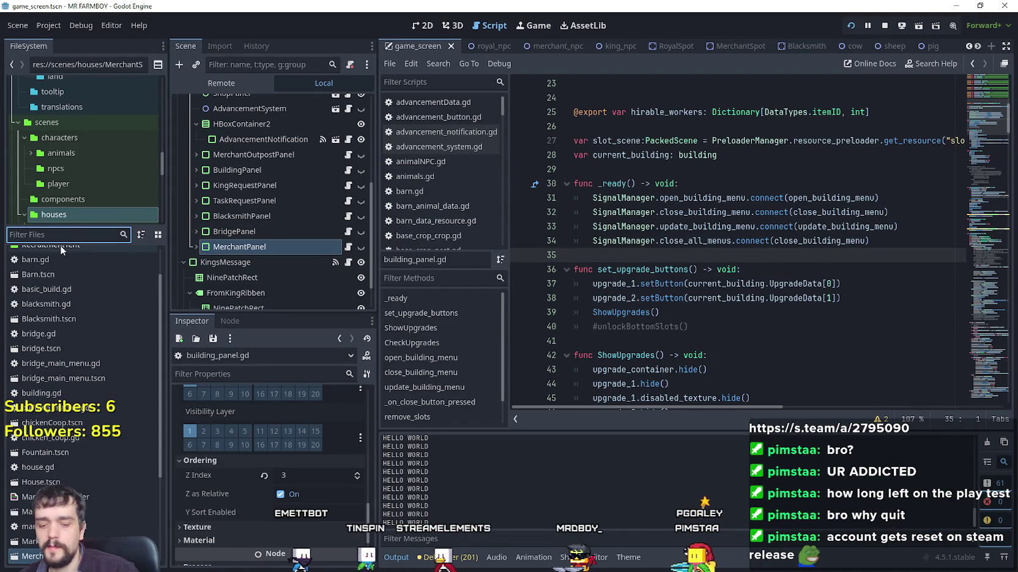
- Open House.tscn and its house.gd, then jump to the building definition in building.gd
text(house)
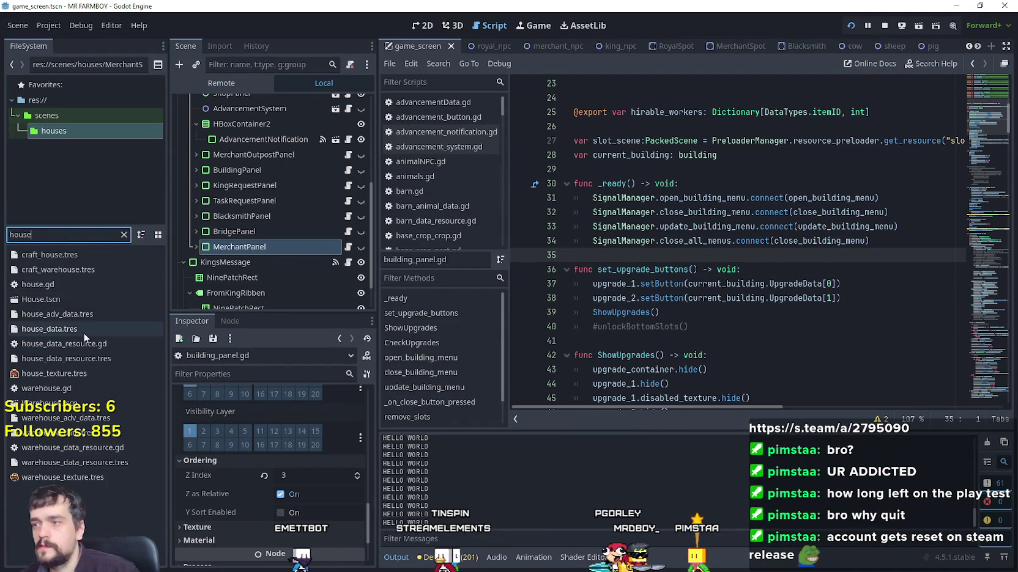
double_click(67, 299)
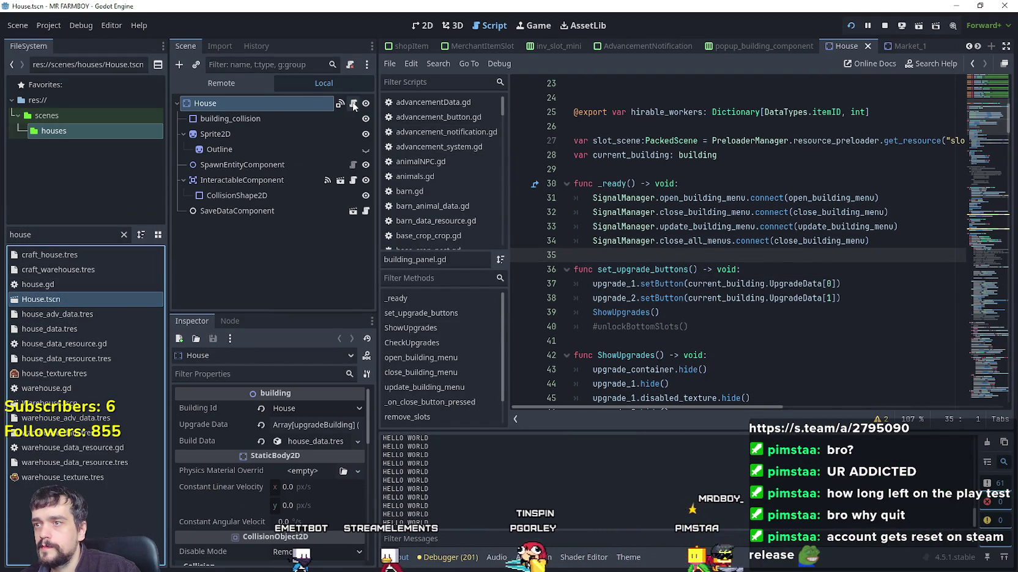
click(353, 104)
drag(978, 145, 978, 69)
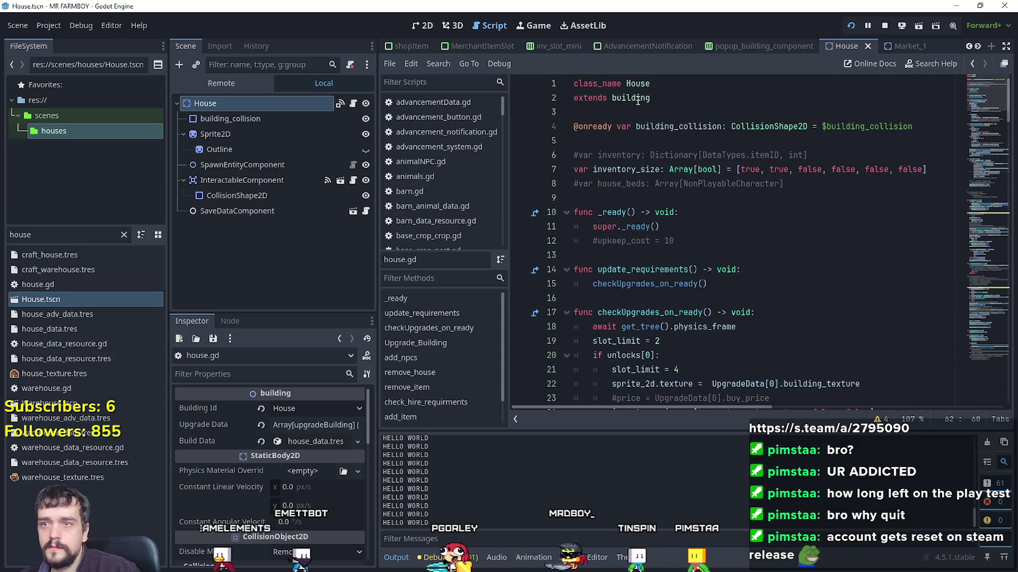
right_click(637, 101)
click(674, 299)
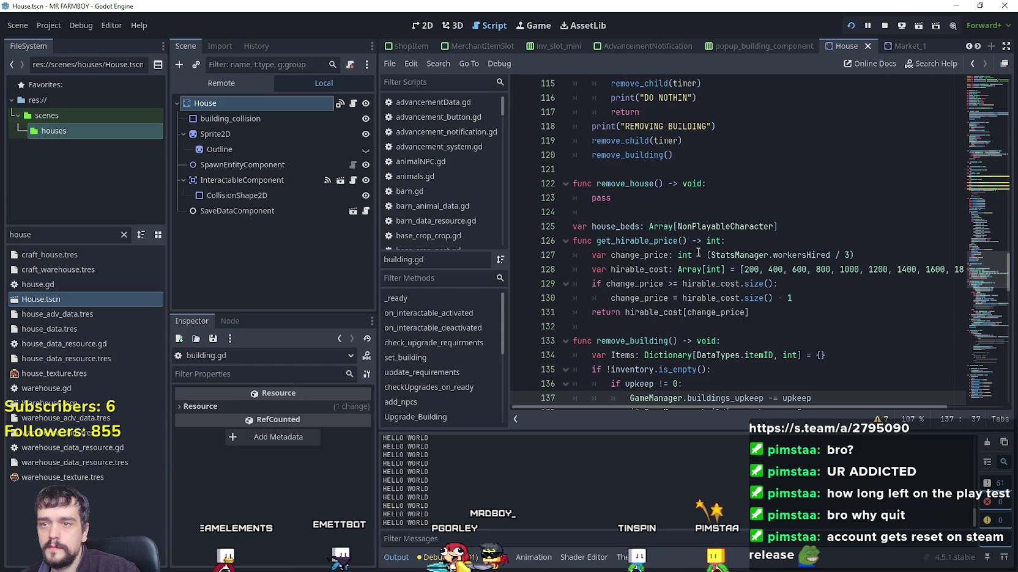
click(983, 243)
drag(982, 152, 944, 346)
- Set breakpoints on lines 169, 174, 175 and 176 of open_building
click(715, 271)
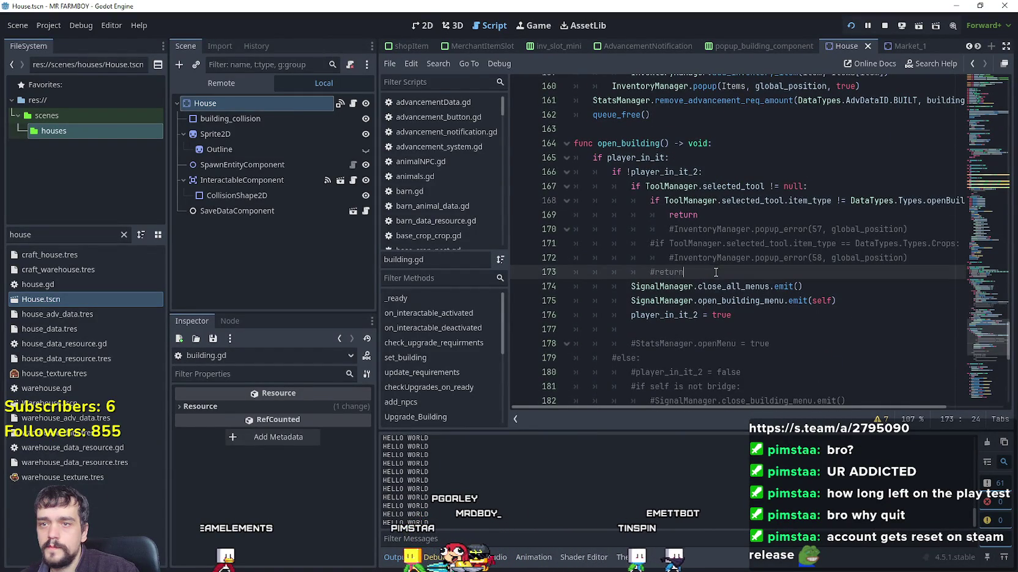
drag(519, 219, 520, 269)
click(697, 215)
scroll(down, 3)
click(520, 201)
click(520, 215)
click(519, 229)
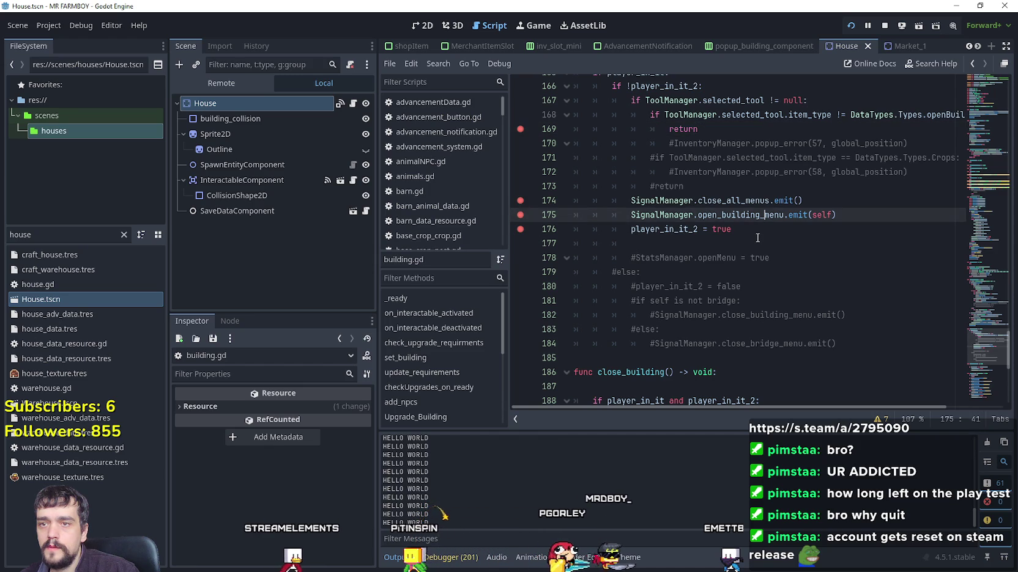
click(758, 238)
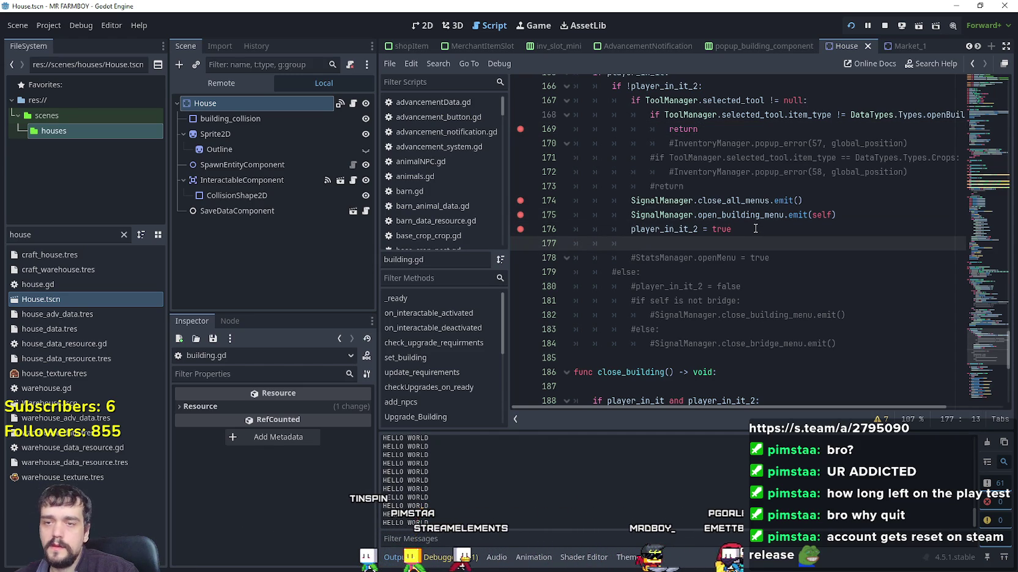
click(824, 215)
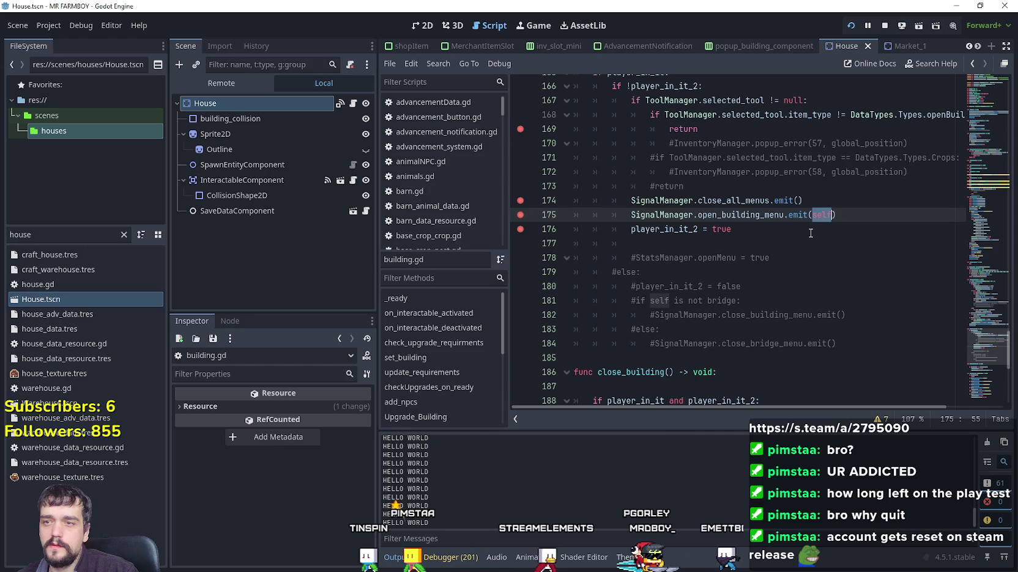
click(784, 236)
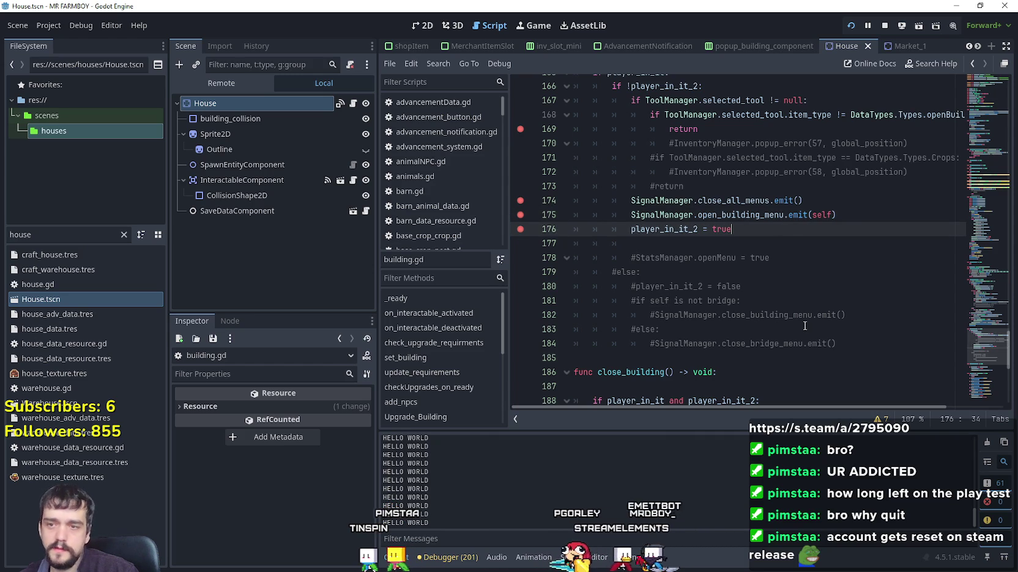
- Click the house in the game and resume past the line 174–176 breakpoints until it runs
key(alt+Tab)
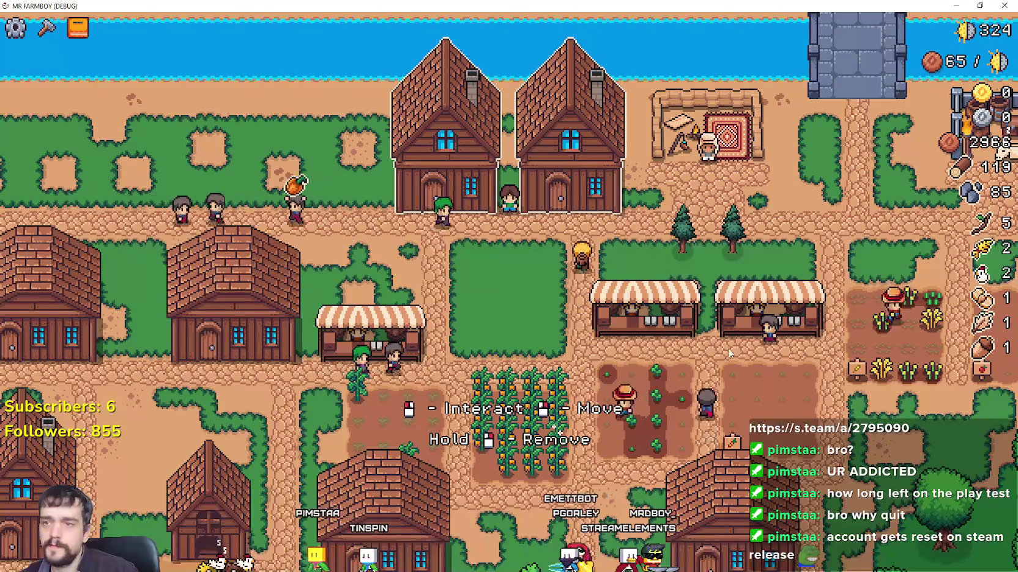
key(alt+Tab)
key(alt+Tab)
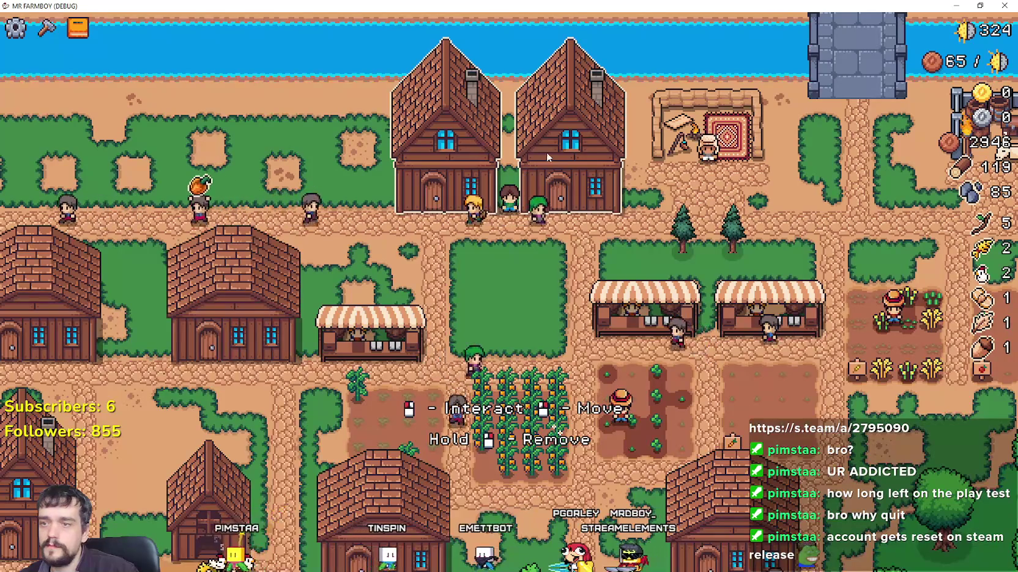
click(499, 198)
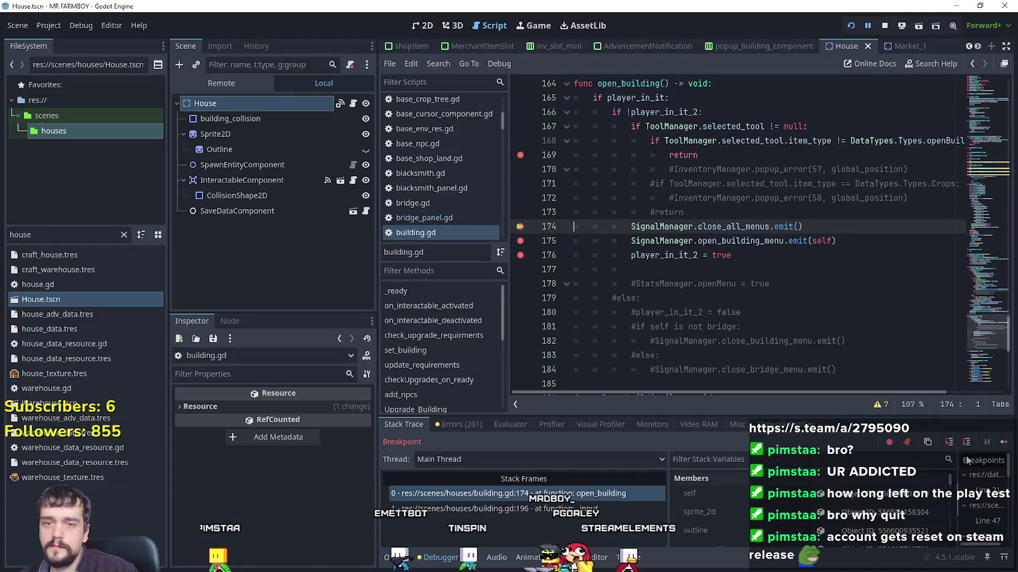
click(1003, 444)
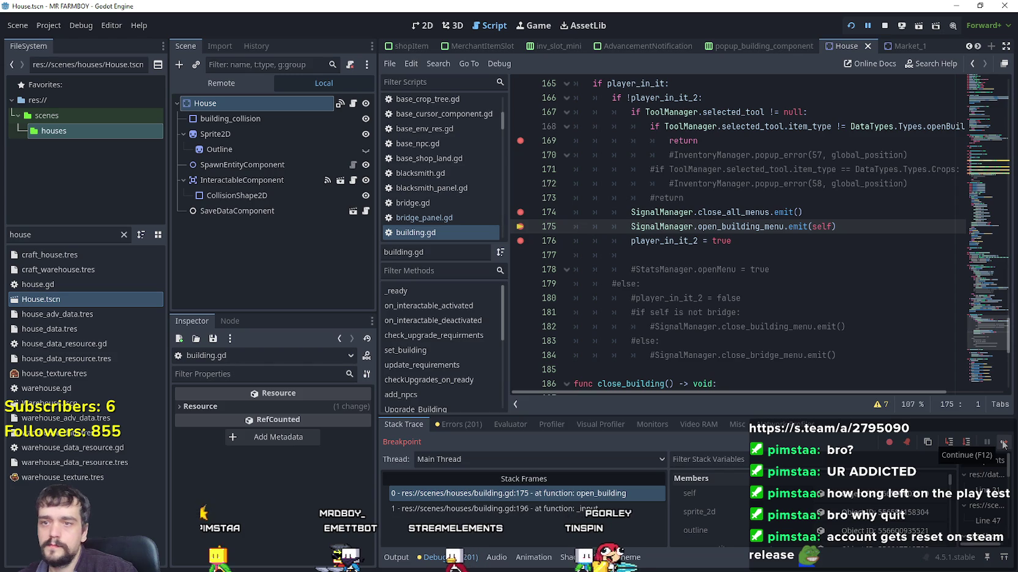
click(1003, 444)
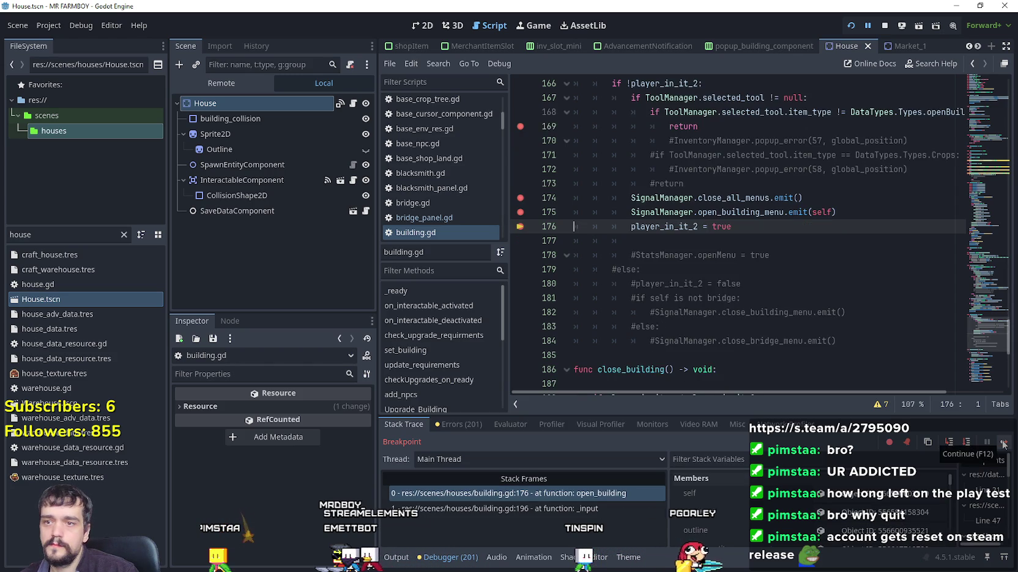
click(1003, 444)
click(1002, 444)
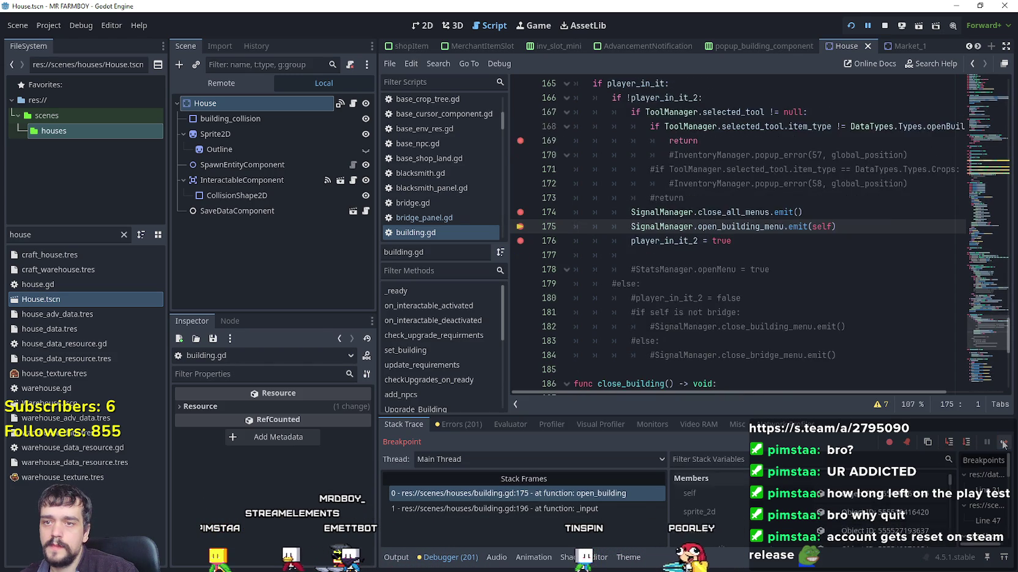
click(1003, 444)
click(1003, 444)
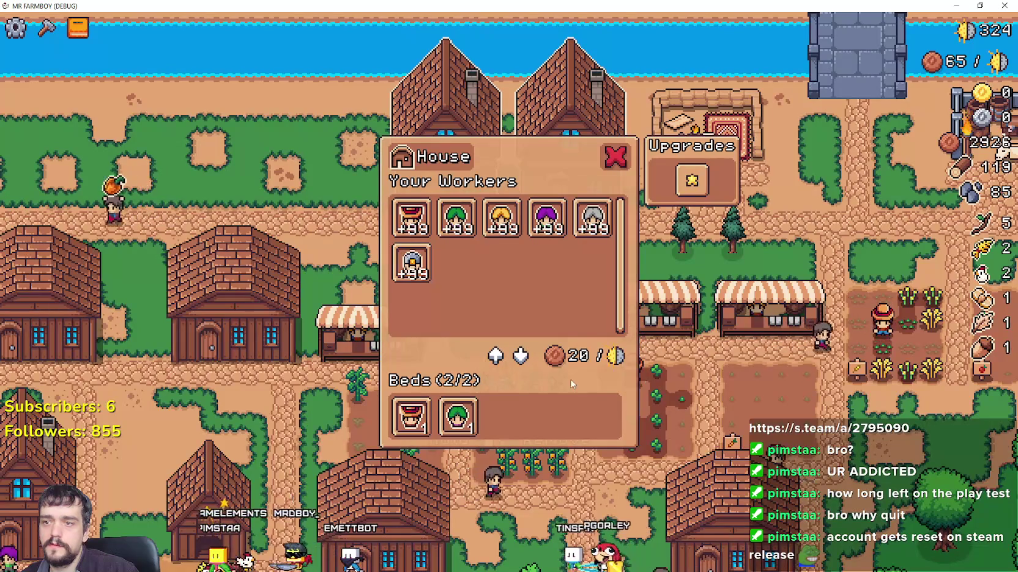
- Click the house again, resume through the breakpoints with F12, and return to the editor
click(611, 157)
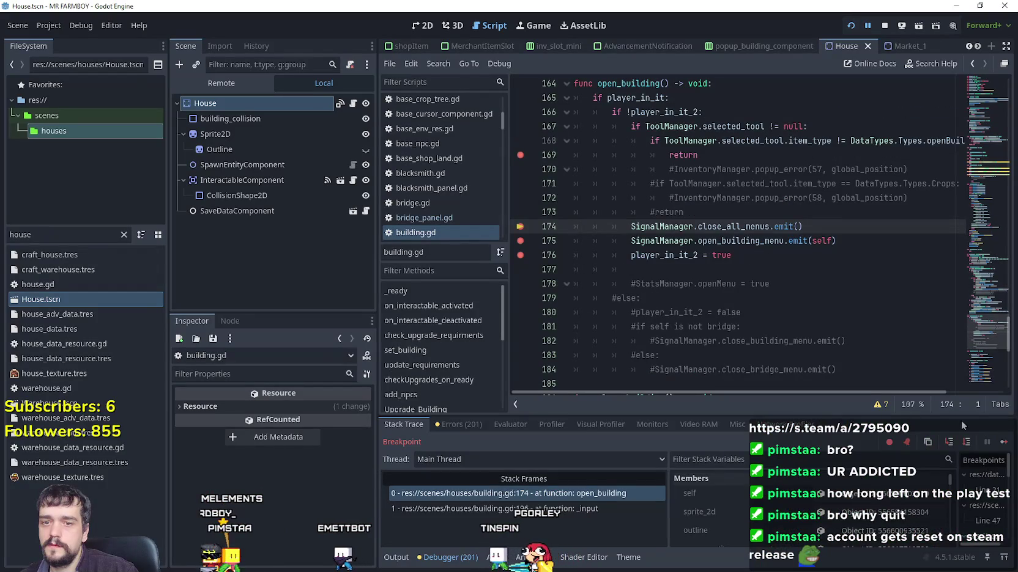
click(1001, 444)
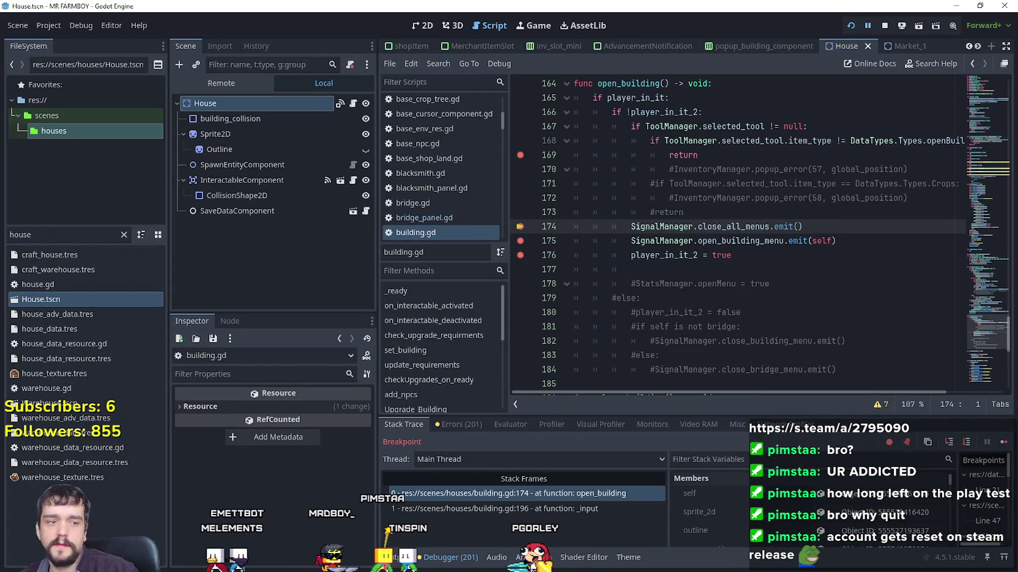
key(F12)
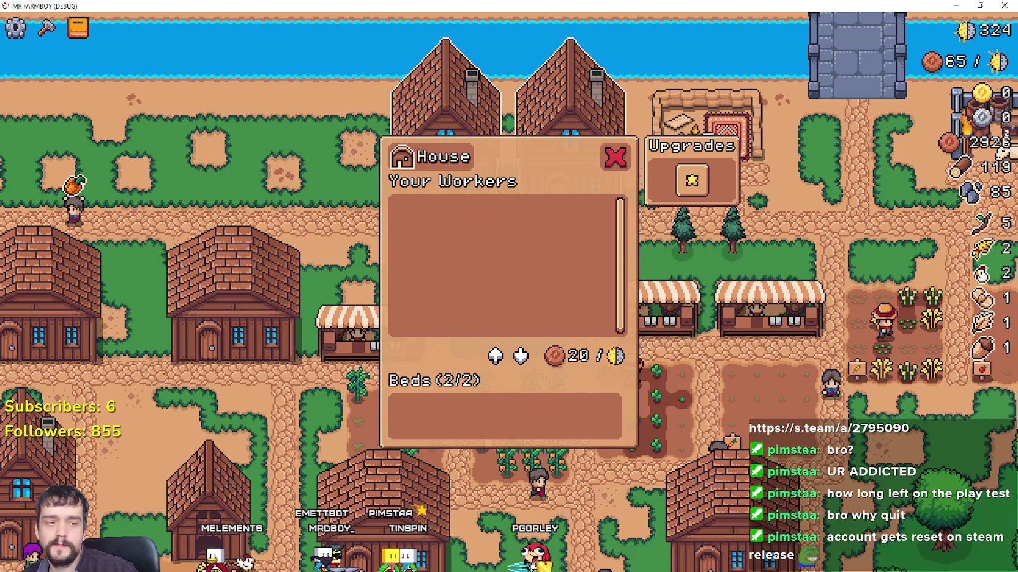
click(1008, 445)
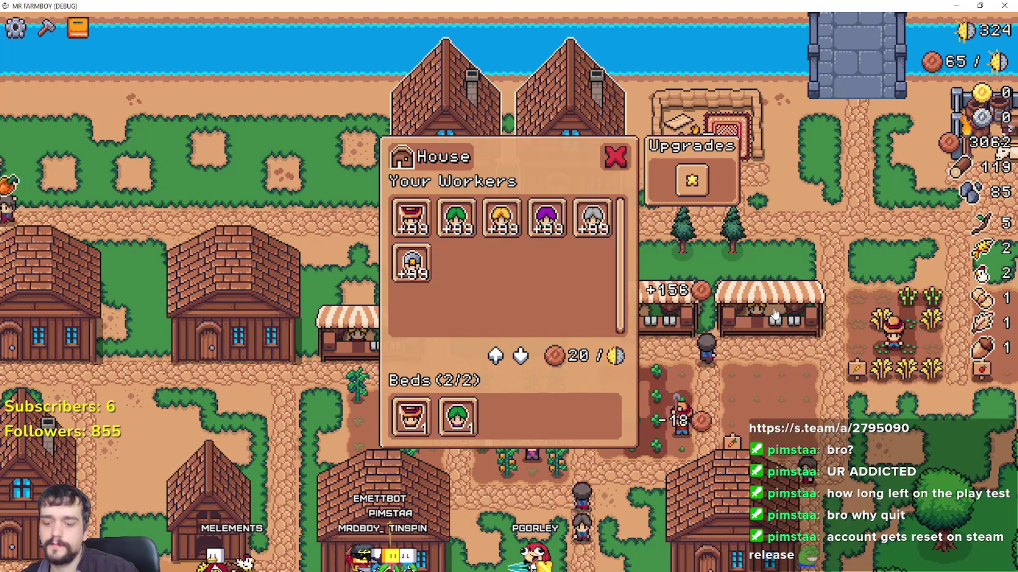
key(alt+Tab)
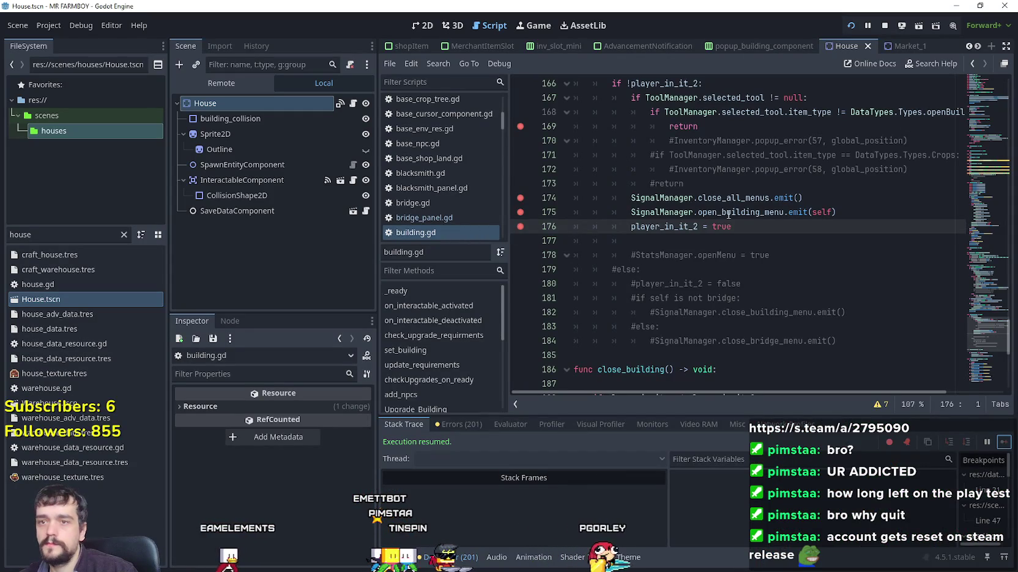
- Inspect open_building in building.gd, selecting player_in_it_2 on line 166
right_click(727, 213)
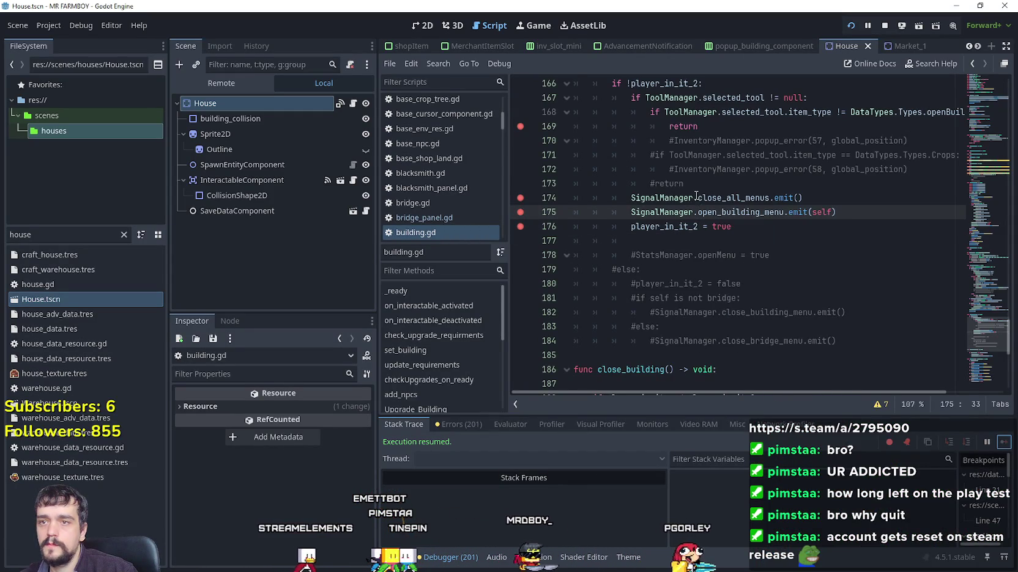
key(Escape)
scroll(up, 3)
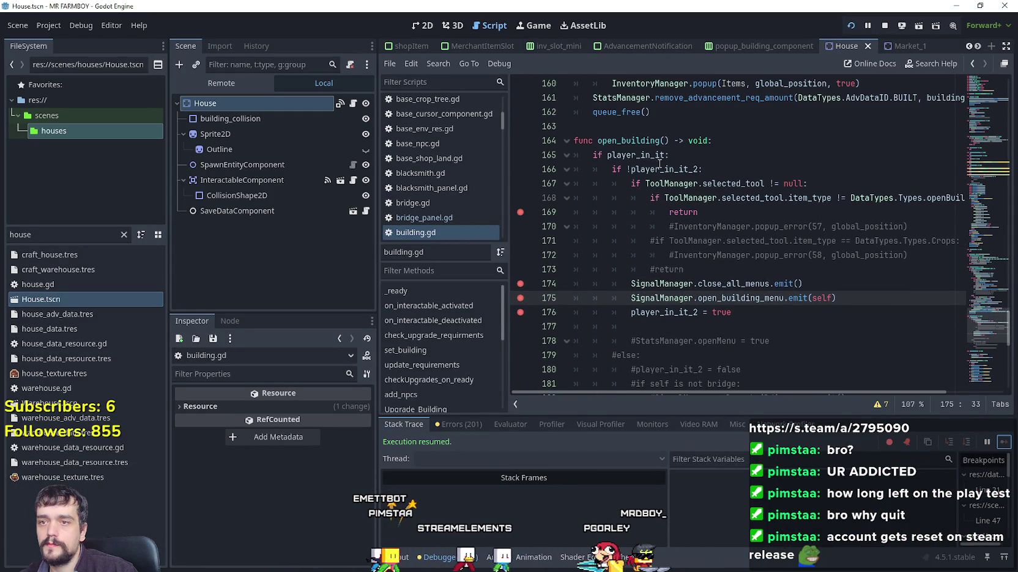
double_click(655, 171)
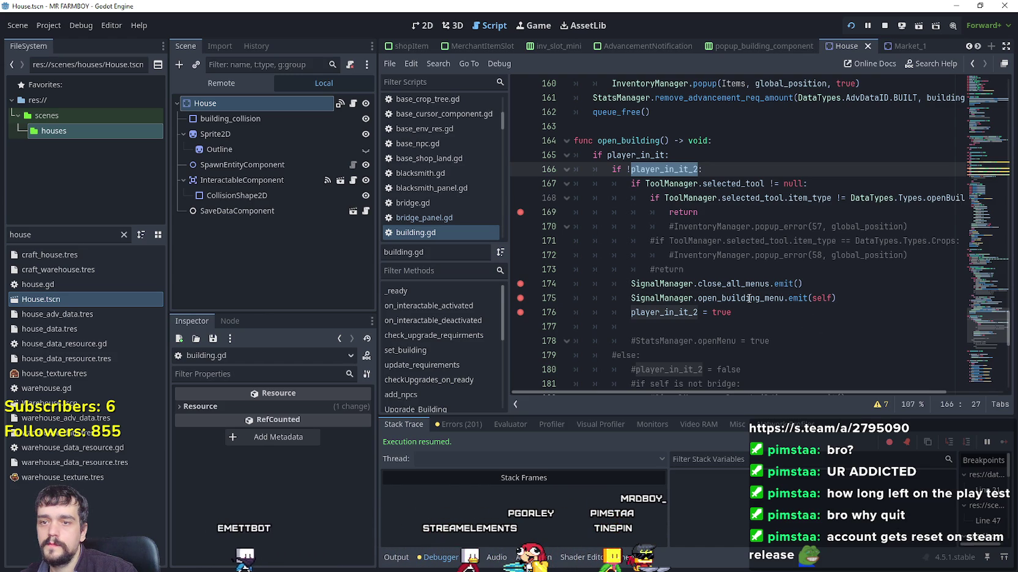
- Look up the open_building_menu signal, search all files for it, and open building_panel.gd's match
right_click(749, 297)
click(771, 500)
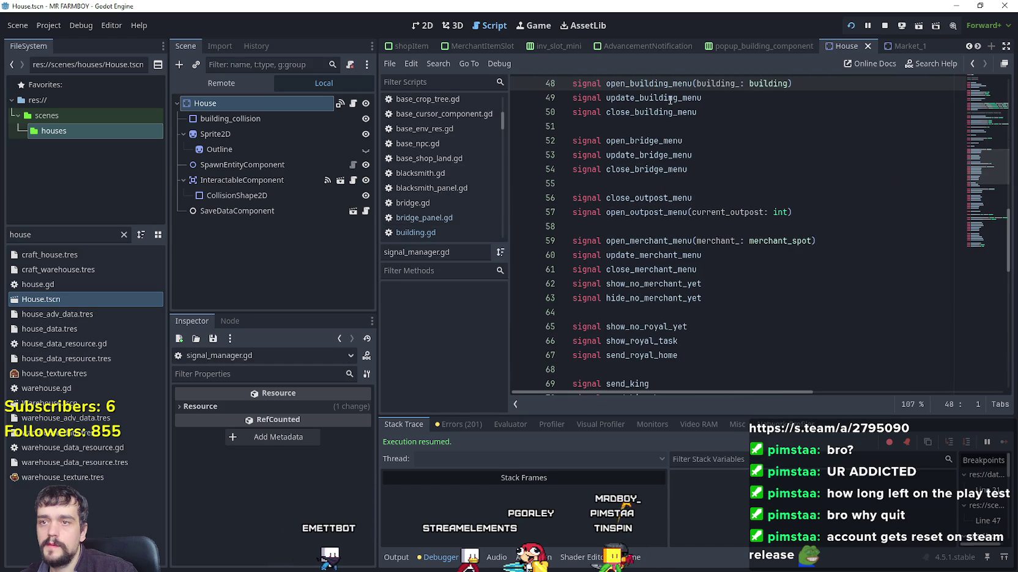
double_click(664, 84)
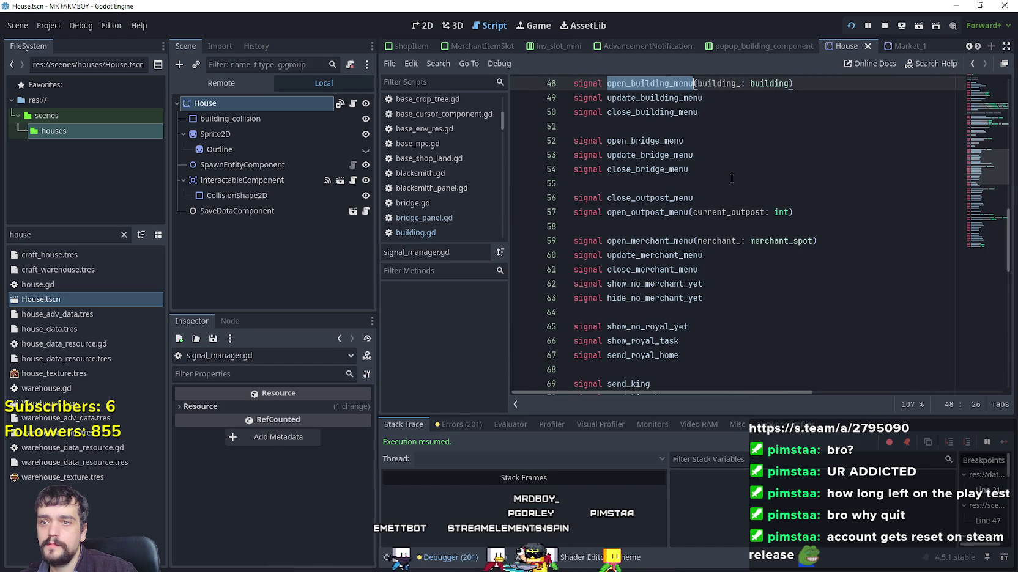
key(ctrl+shift+f)
click(508, 343)
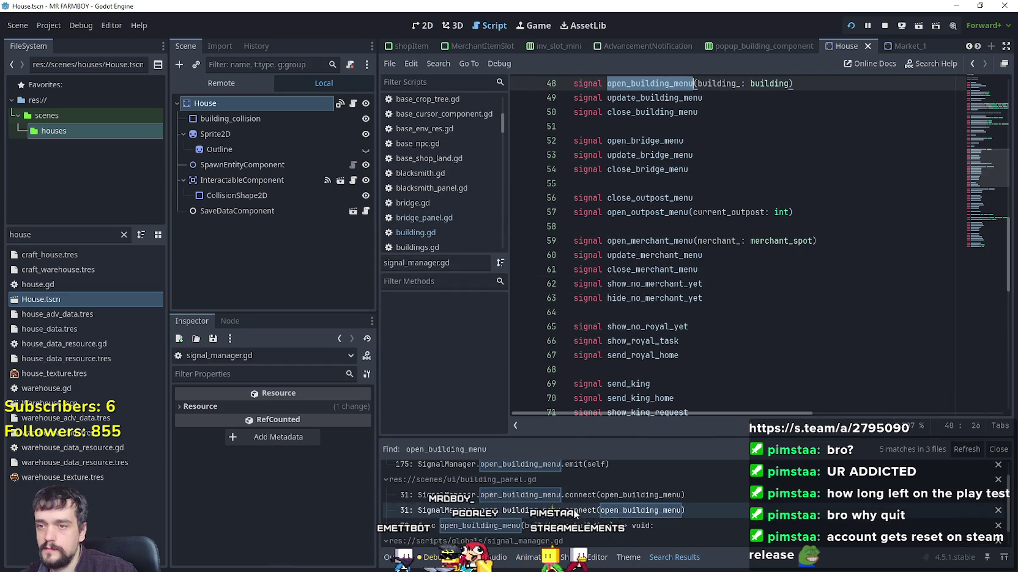
scroll(down, 3)
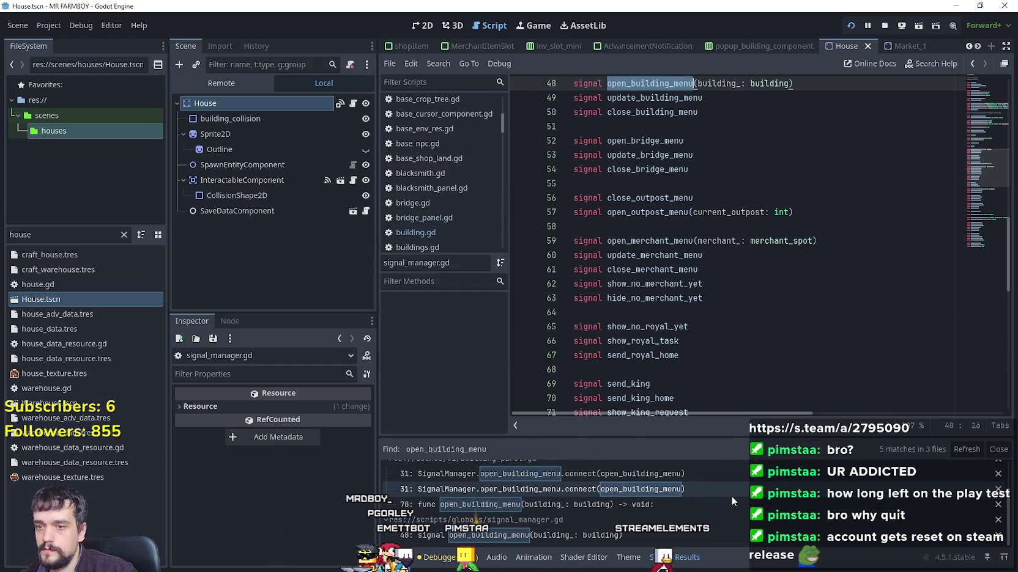
click(724, 479)
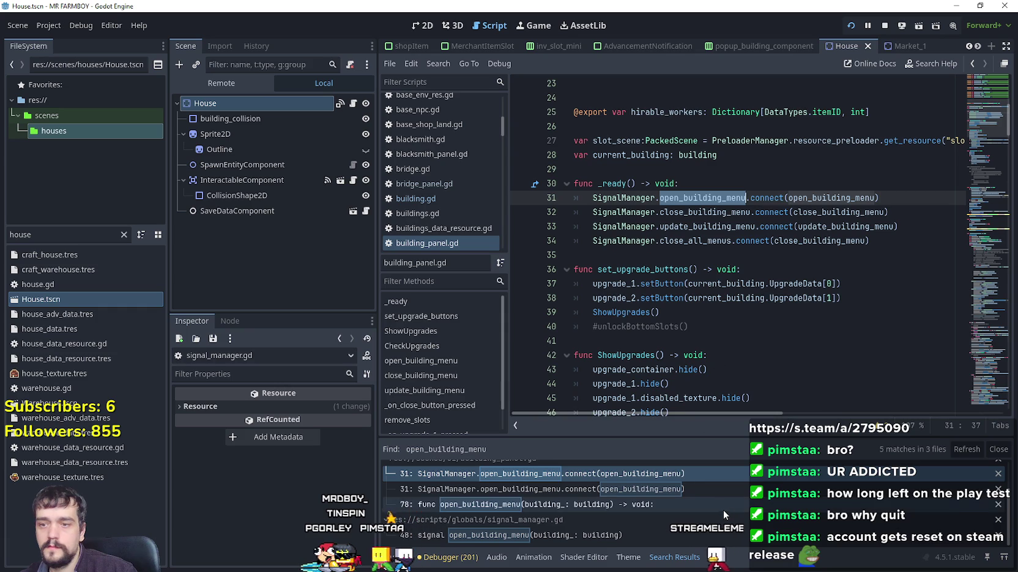
- Jump to the connected handler's definition and highlight every use of current_building
right_click(830, 198)
click(845, 390)
click(786, 271)
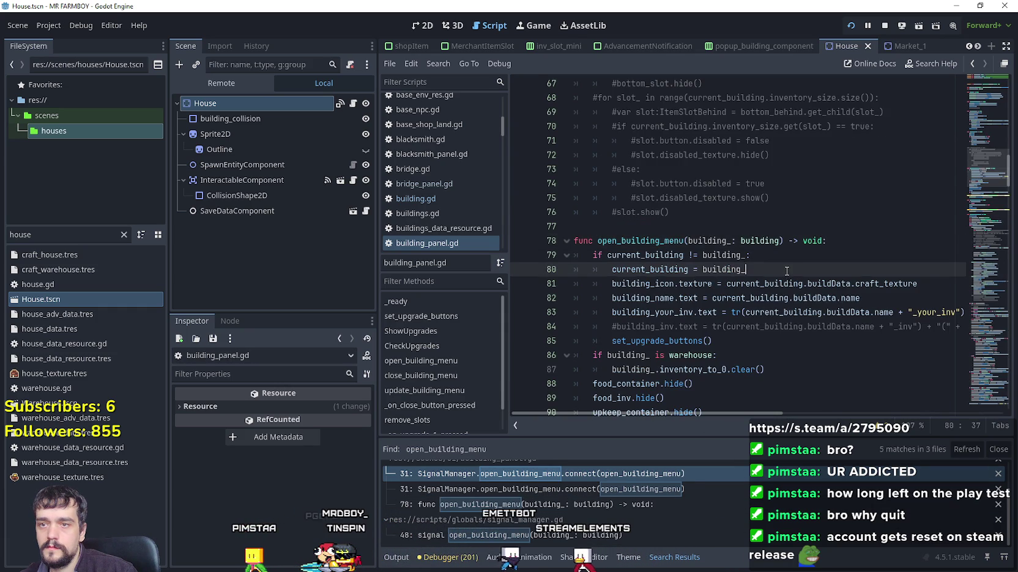
drag(757, 266, 566, 244)
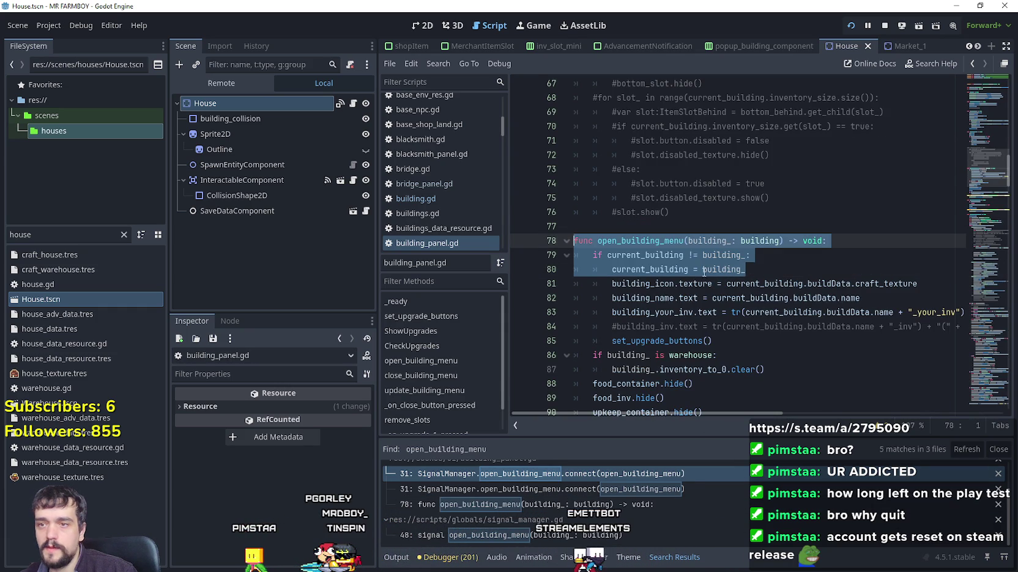
double_click(621, 266)
mouse_move(811, 291)
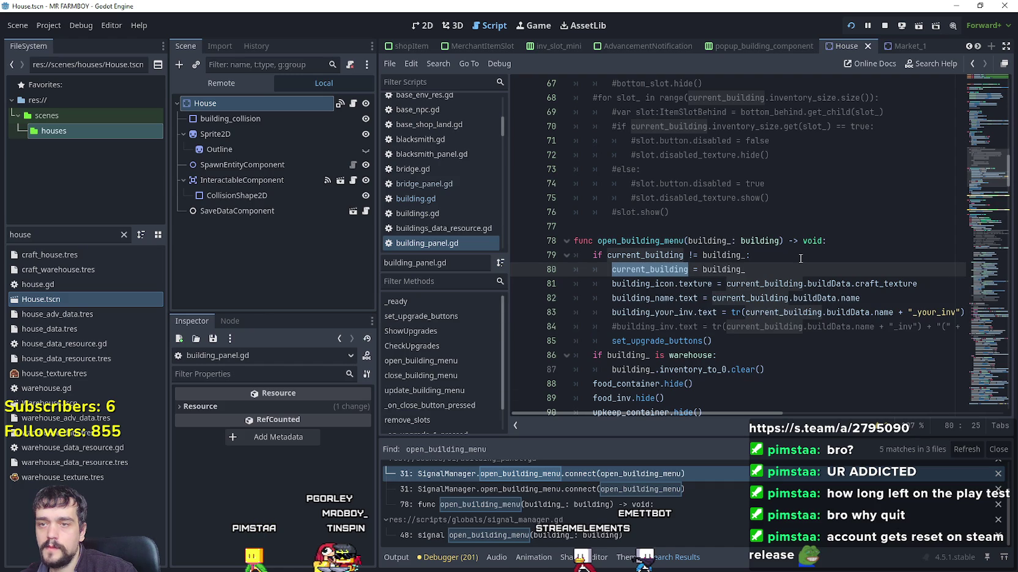
scroll(down, 3)
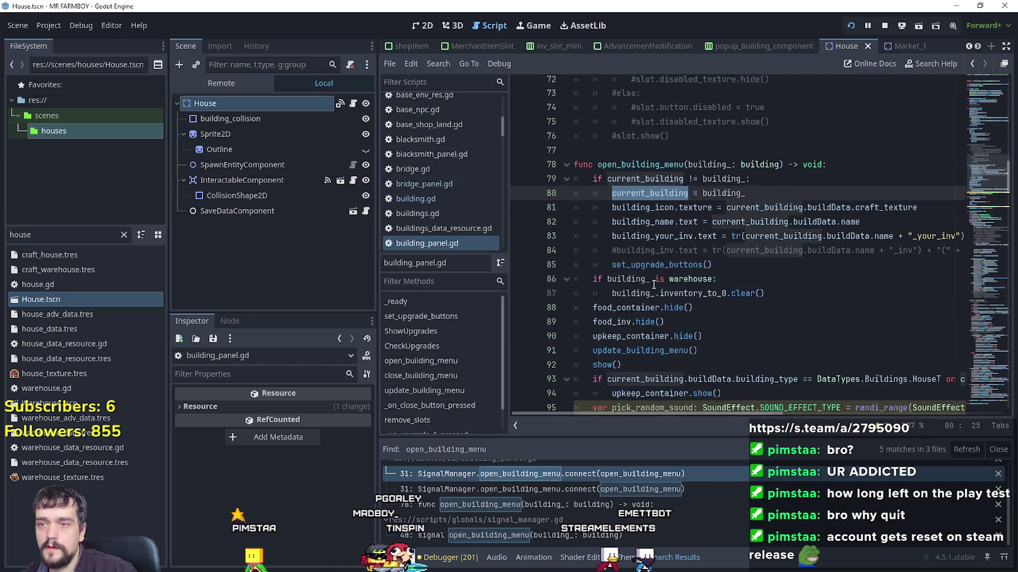
mouse_move(653, 283)
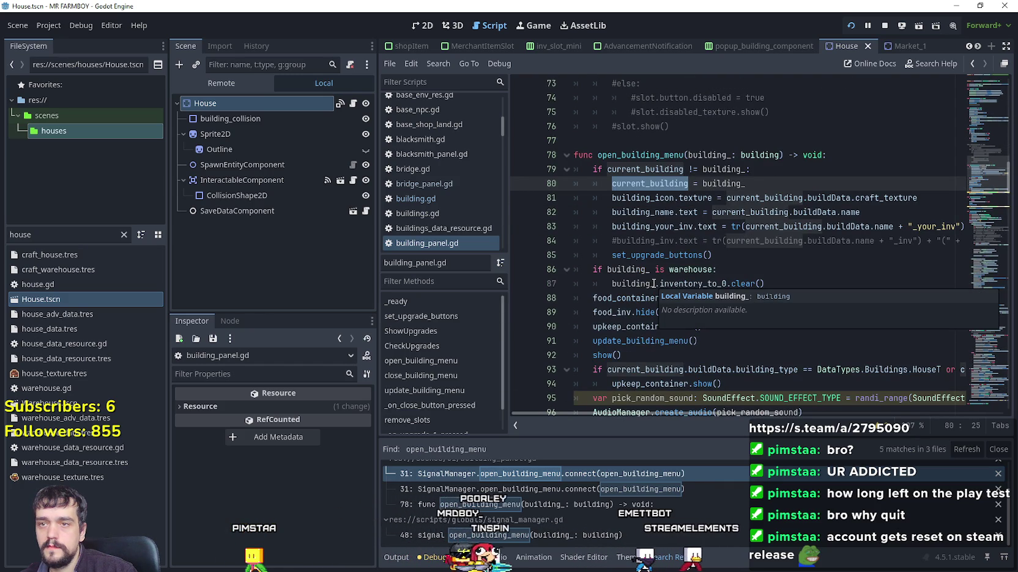
scroll(down, 3)
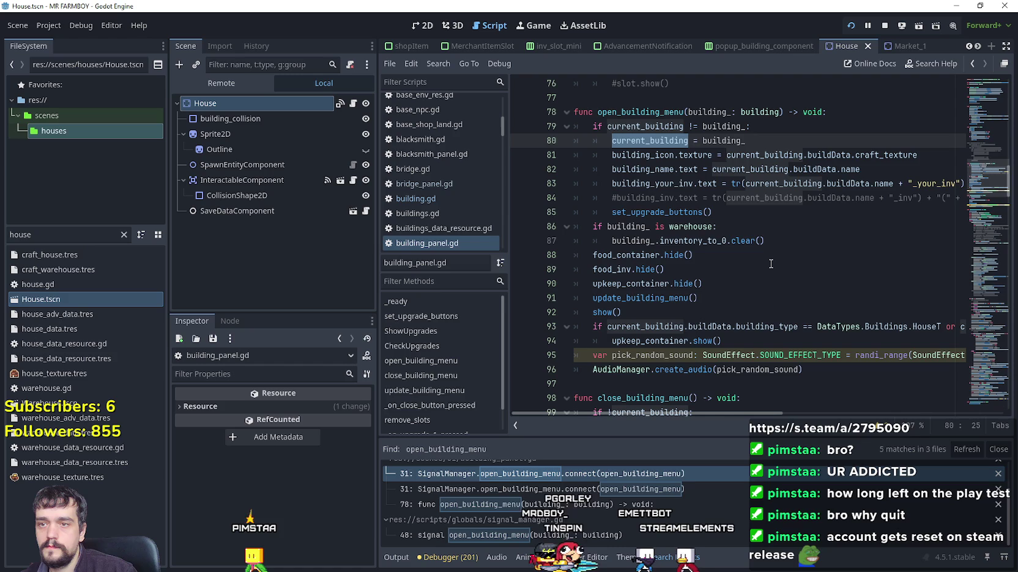
- Review the warehouse type check and current_building uses further down building_panel.gd
double_click(700, 226)
scroll(down, 3)
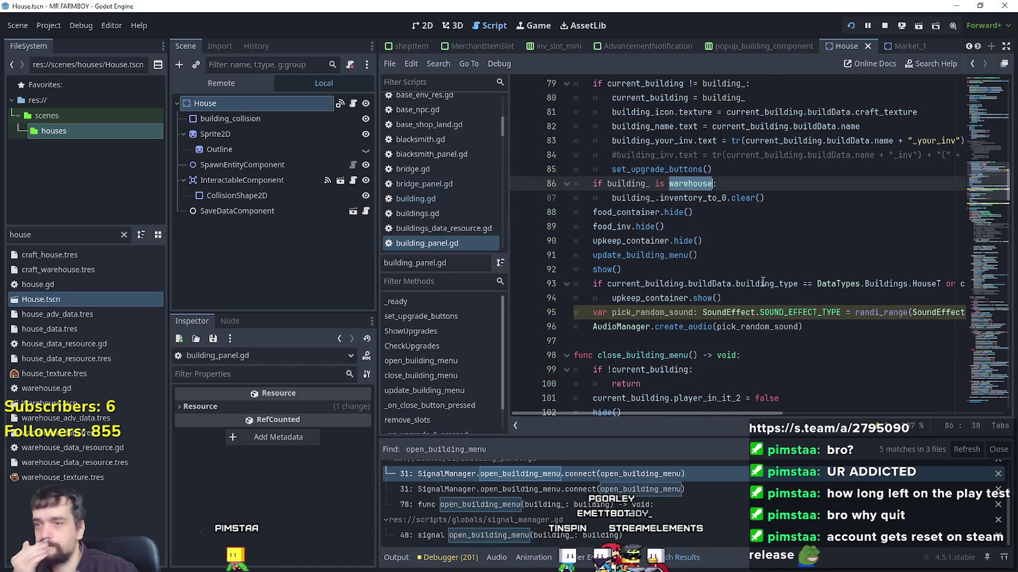
scroll(down, 3)
scroll(up, 3)
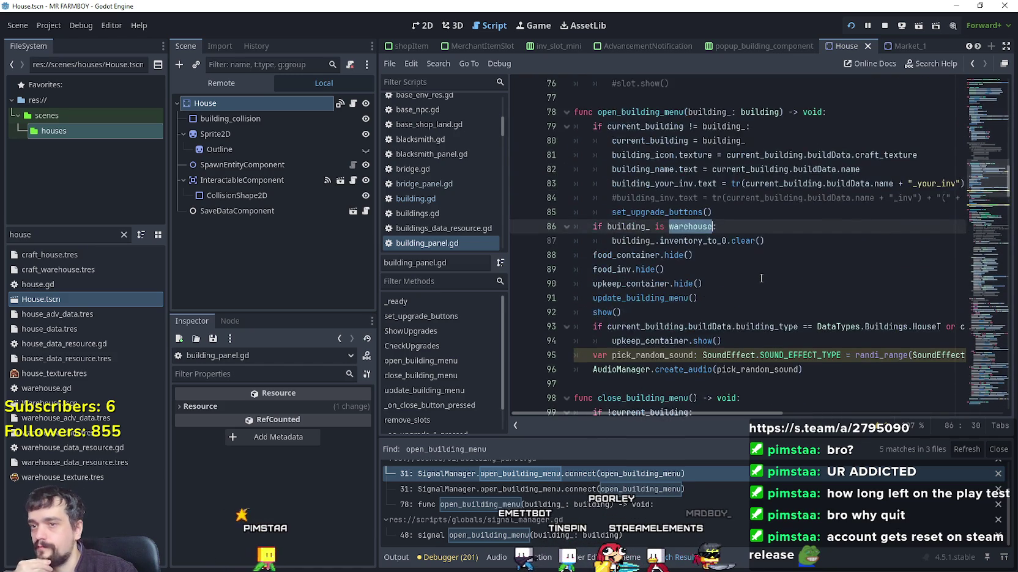
scroll(down, 3)
double_click(673, 326)
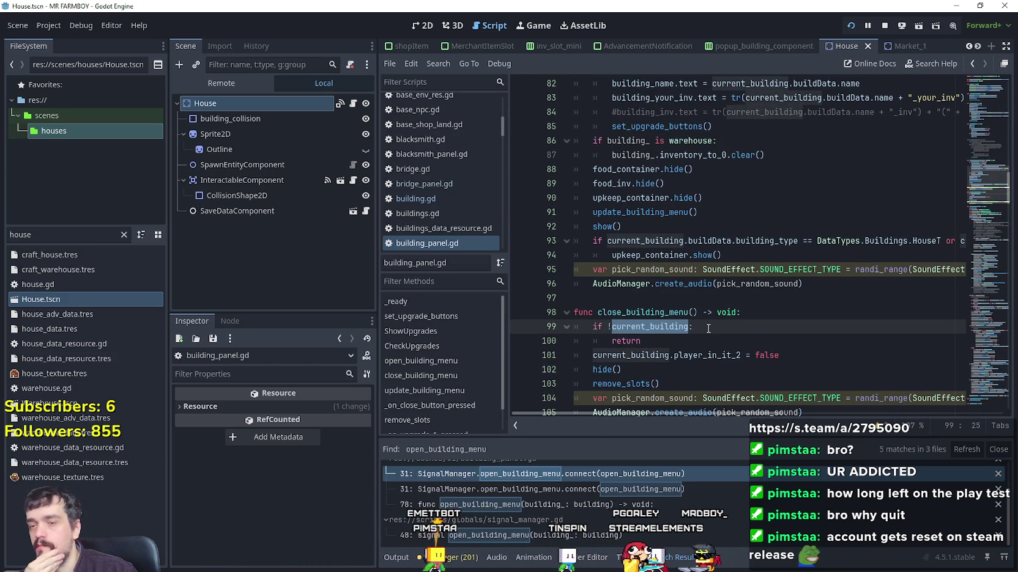
scroll(up, 3)
scroll(down, 3)
scroll(up, 3)
scroll(down, 3)
scroll(up, 3)
scroll(up, 3)
scroll(down, 3)
scroll(down, 3)
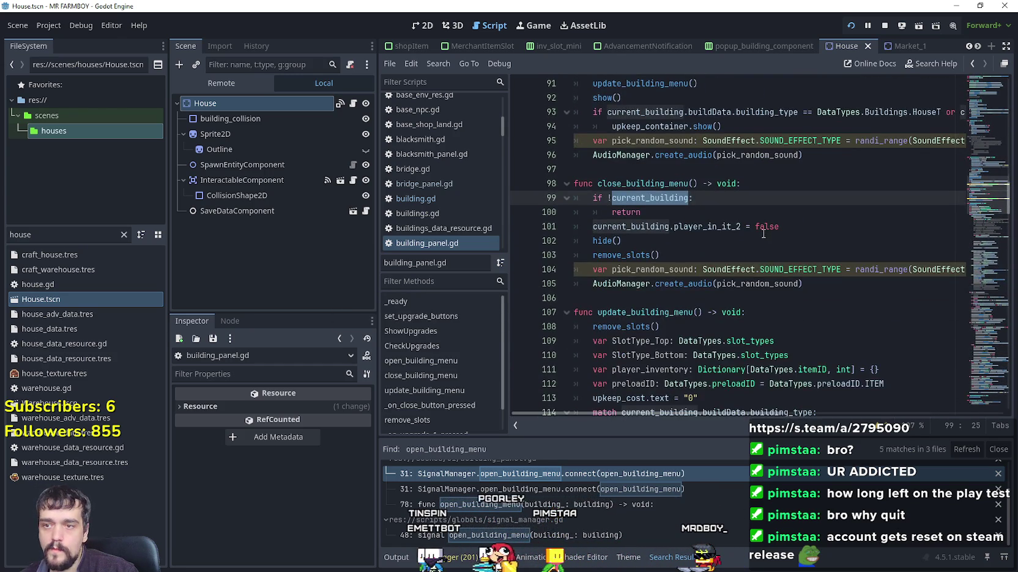
scroll(up, 3)
scroll(down, 3)
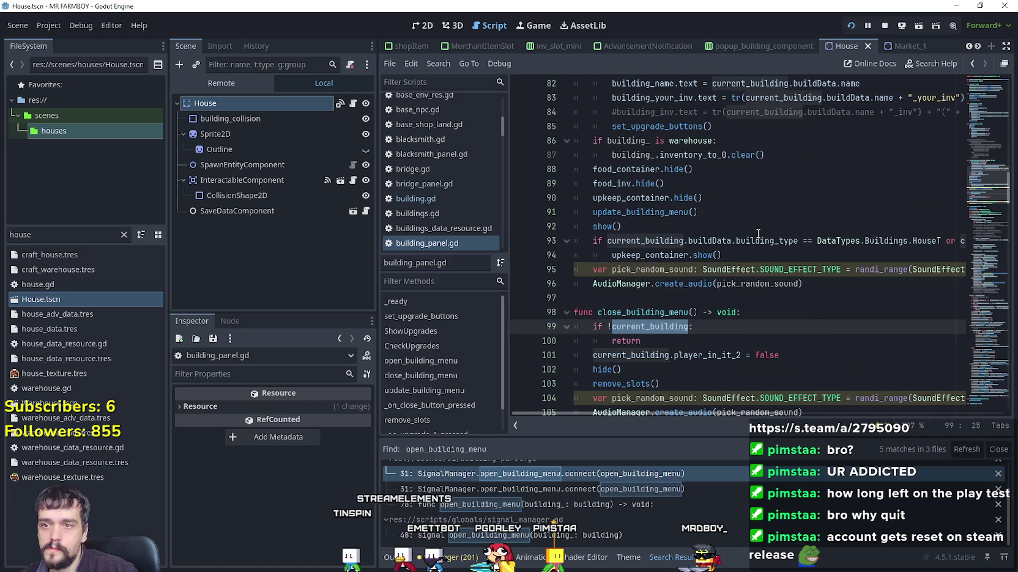
scroll(down, 3)
- Comment out the early-return check on lines 99–100 with Ctrl+K, then save and rerun the game
drag(641, 298, 556, 285)
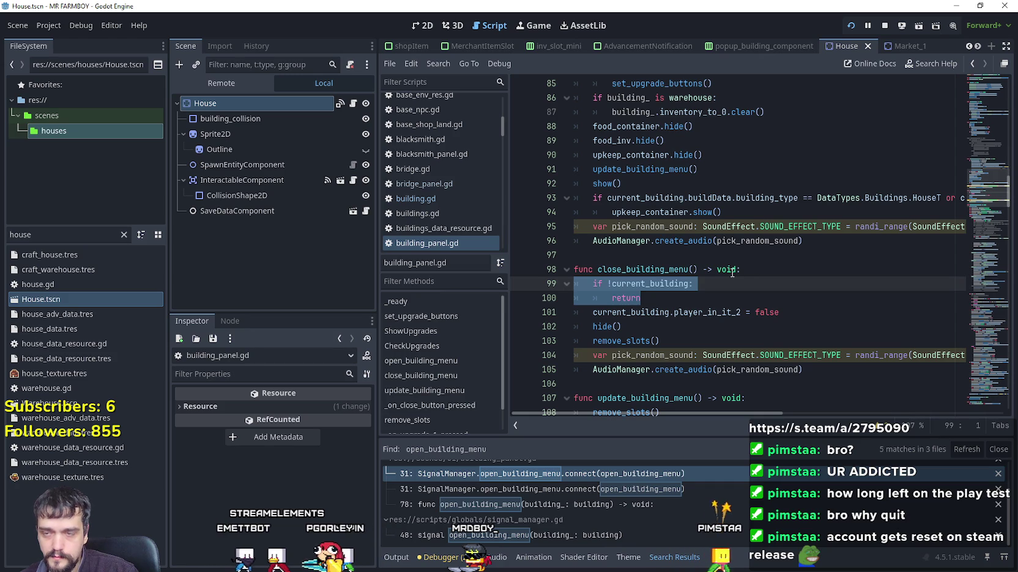
scroll(up, 3)
key(ctrl+k)
scroll(down, 3)
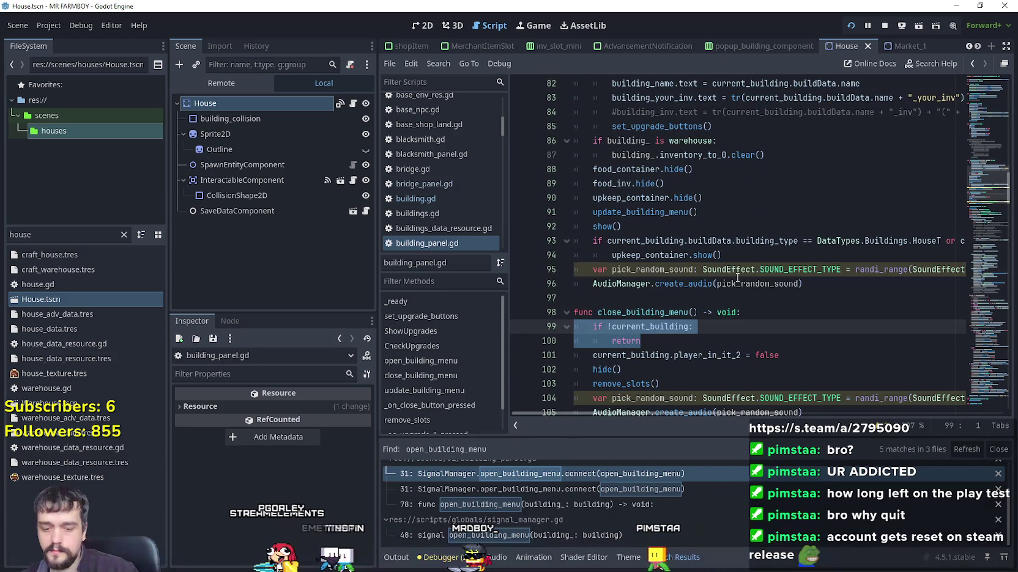
key(ctrl+s)
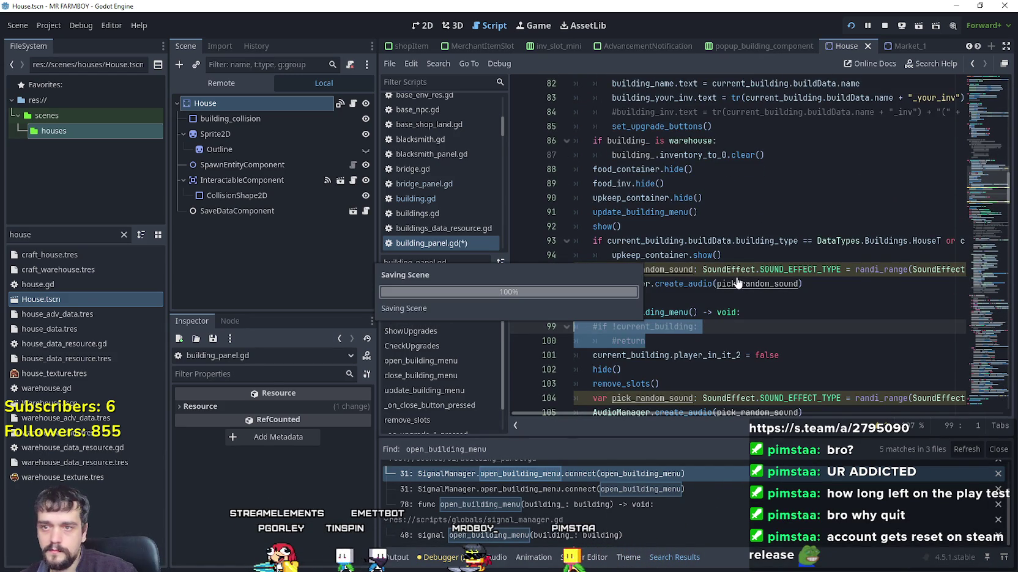
click(614, 235)
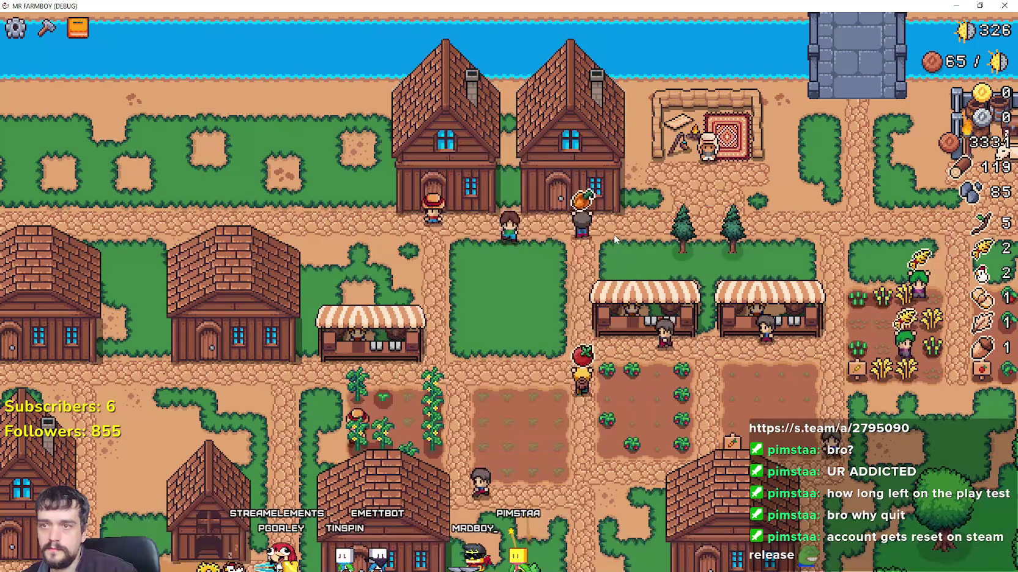
- Trigger the open_building breakpoint from the house, resume with F12, and close the House panel
click(546, 154)
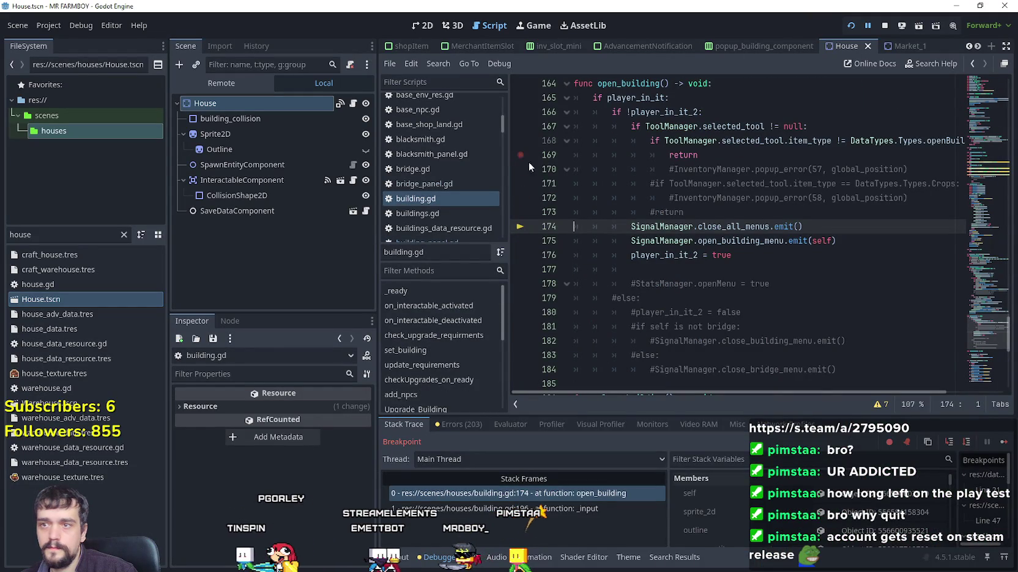
key(F12)
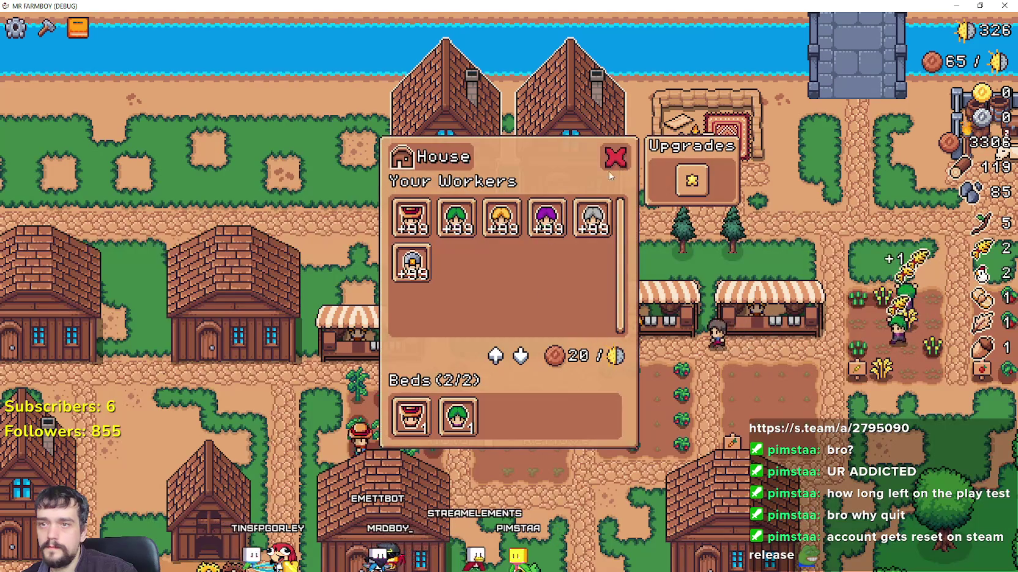
click(614, 166)
- Reopen and close the House panel twice more, then return to the editor's script tabs
click(596, 166)
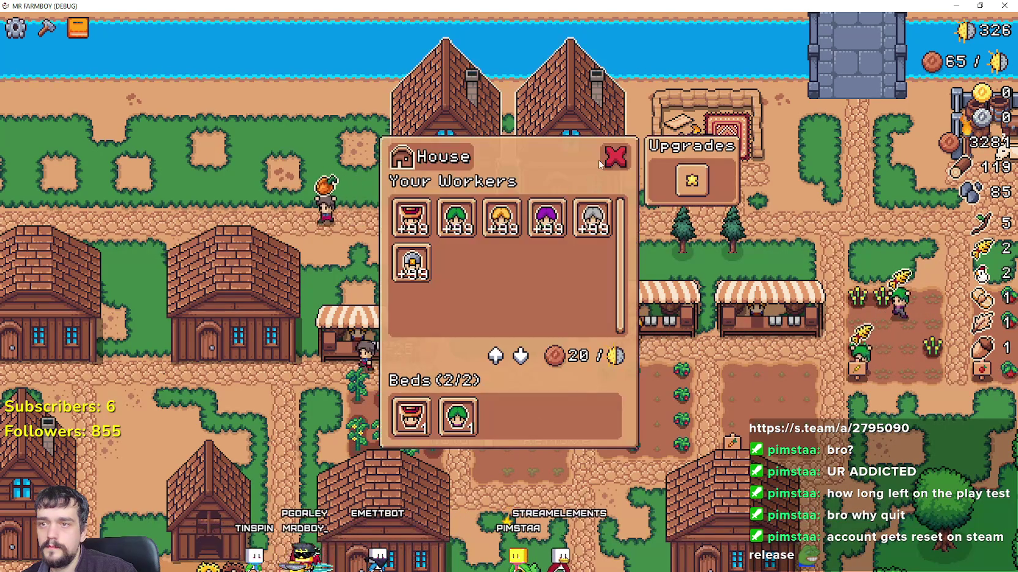
click(615, 158)
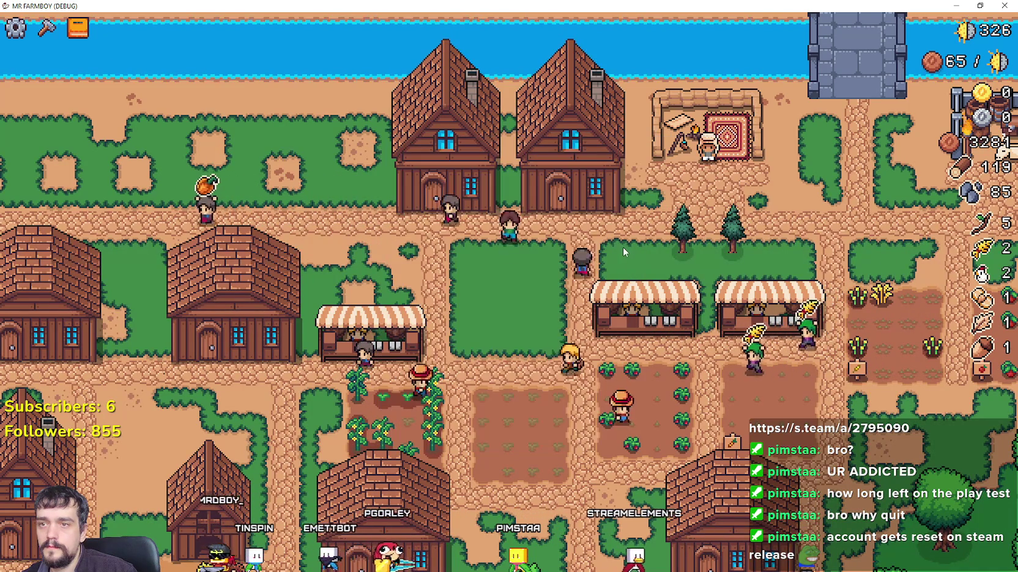
click(590, 190)
click(610, 168)
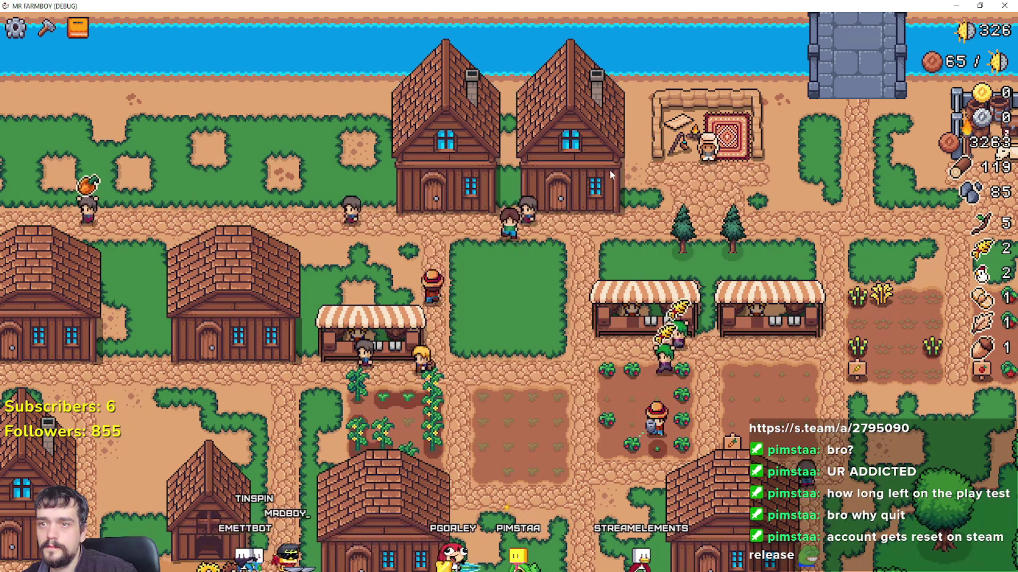
key(alt+Tab)
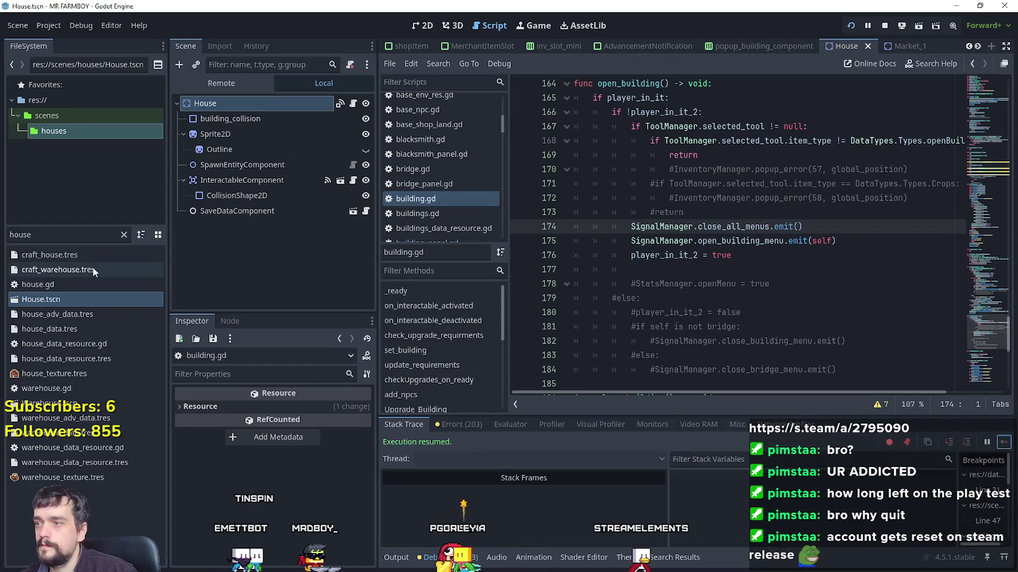
click(970, 47)
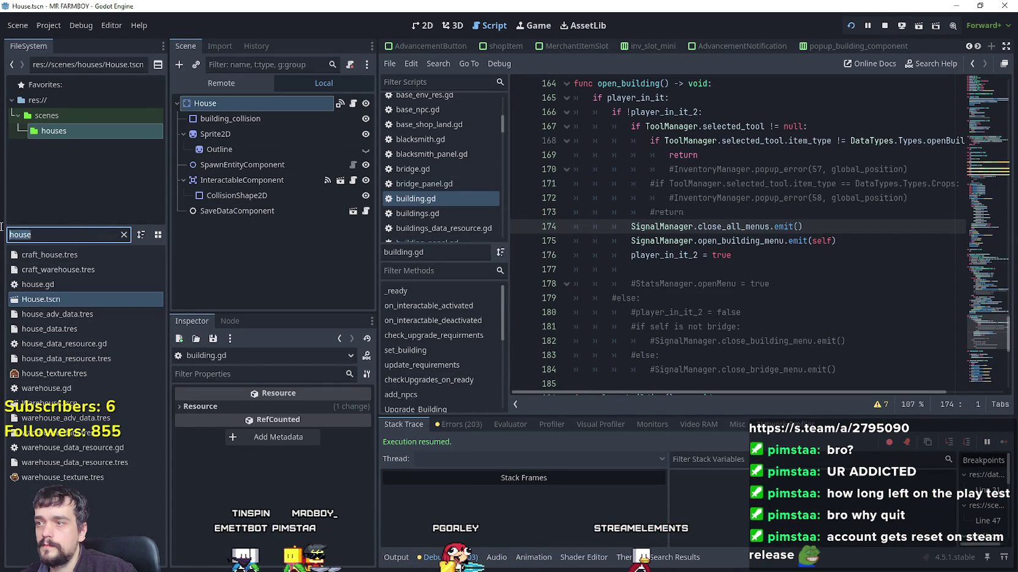
- Filter the FileSystem by 'came_' and open the game_screen scene
text(c)
text(ame_)
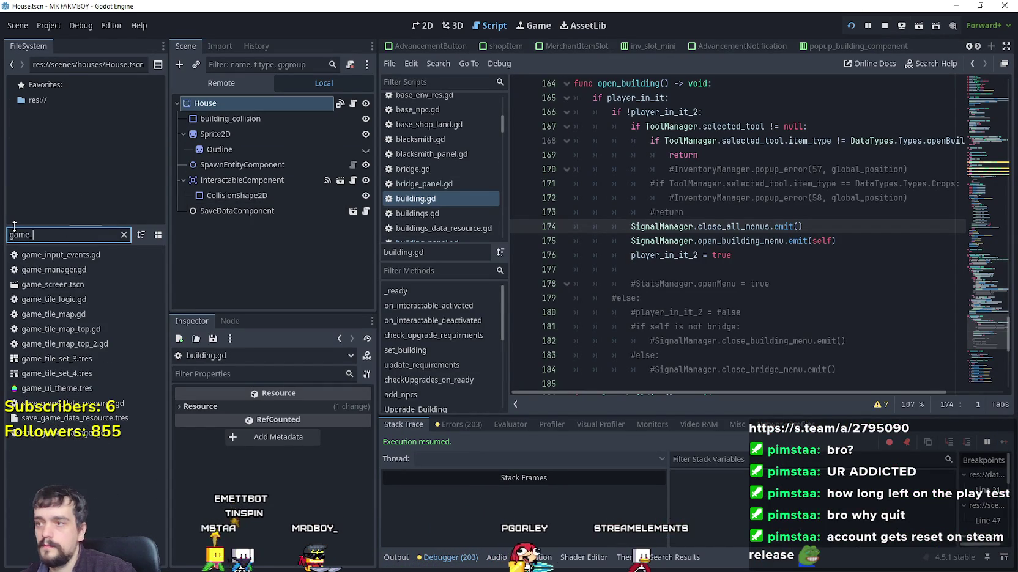
double_click(49, 284)
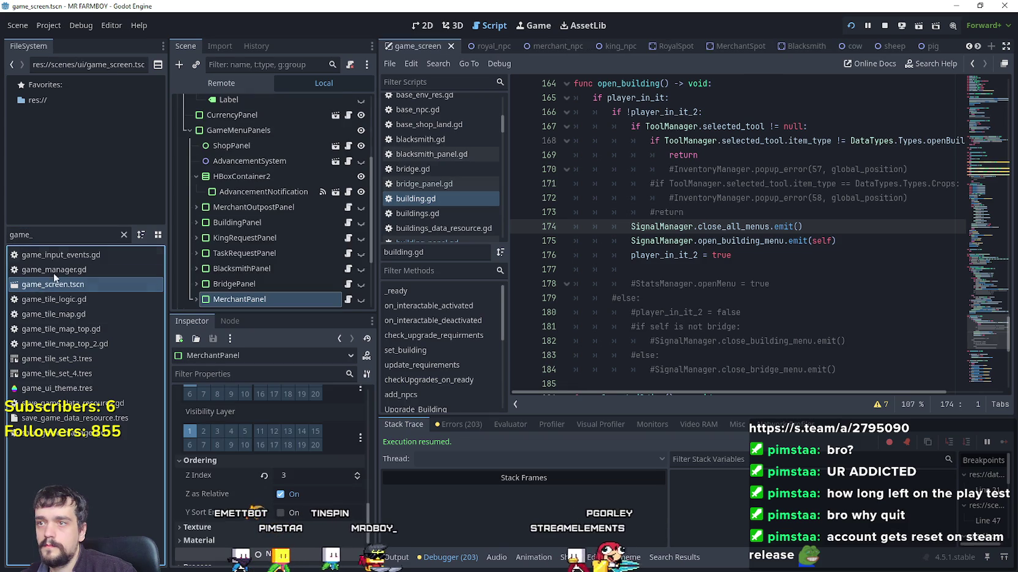
click(335, 161)
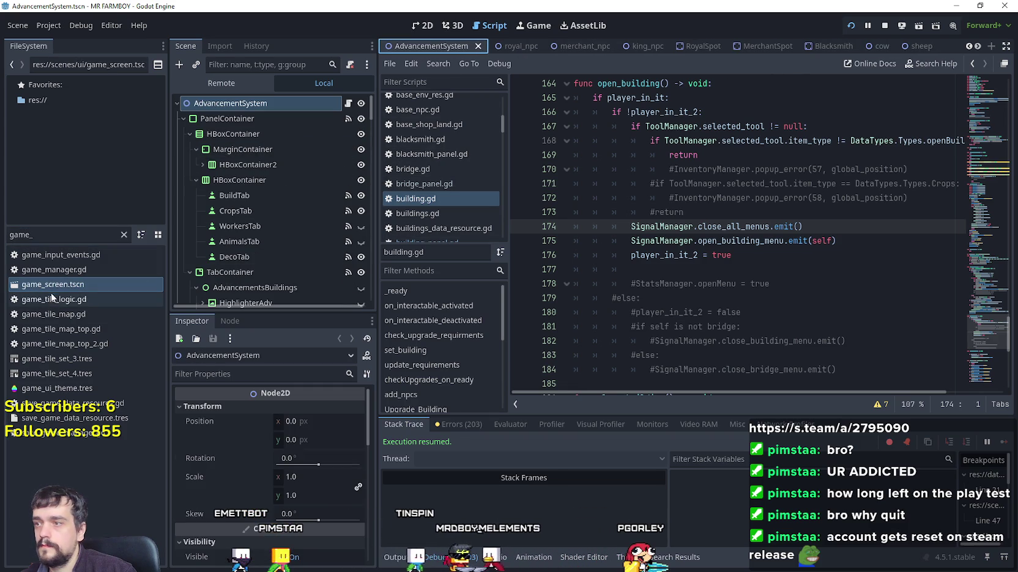
double_click(55, 285)
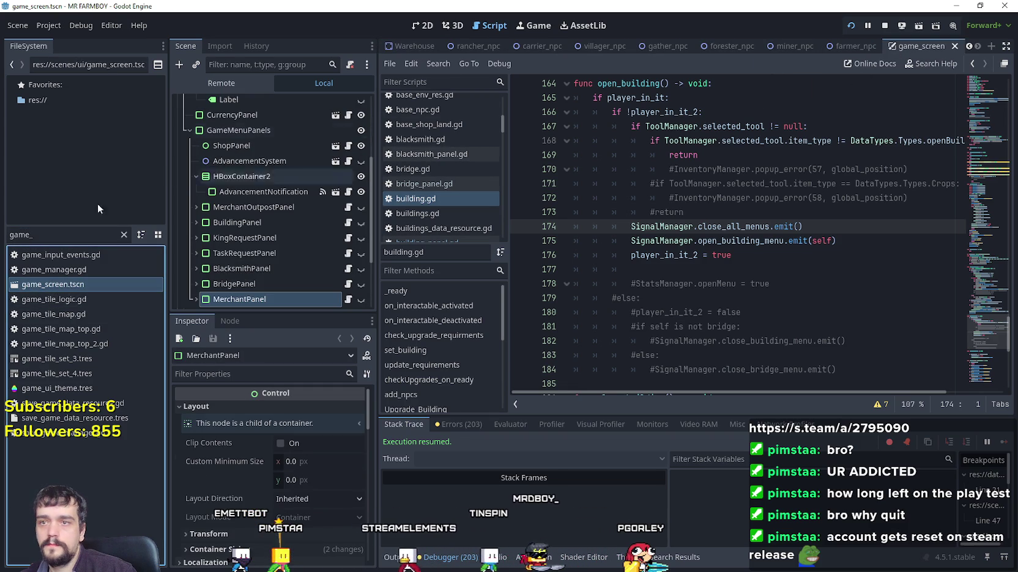
- Change the FileSystem filter to 'house' and open the House scene
drag(32, 234, 3, 230)
text(house)
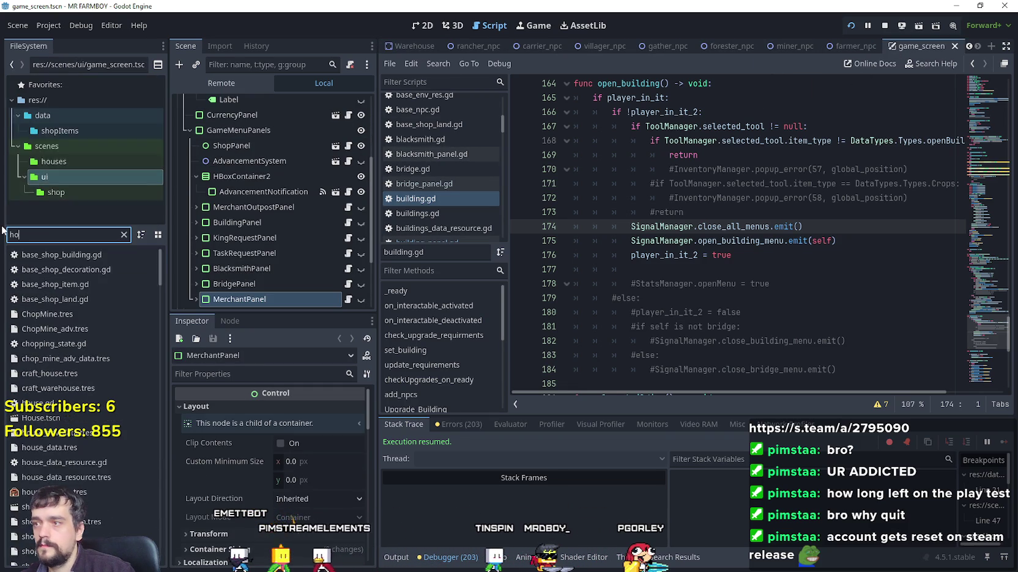
double_click(77, 299)
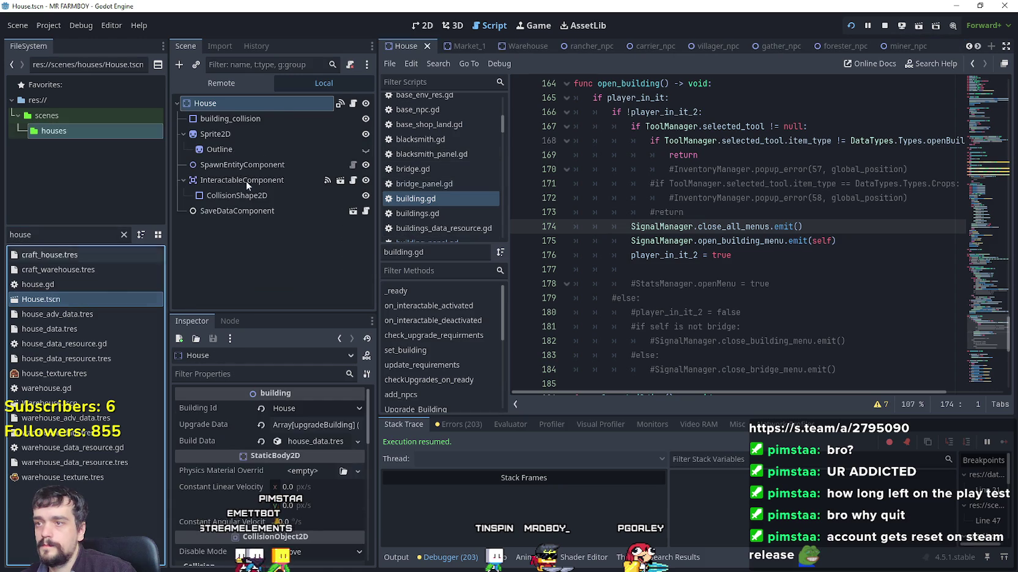
click(427, 47)
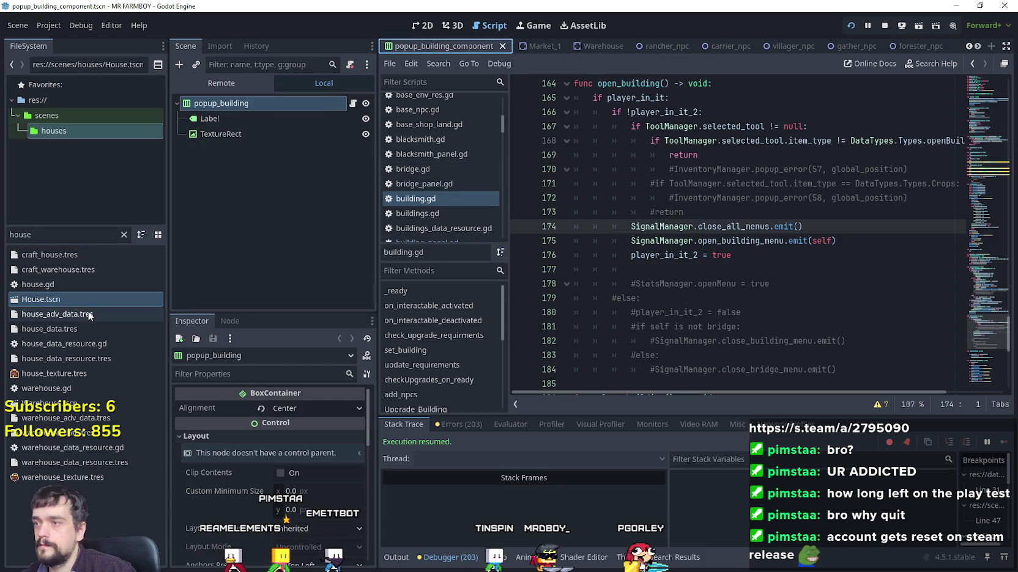
double_click(87, 299)
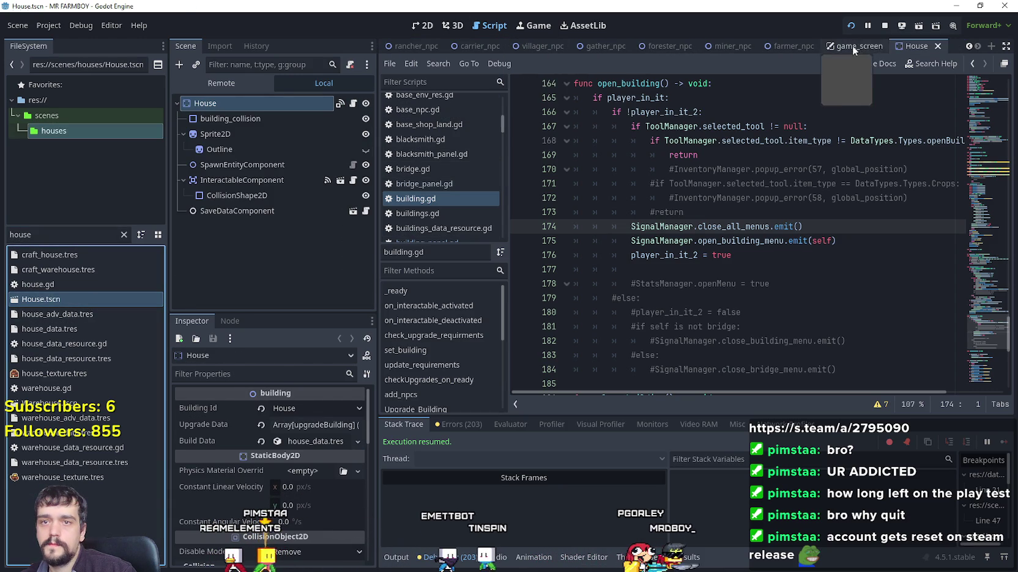
- Back in game_screen, open the BuildingPanel node's script, building_panel.gd
click(855, 52)
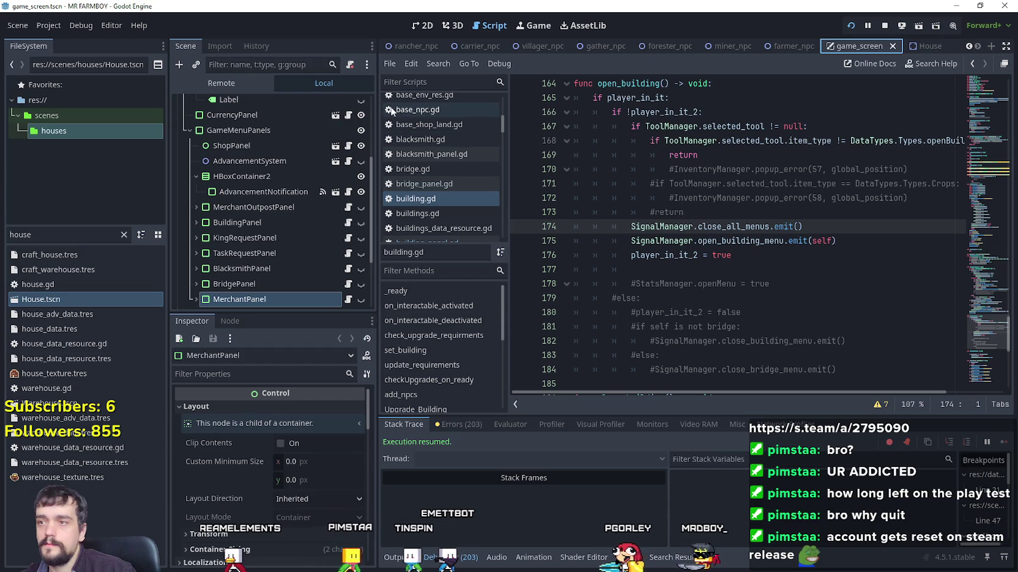
scroll(down, 3)
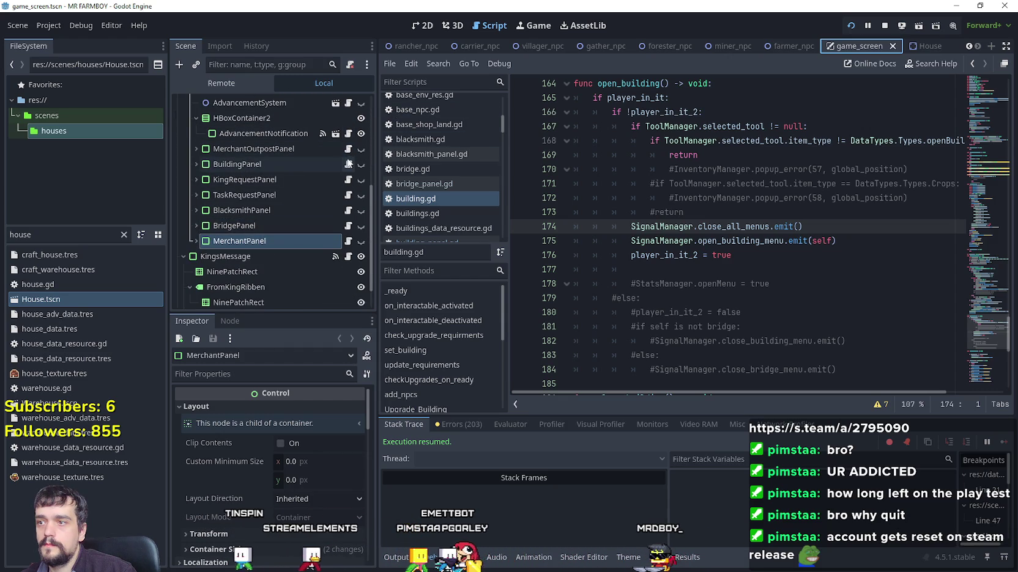
click(348, 165)
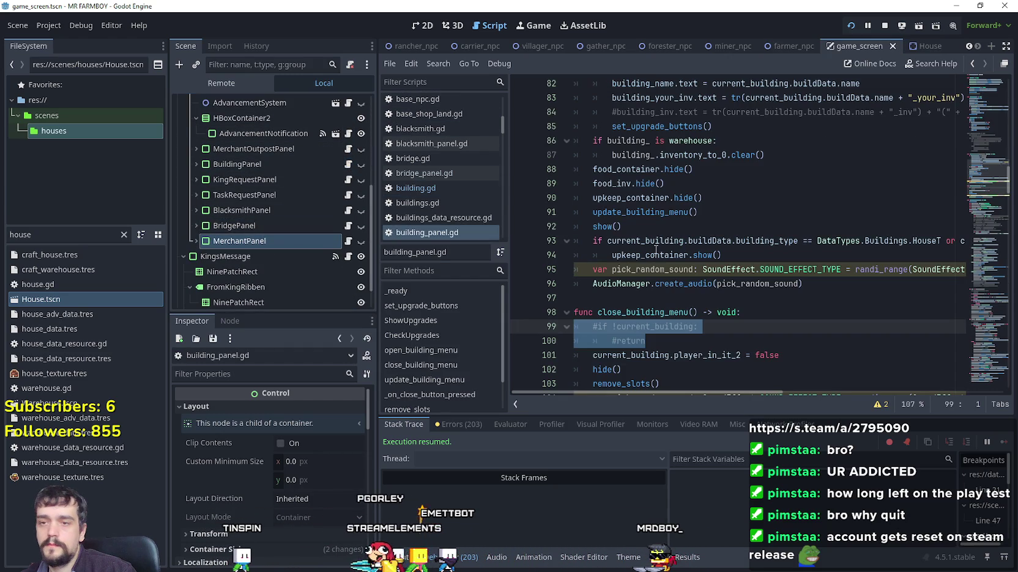
- Put the caret on line 105 of building_panel.gd and resume past its breakpoint twice
scroll(down, 3)
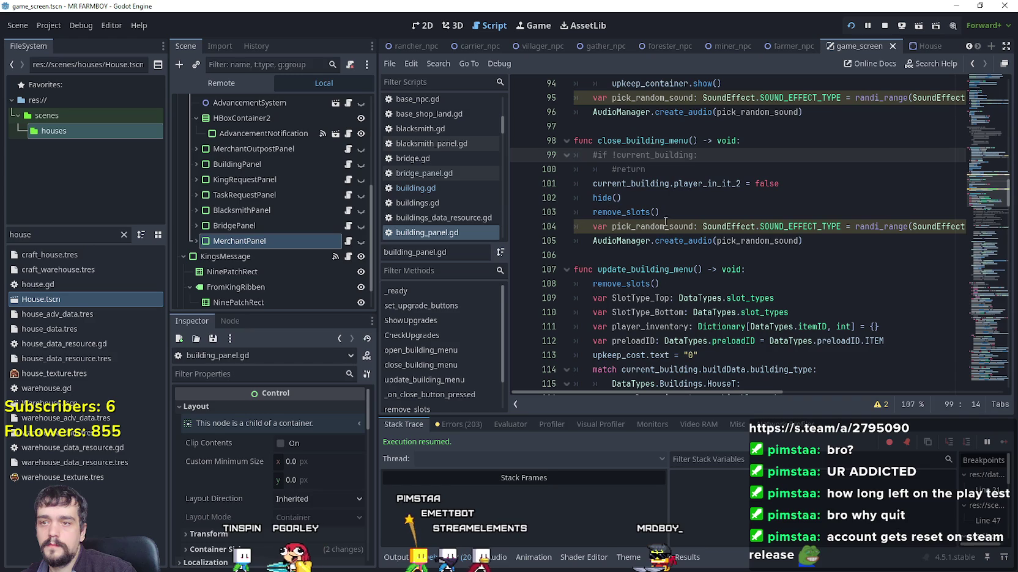
click(684, 218)
click(610, 245)
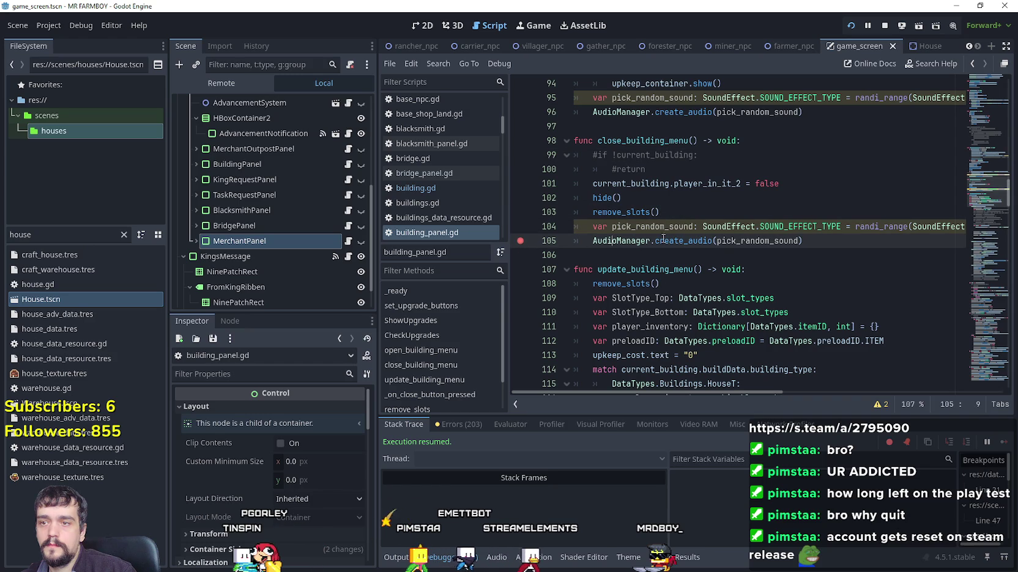
key(e)
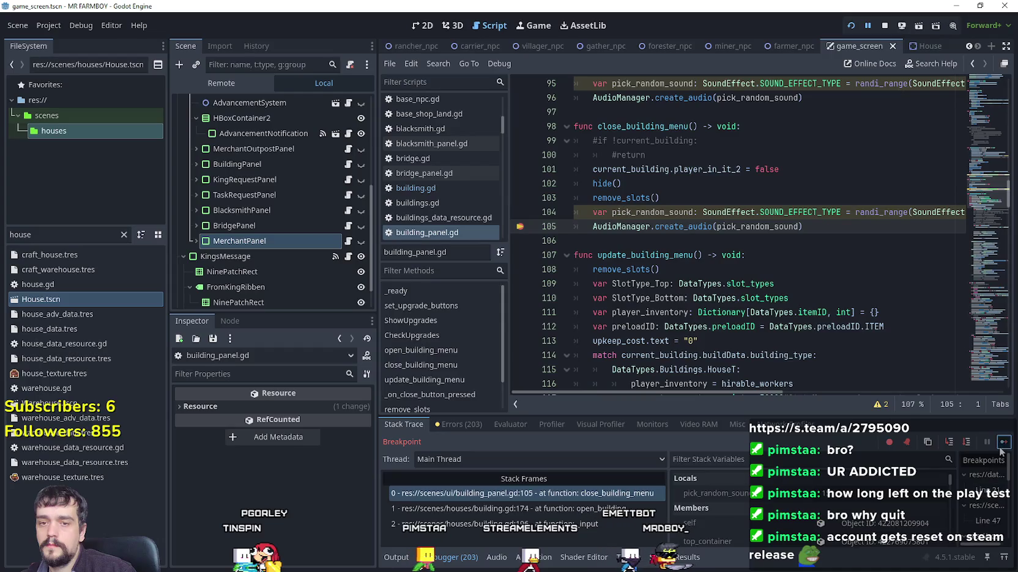
click(1003, 442)
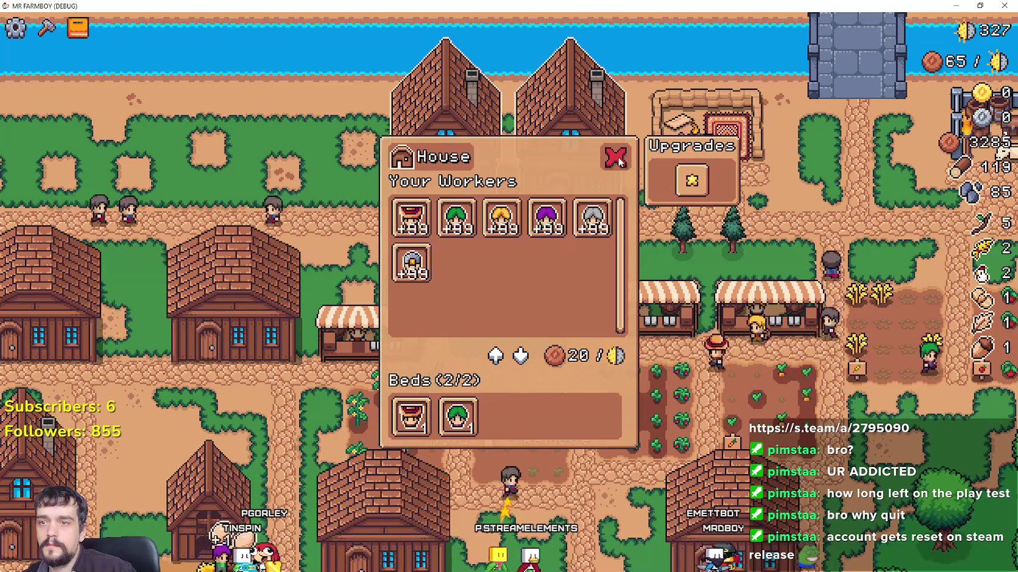
key(e)
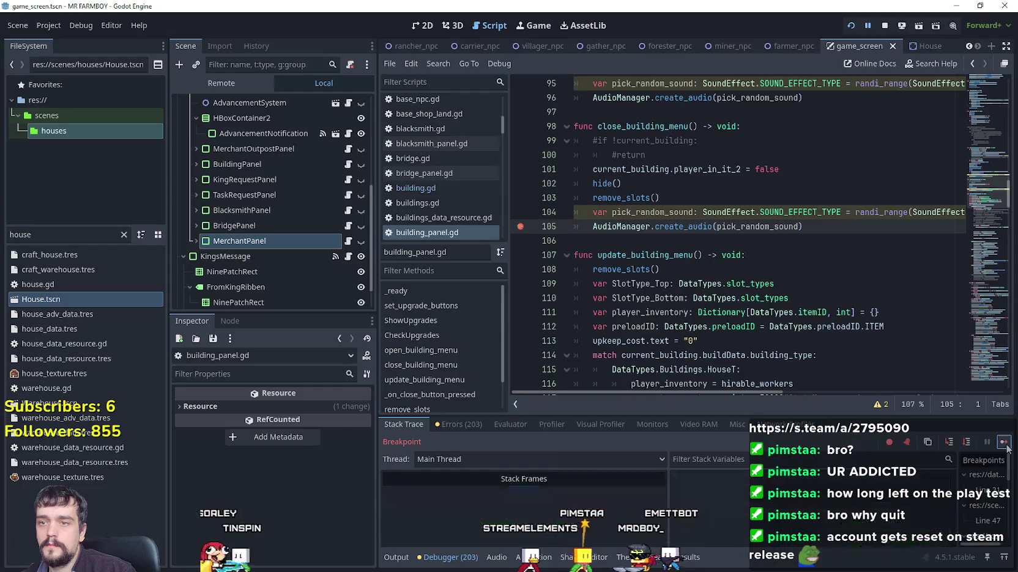
click(1003, 442)
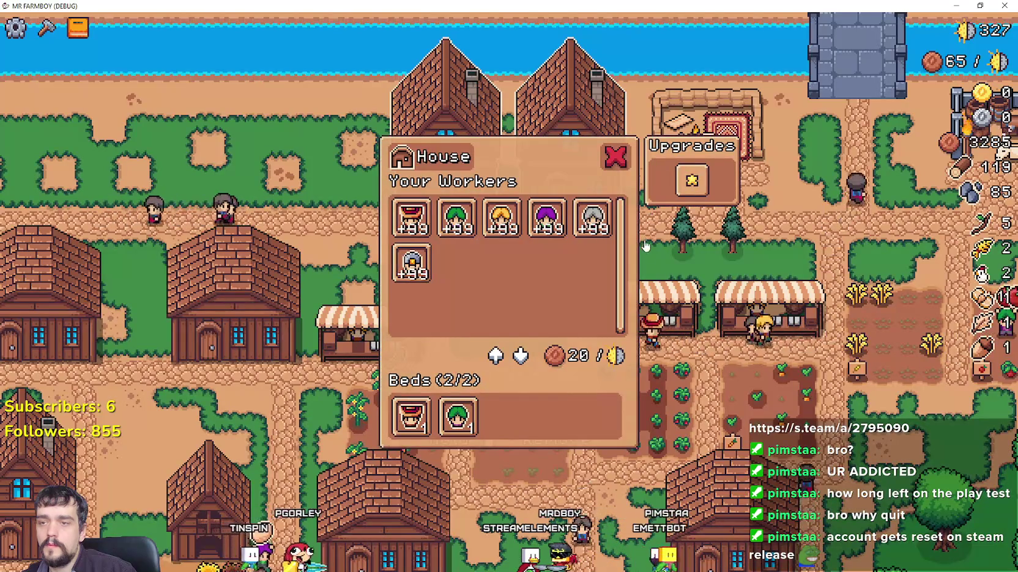
- Close the House panel in-game and continue through the close_building_menu and open_building_menu breakpoints
scroll(up, 3)
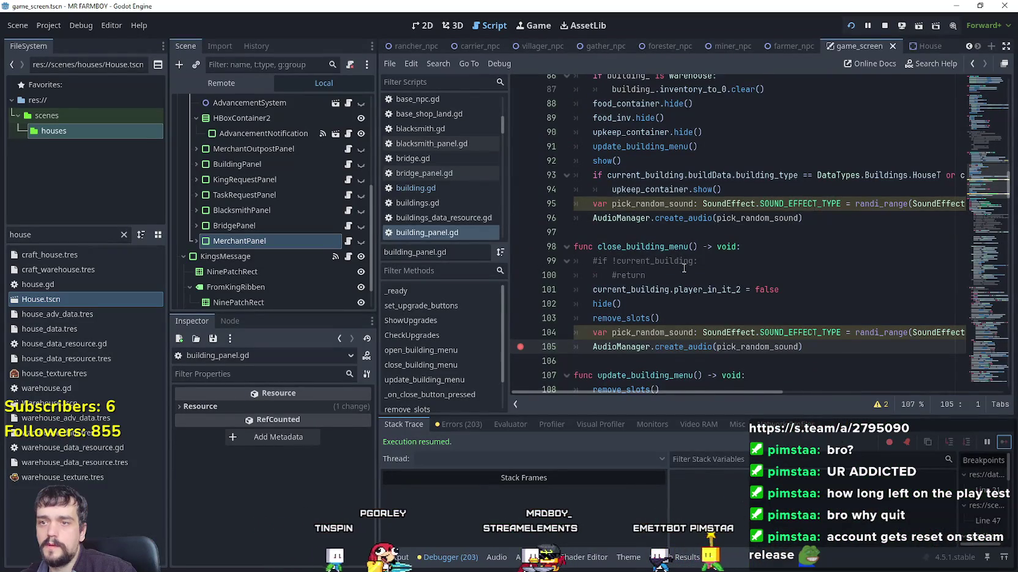
scroll(down, 3)
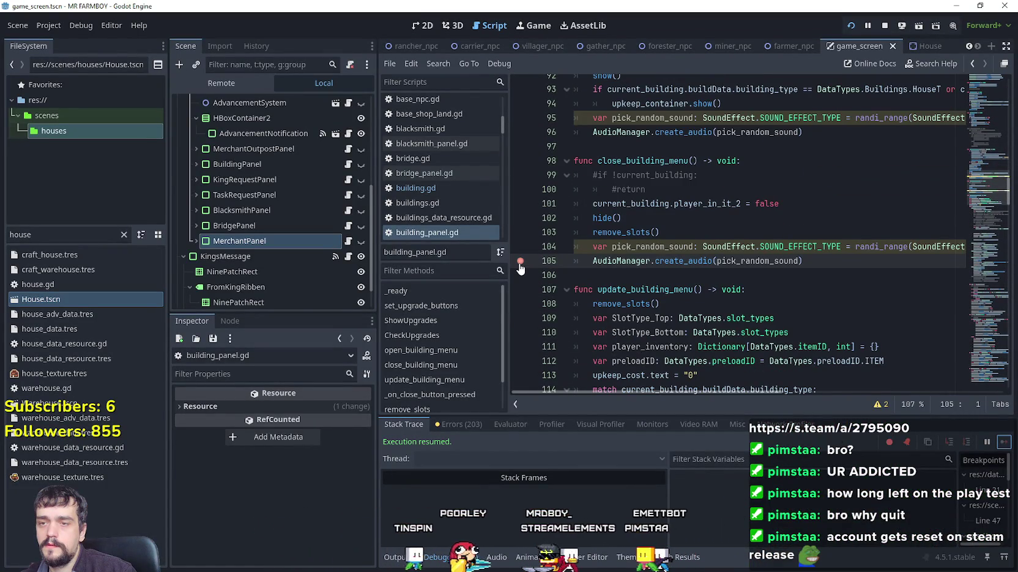
scroll(up, 3)
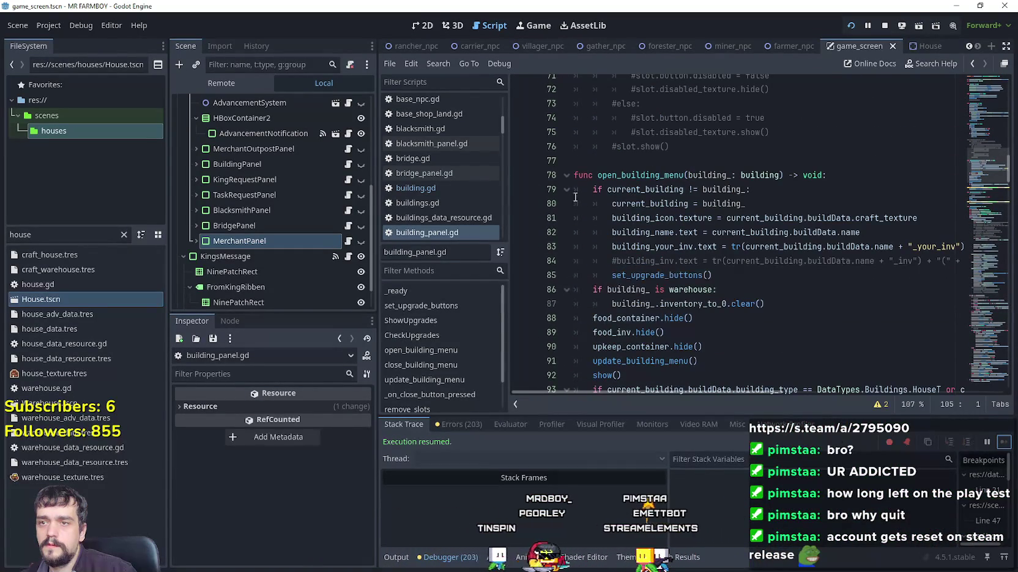
key(alt+Tab)
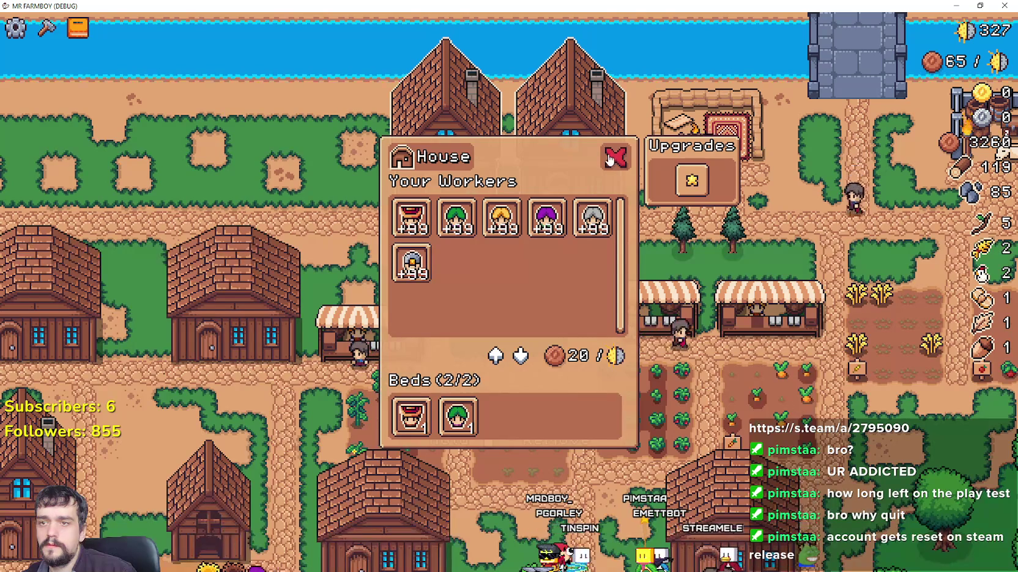
click(609, 159)
click(1005, 443)
click(1005, 442)
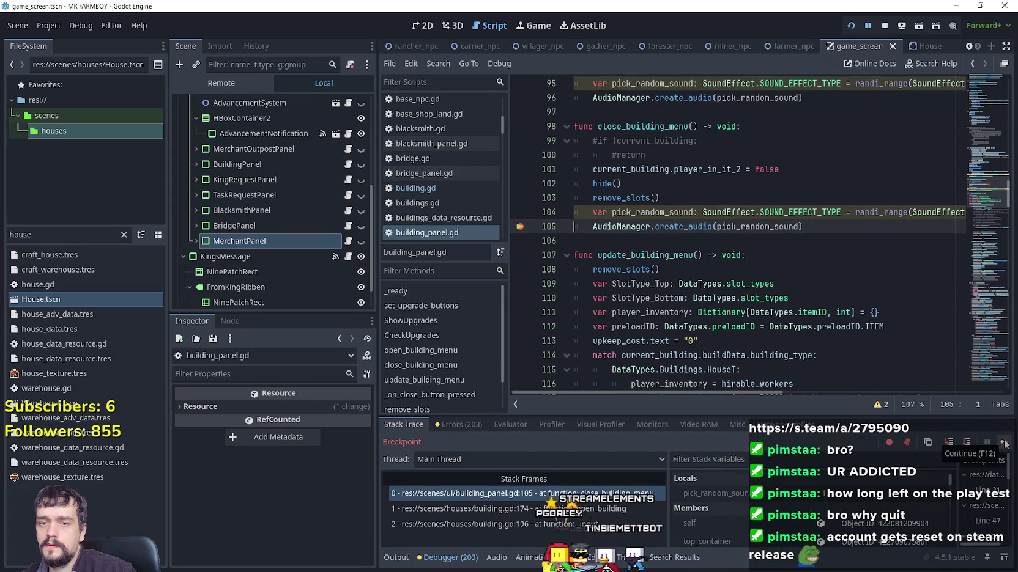
click(1005, 442)
click(1005, 443)
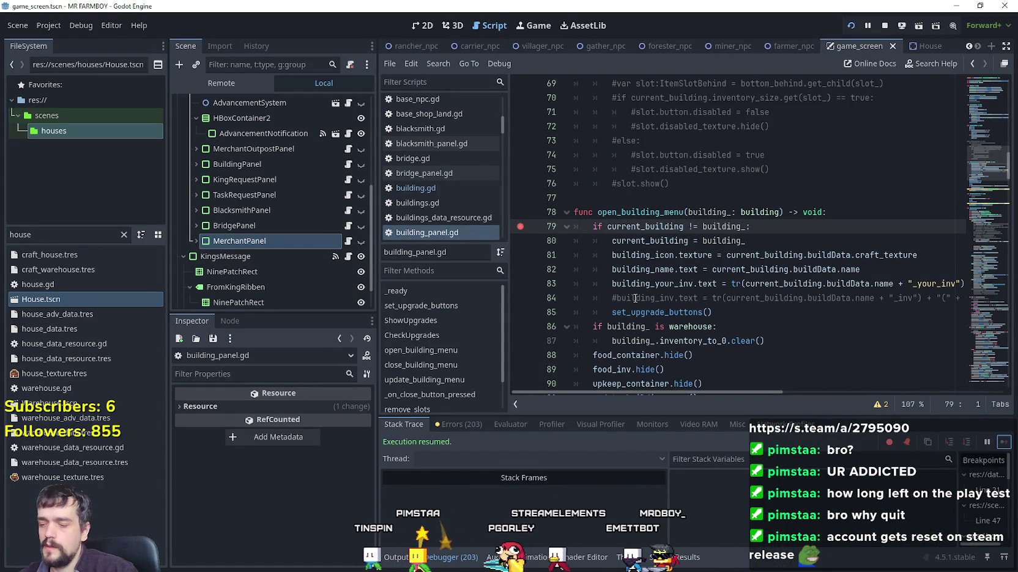
- Scroll through open_building_menu and close_building_menu, checking the player_in_it_2 line
scroll(down, 3)
scroll(down, 3)
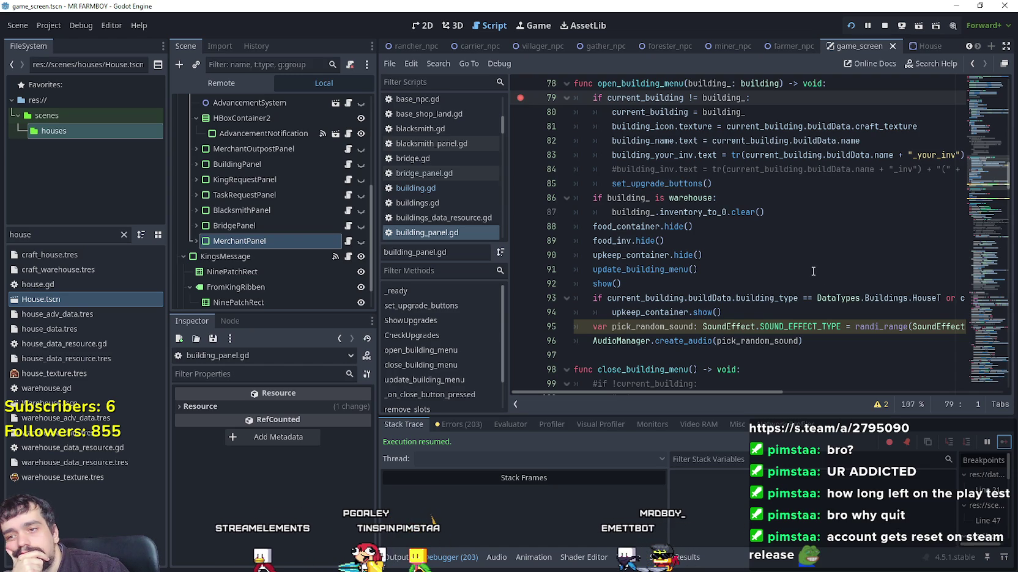
scroll(down, 3)
scroll(down, 3)
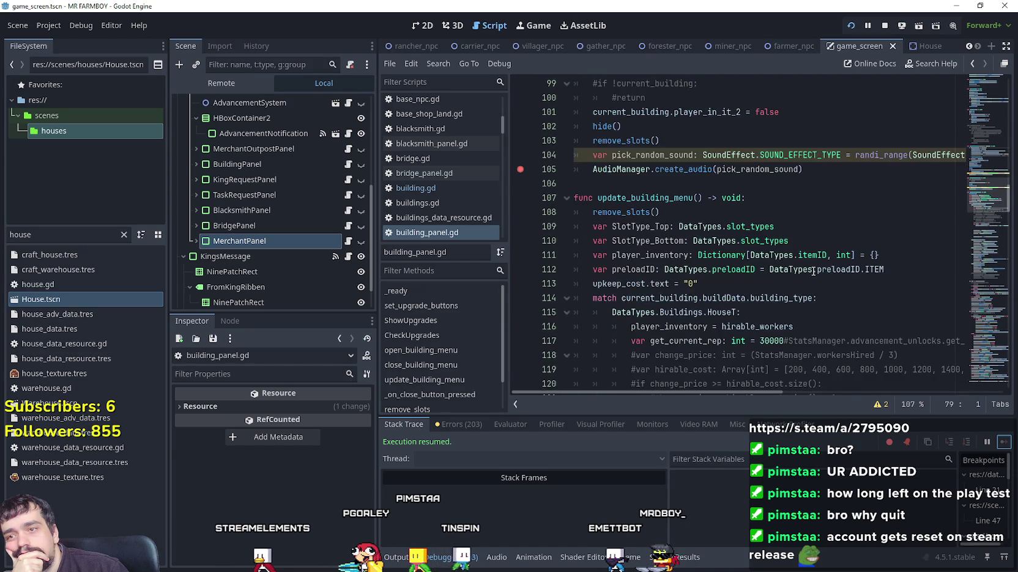
scroll(up, 3)
click(760, 243)
scroll(down, 3)
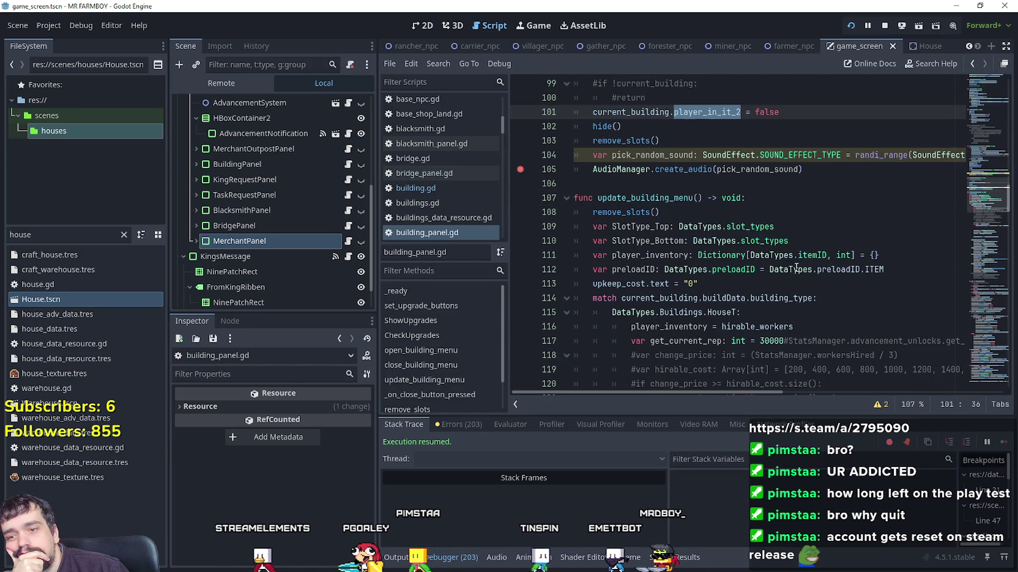
scroll(up, 3)
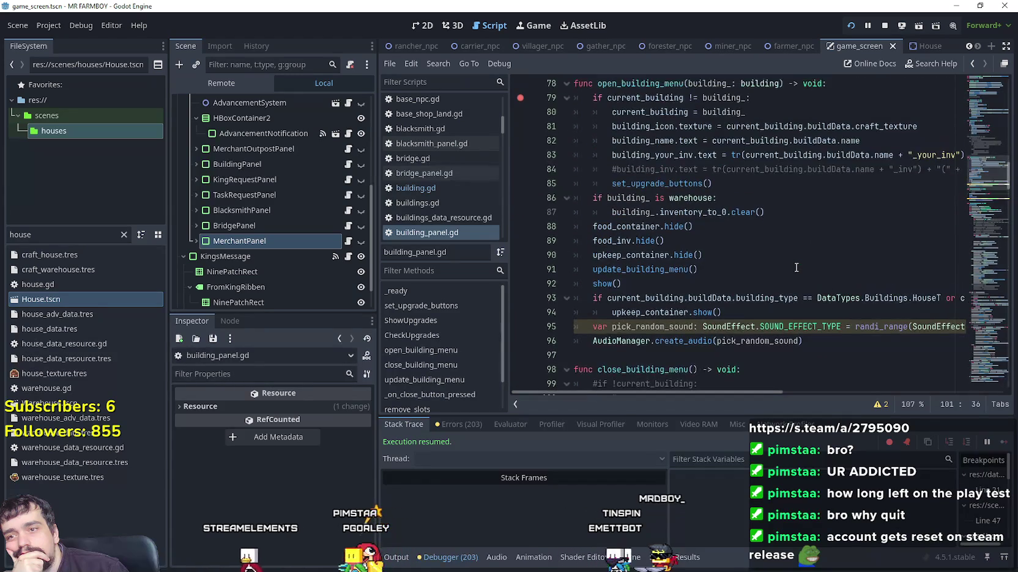
scroll(up, 3)
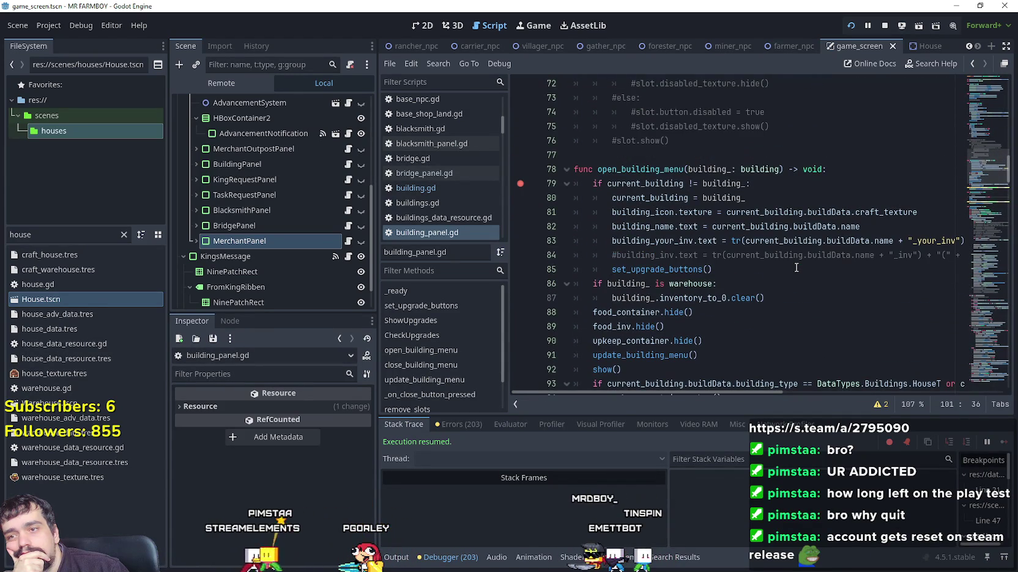
scroll(down, 3)
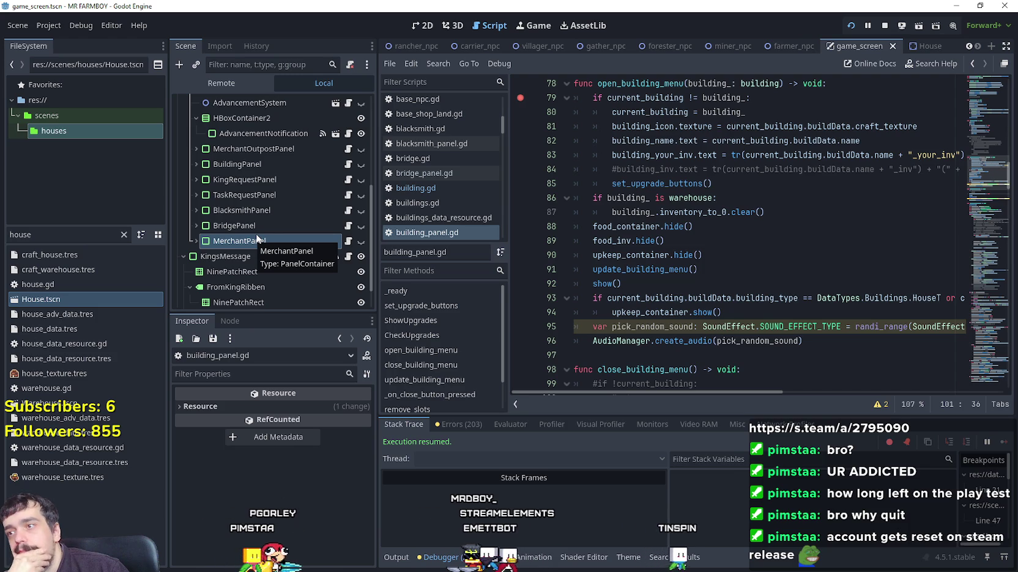
double_click(20, 235)
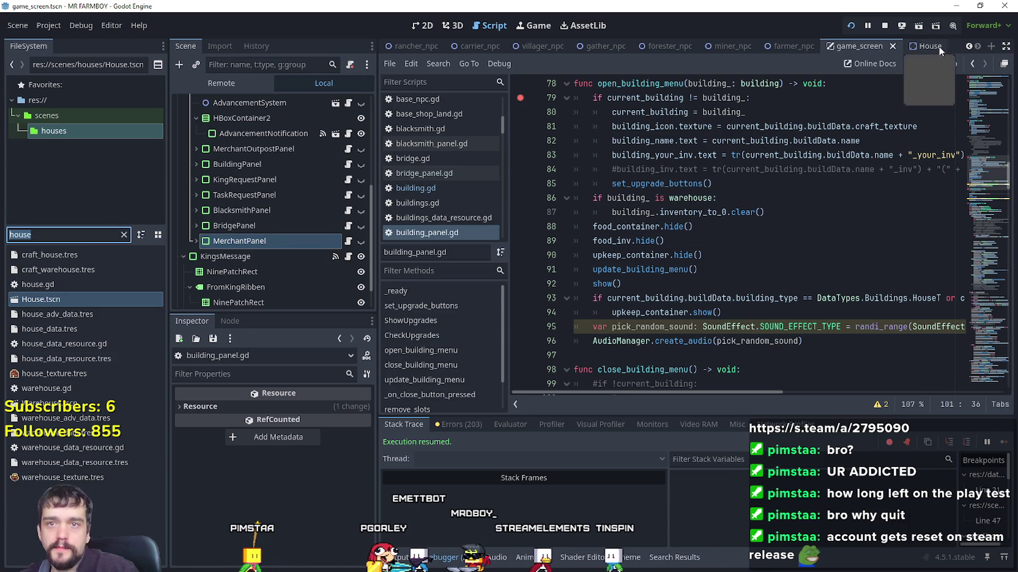
- Open the House scene's script and look up its building base class in building.gd
click(924, 46)
click(350, 108)
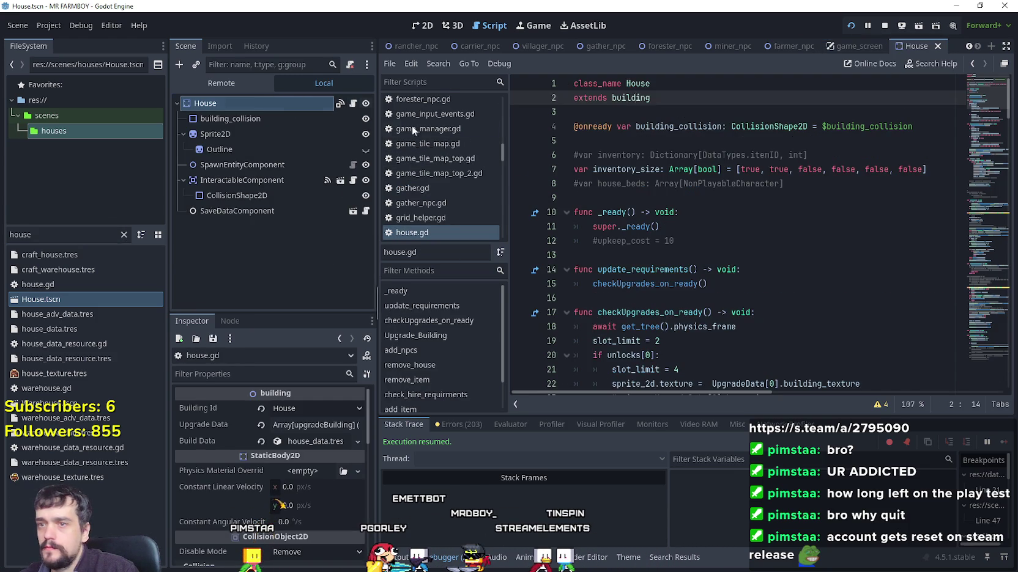
scroll(down, 3)
scroll(down, 3)
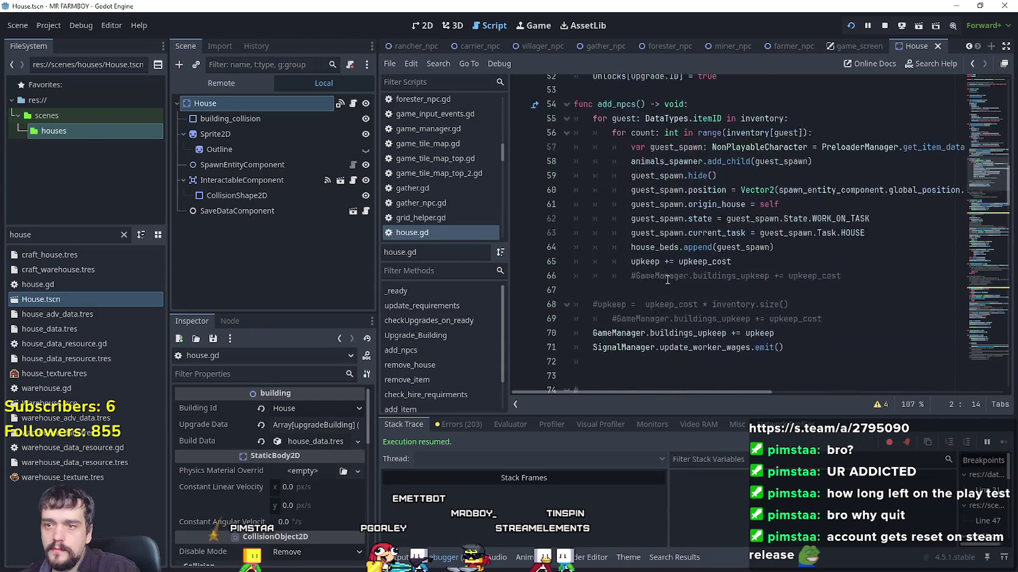
scroll(up, 3)
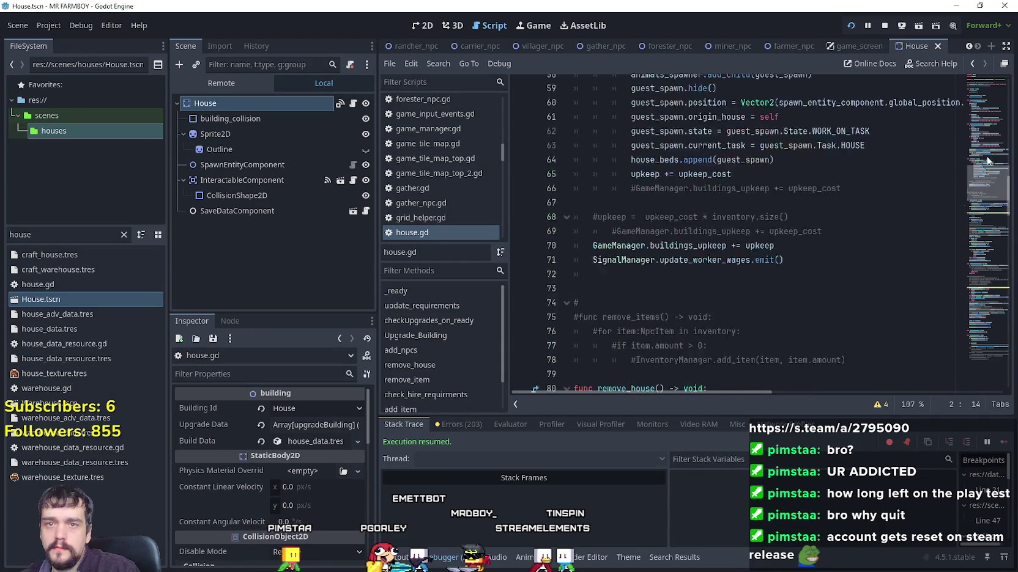
right_click(631, 96)
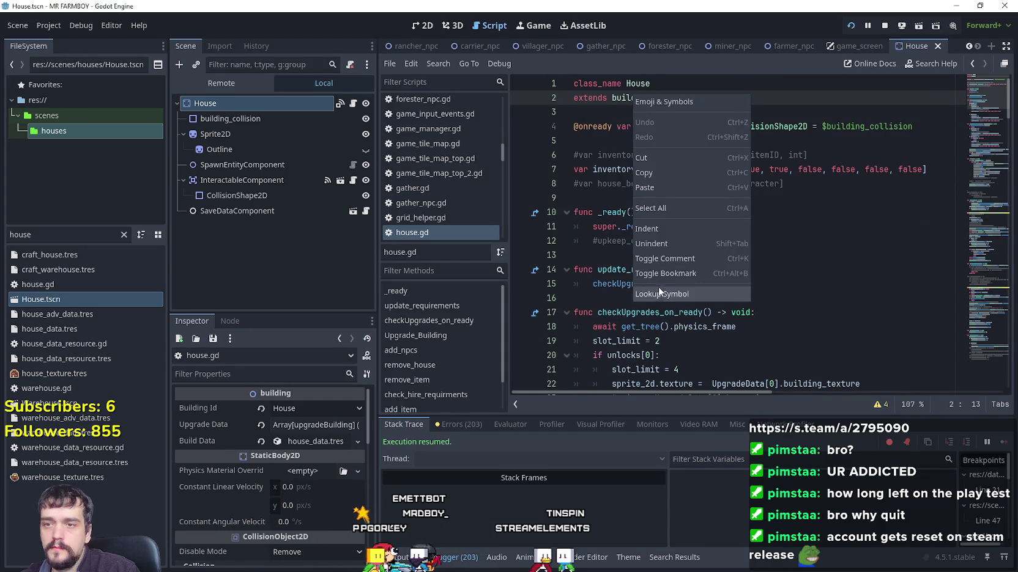
click(660, 293)
- Look up open_building from its call in _input to reach its definition on line 164
scroll(down, 3)
scroll(down, 3)
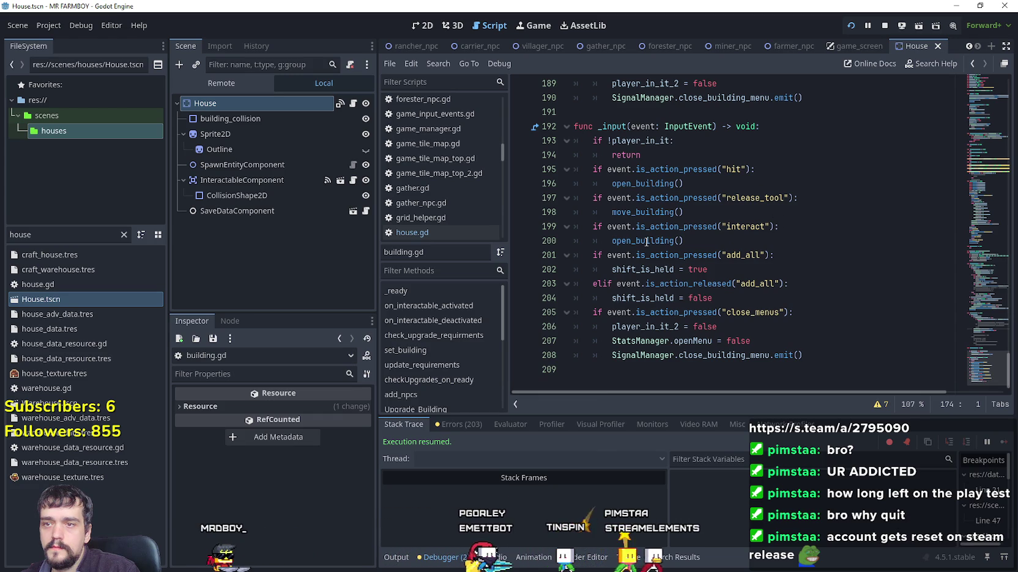
double_click(645, 183)
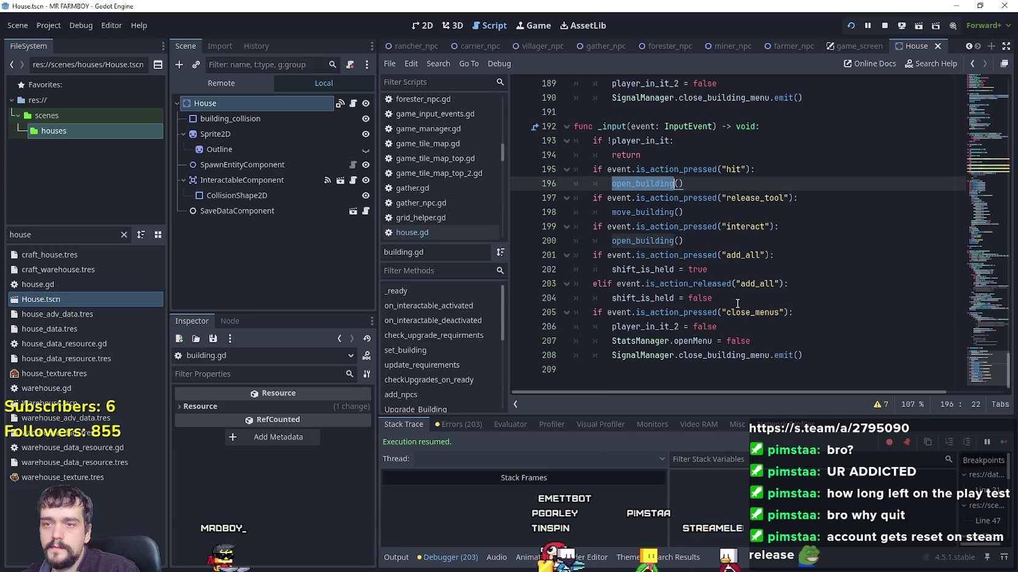
click(655, 240)
right_click(655, 241)
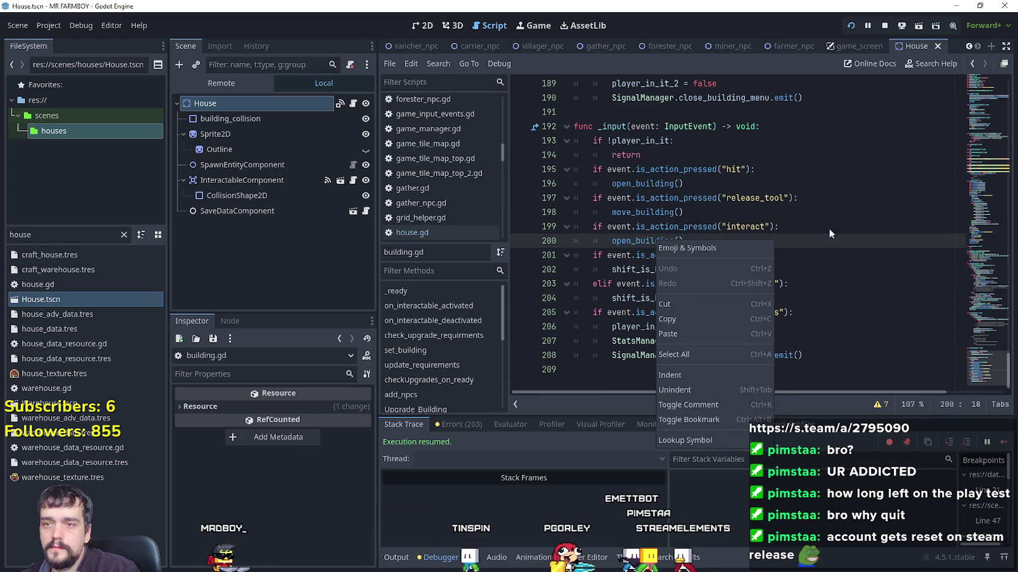
click(661, 166)
right_click(647, 240)
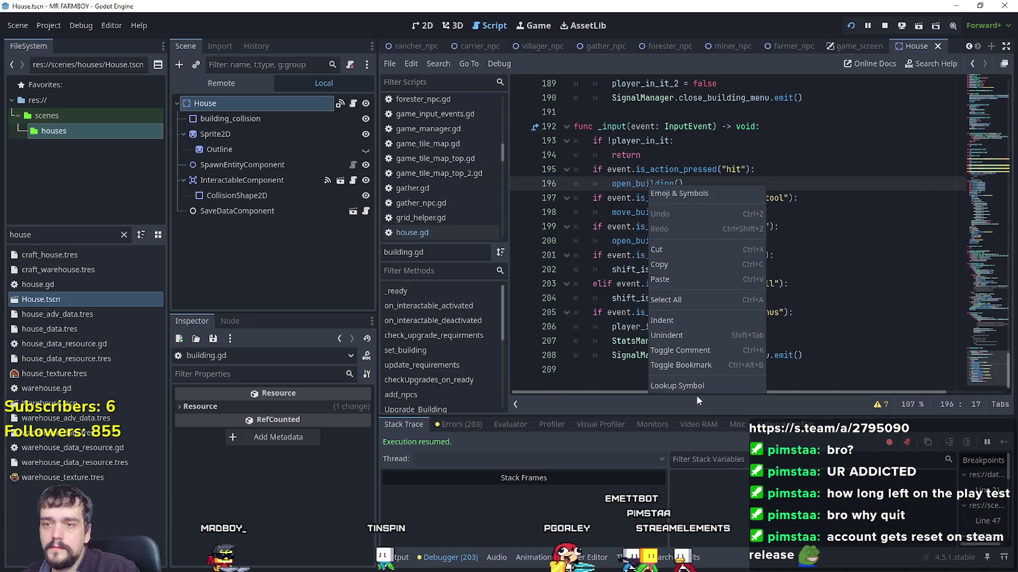
click(697, 399)
double_click(654, 242)
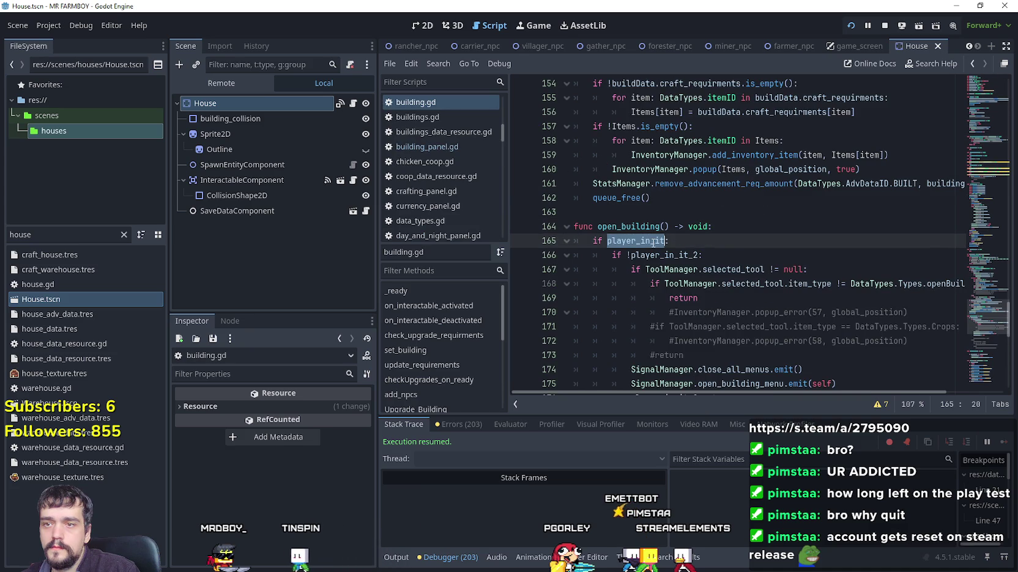
- Review the player_in_it_2 logic on lines 166–176 of open_building
double_click(663, 255)
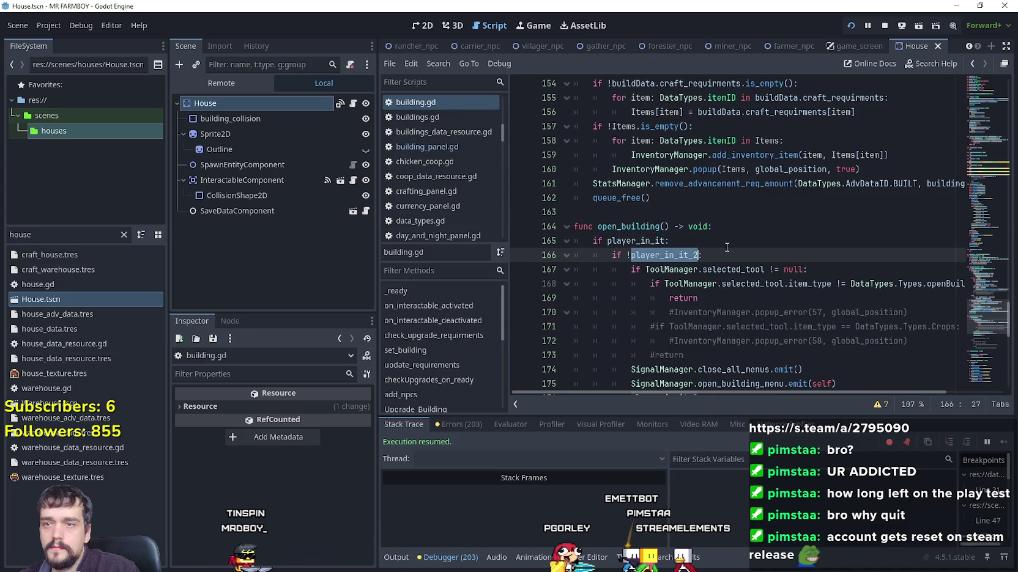
scroll(down, 3)
drag(779, 310, 575, 166)
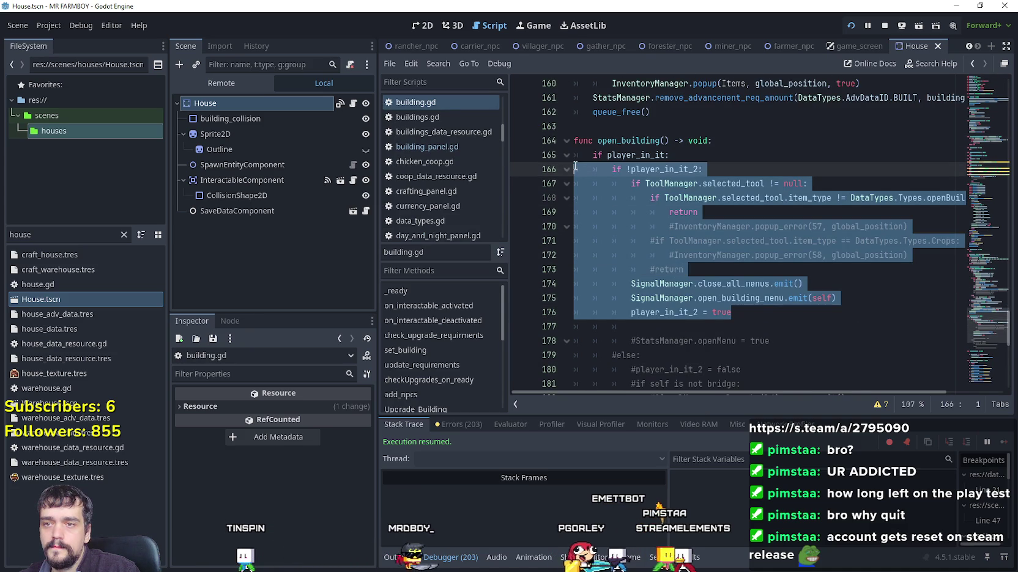
click(521, 314)
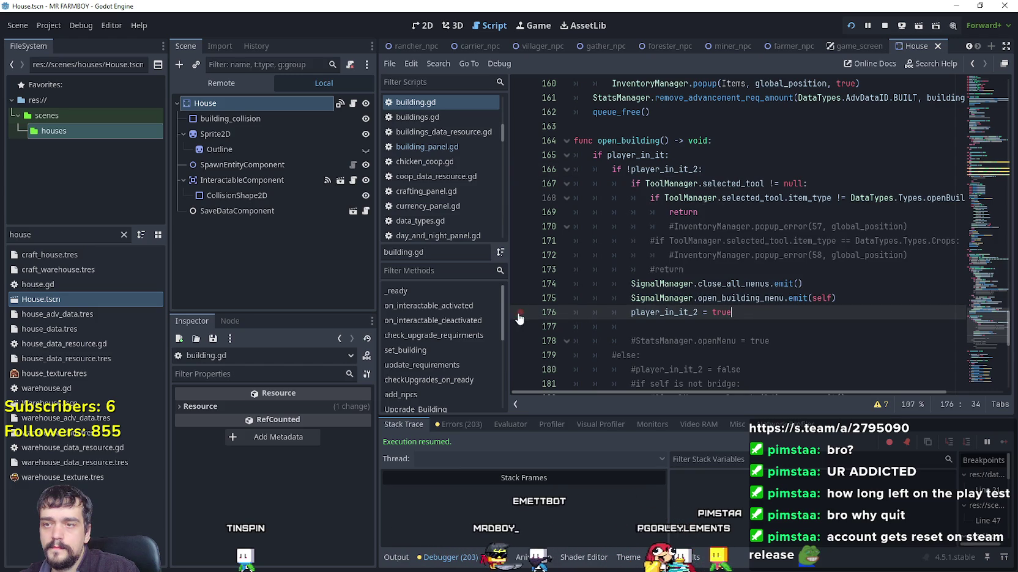
drag(982, 321, 979, 307)
scroll(down, 3)
- Search building.gd for player_in_it_2 and step through matches to line 206
double_click(663, 336)
key(ctrl+f)
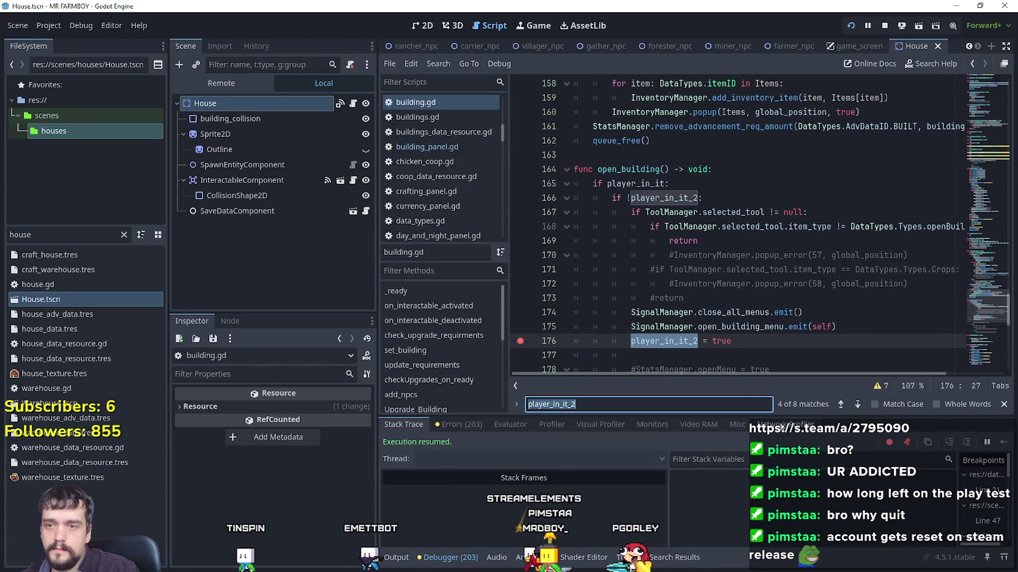
click(843, 405)
click(843, 404)
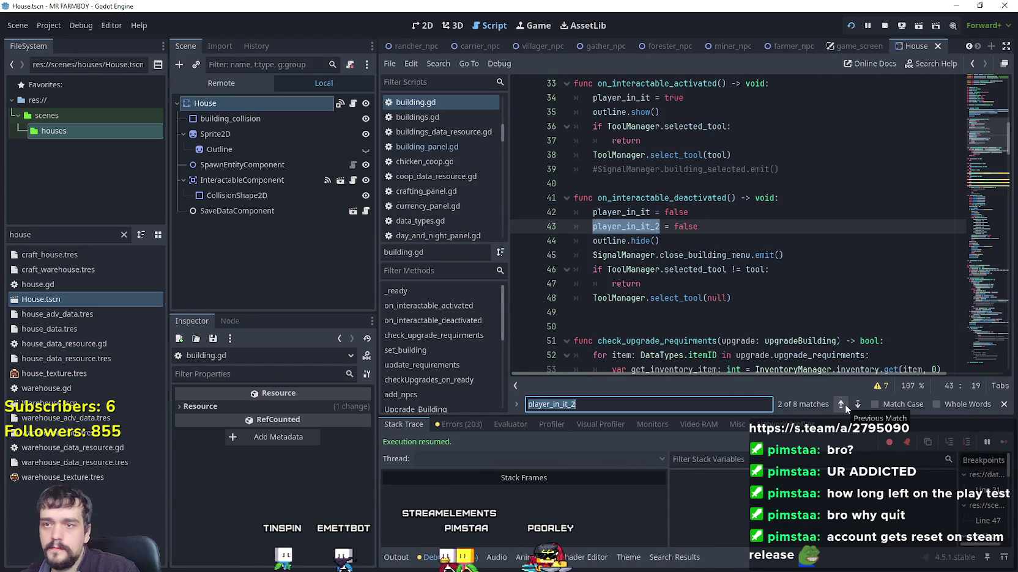
click(841, 404)
click(841, 404)
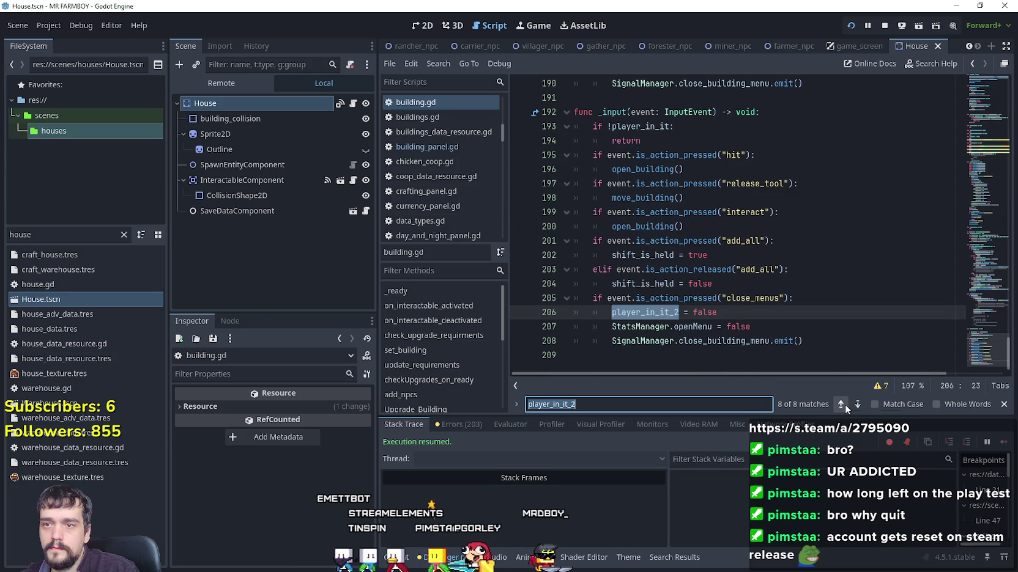
- Set a breakpoint on line 208's close_building_menu emit and return to the running game
click(795, 327)
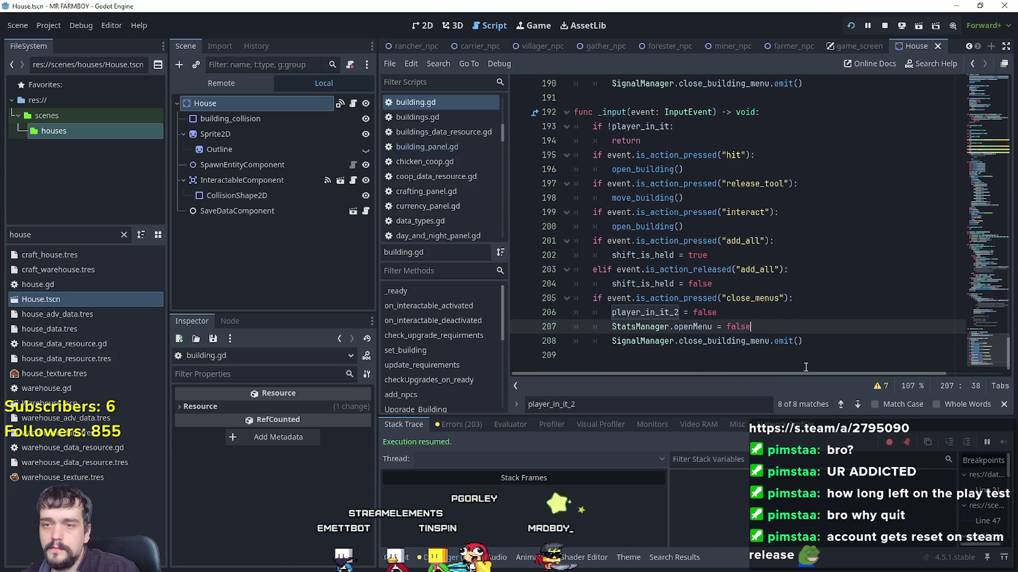
click(824, 357)
click(808, 343)
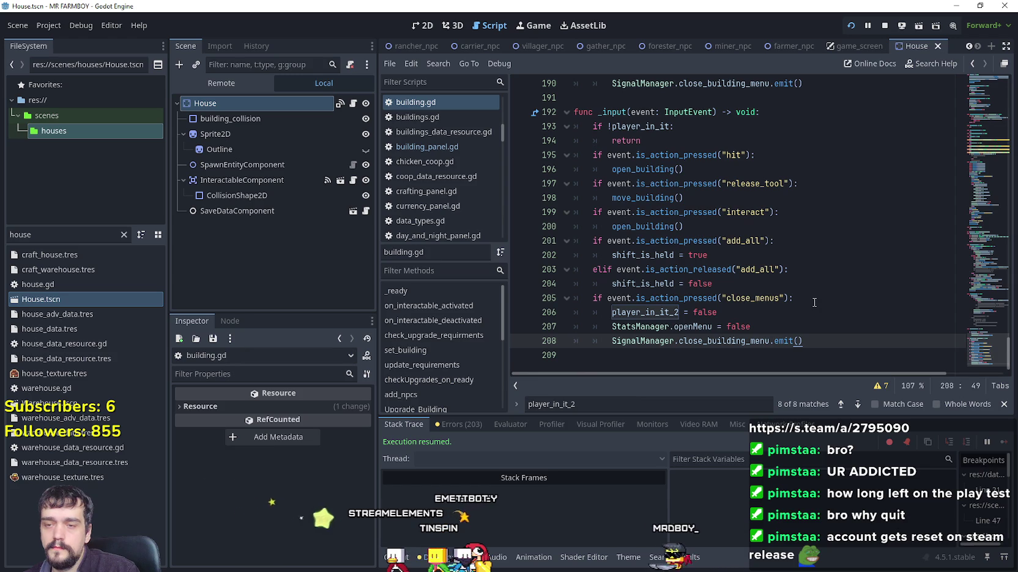
click(734, 313)
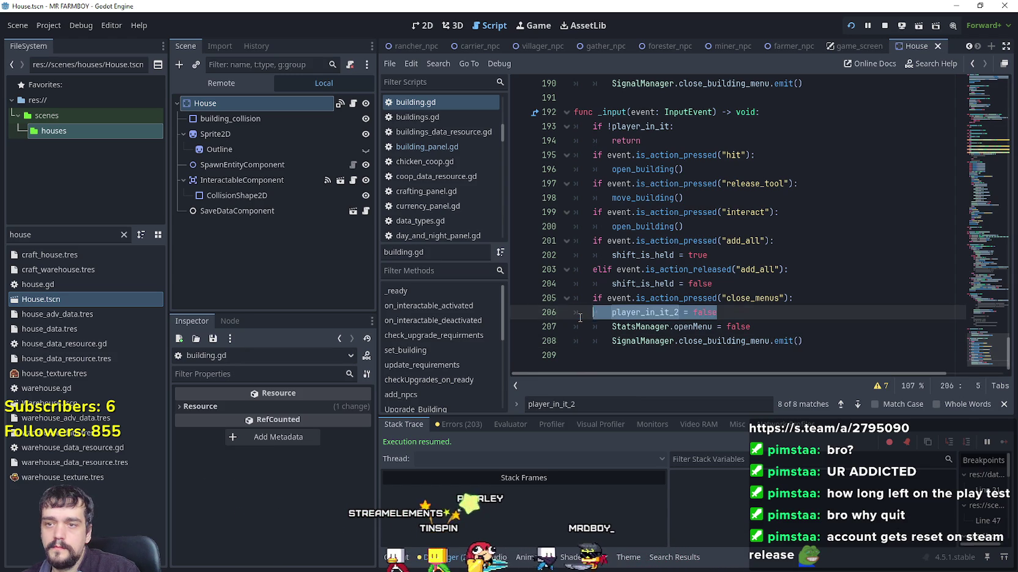
click(712, 327)
click(611, 312)
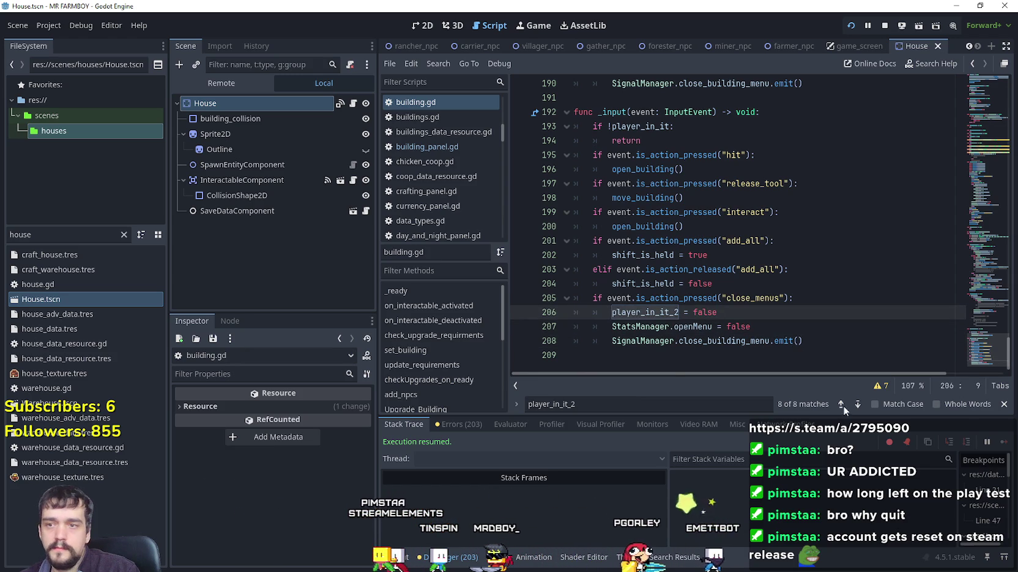
click(520, 341)
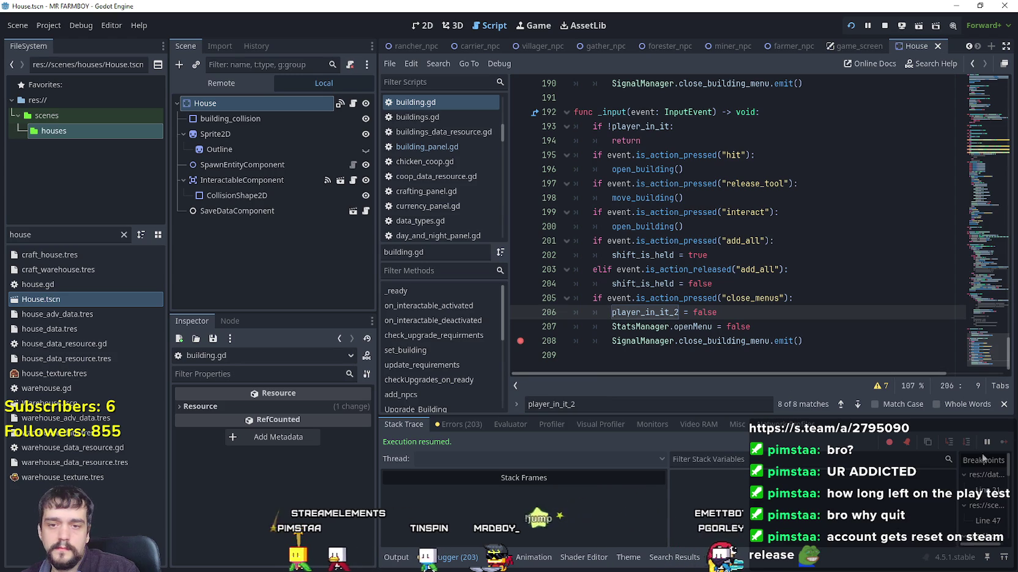
key(alt+Tab)
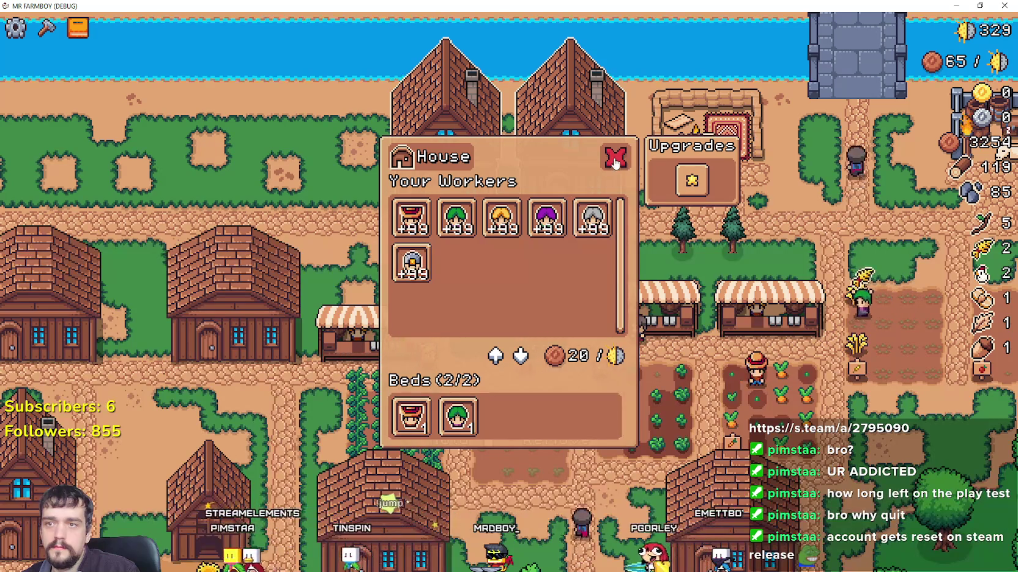
- Close the House panel in the game to hit the line 105 breakpoint
click(624, 158)
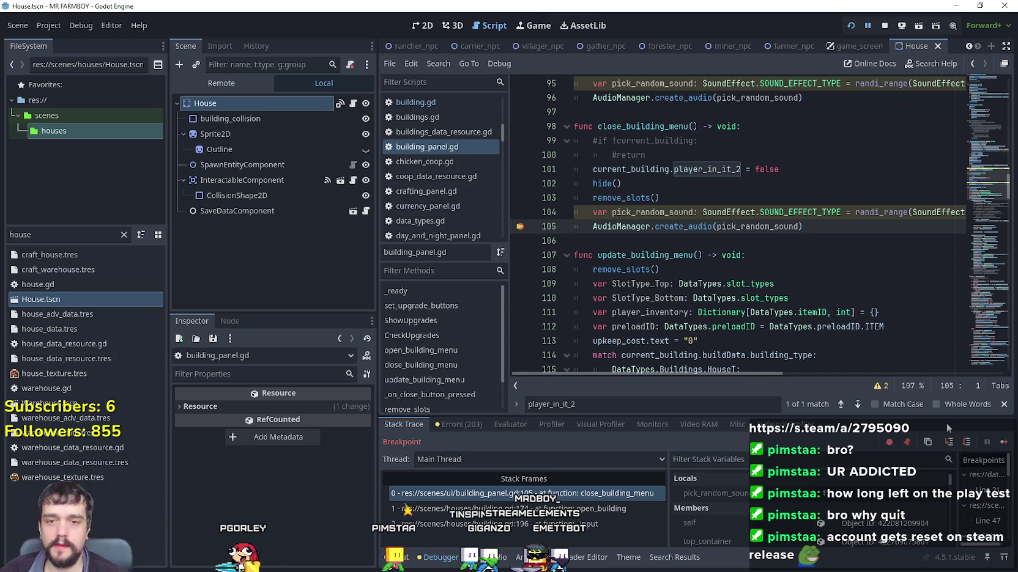
- Continue through the open, close and building.gd line 176 breakpoints until the game runs
click(1003, 440)
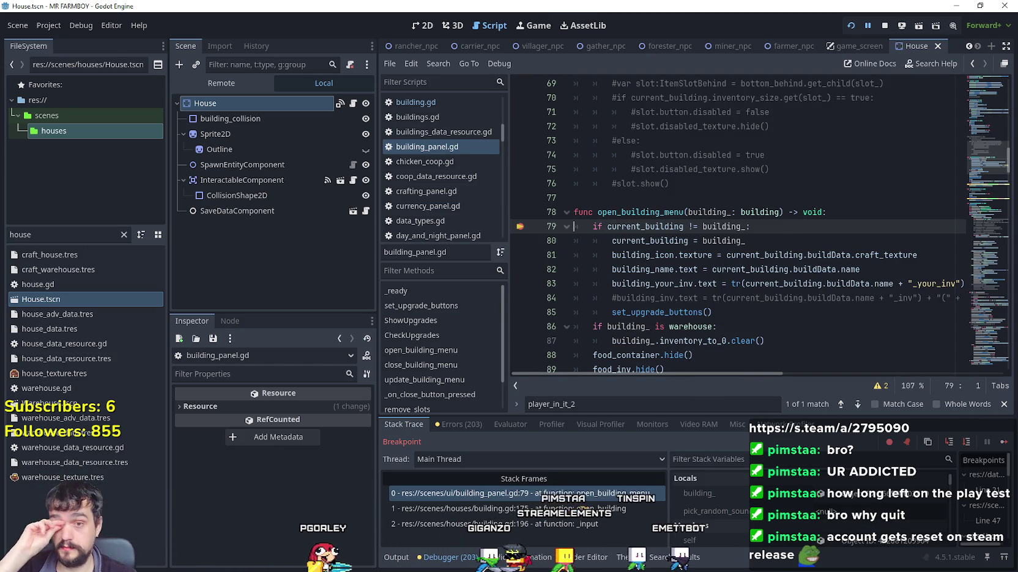
click(1003, 442)
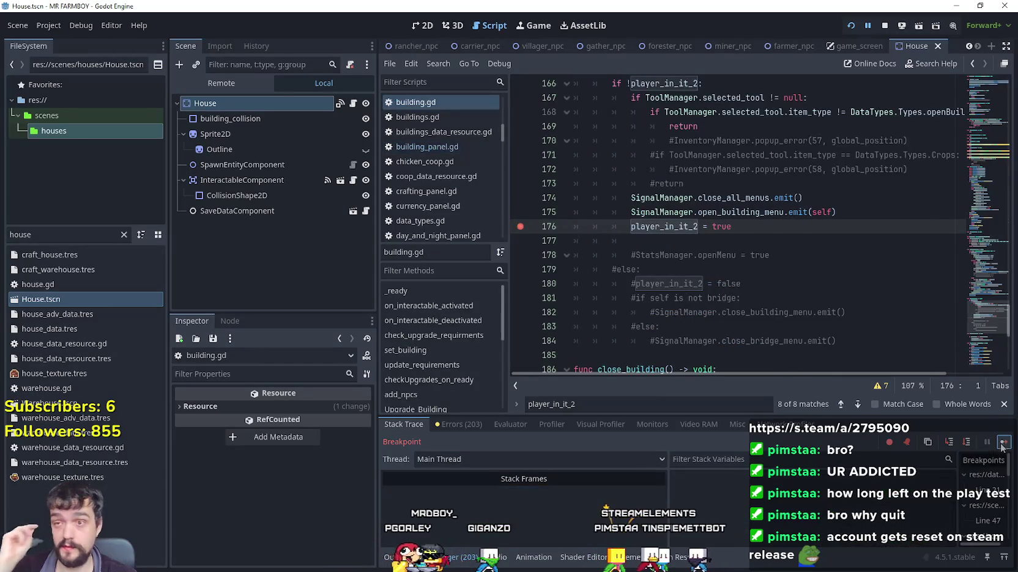
click(1002, 443)
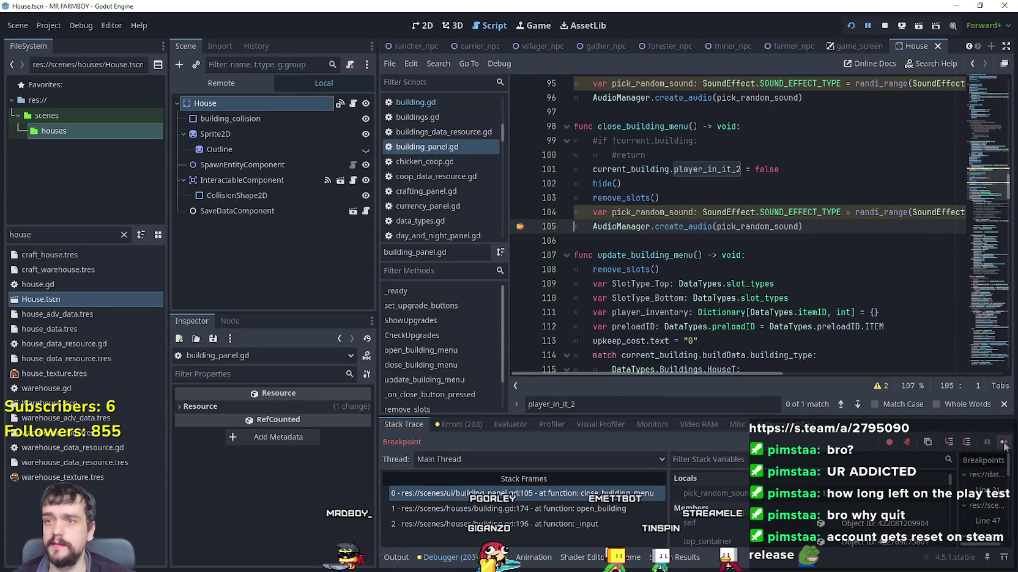
click(1003, 442)
click(1003, 442)
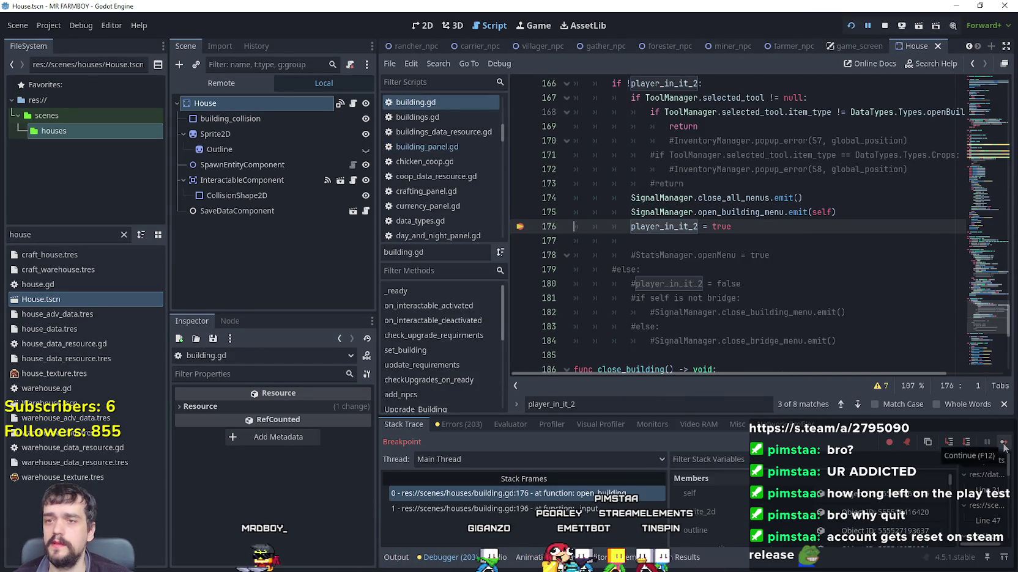
click(1003, 442)
- Reopen the House panel, remove a stray 's' on line 105, and continue through the breakpoints
click(612, 160)
text(s)
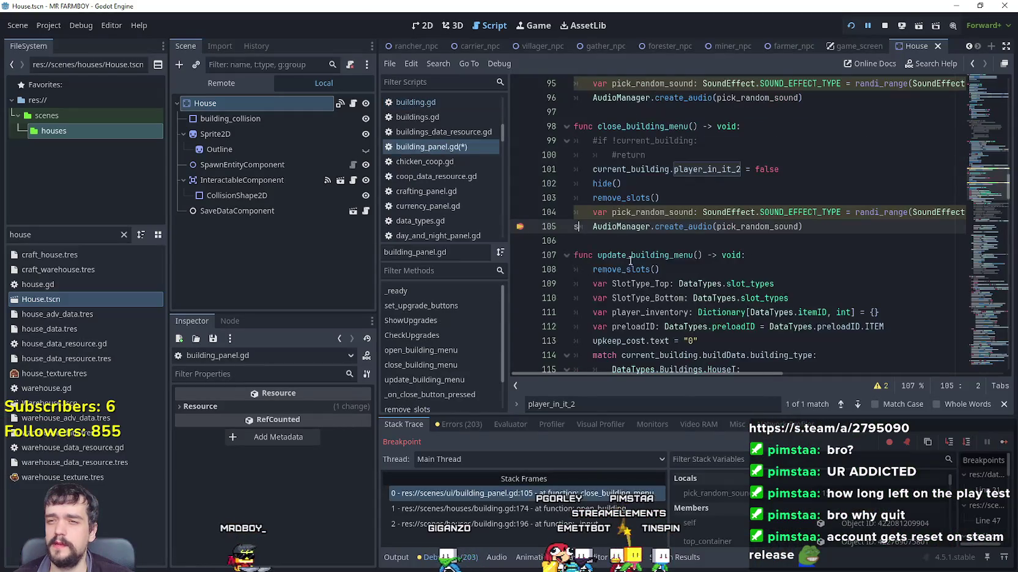
key(BackSpace)
click(822, 223)
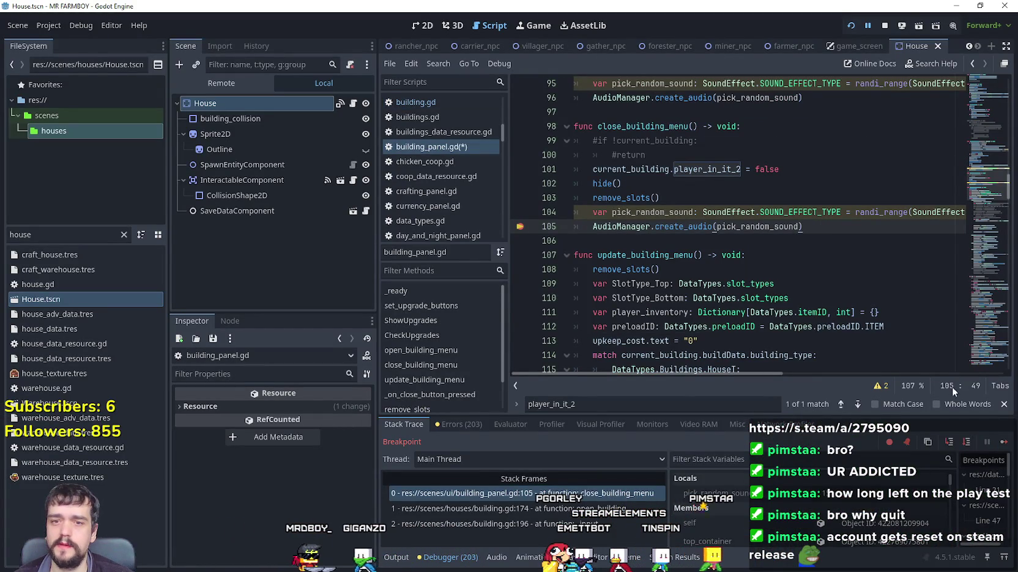
click(1003, 442)
click(1003, 442)
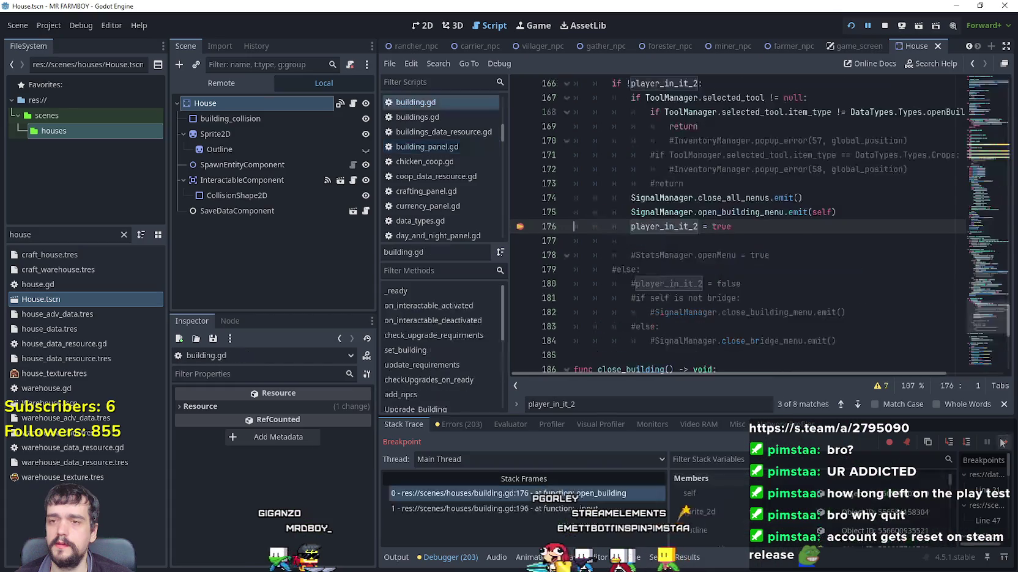
click(1003, 442)
click(1002, 442)
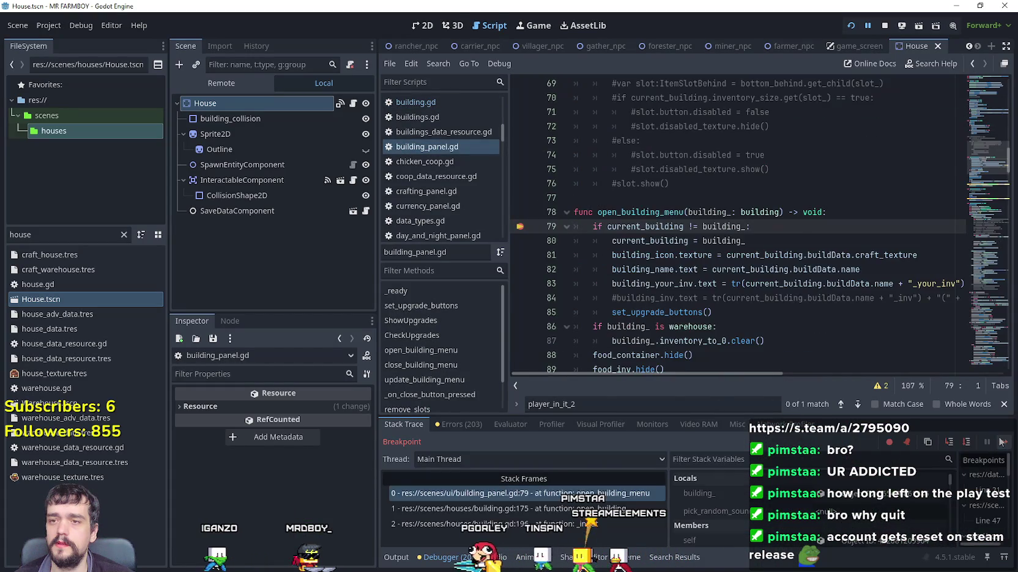
click(1003, 442)
click(1003, 442)
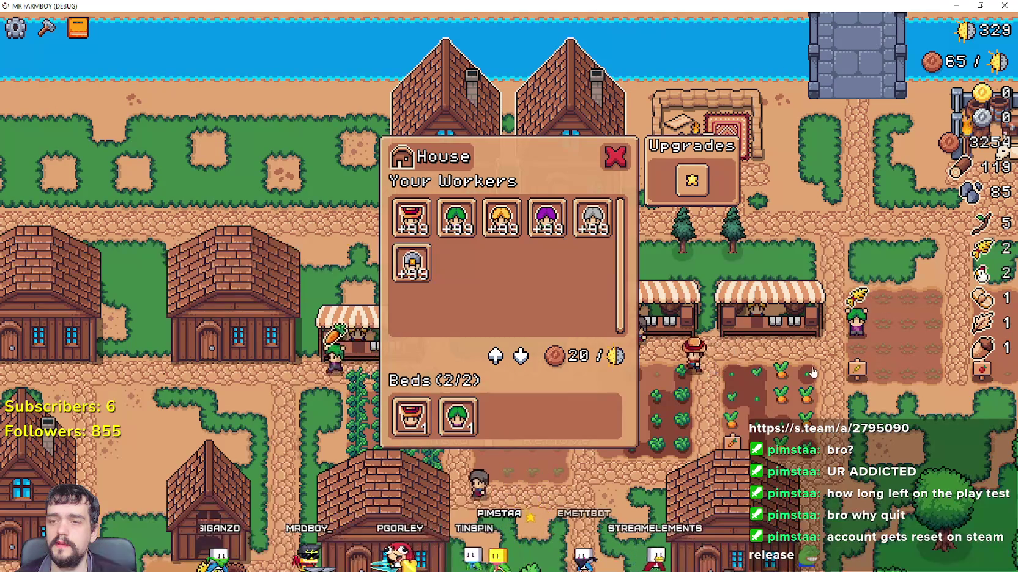
- Continue past the line 105 and line 79 breakpoints with the House panel open
click(825, 228)
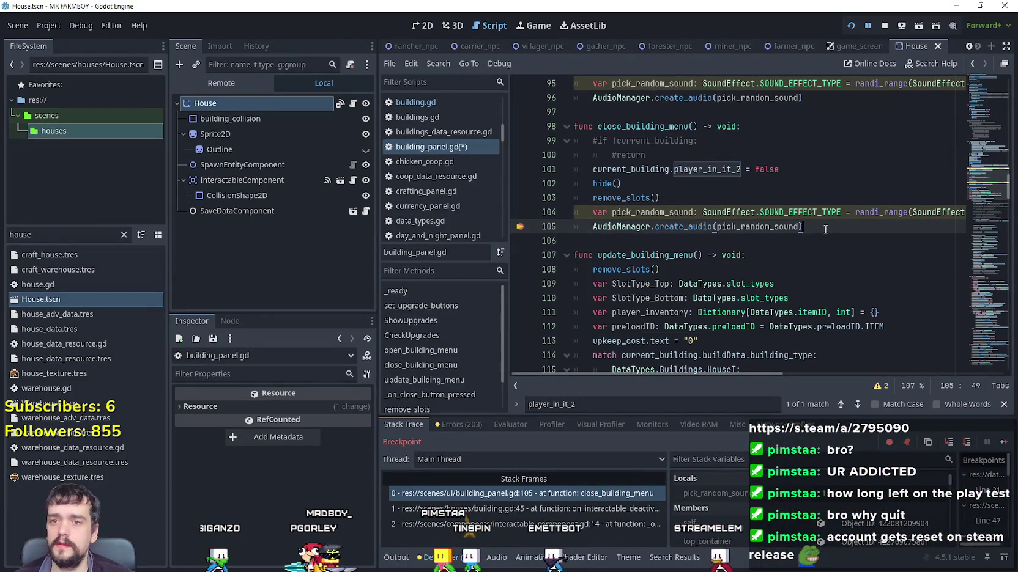
click(1003, 442)
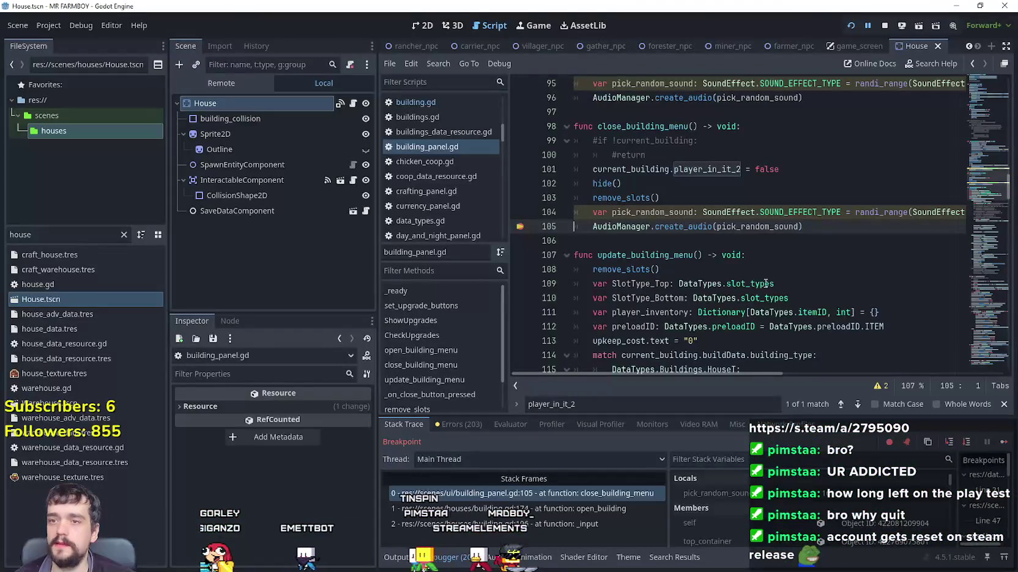
click(1000, 449)
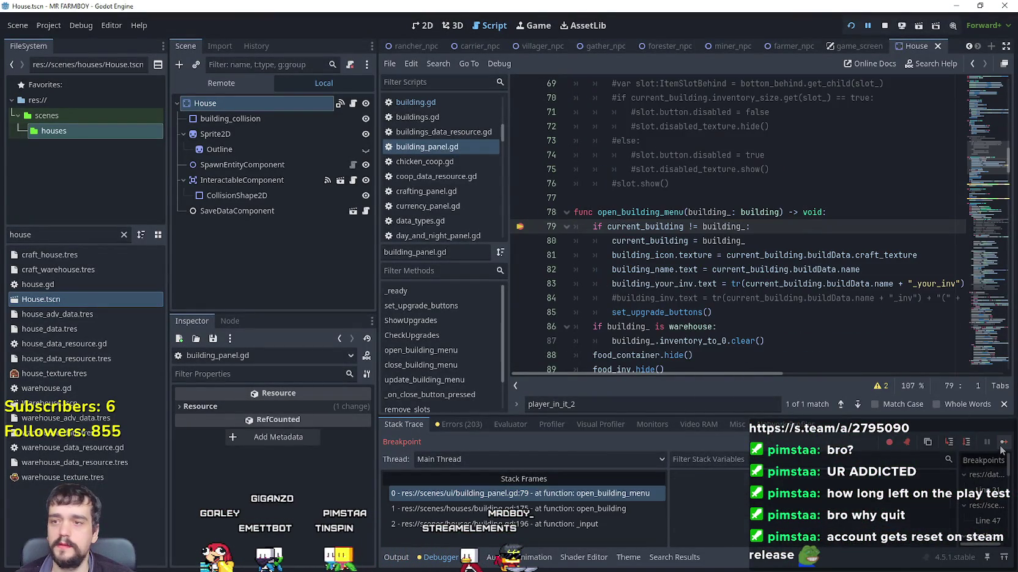
click(1003, 446)
click(1003, 445)
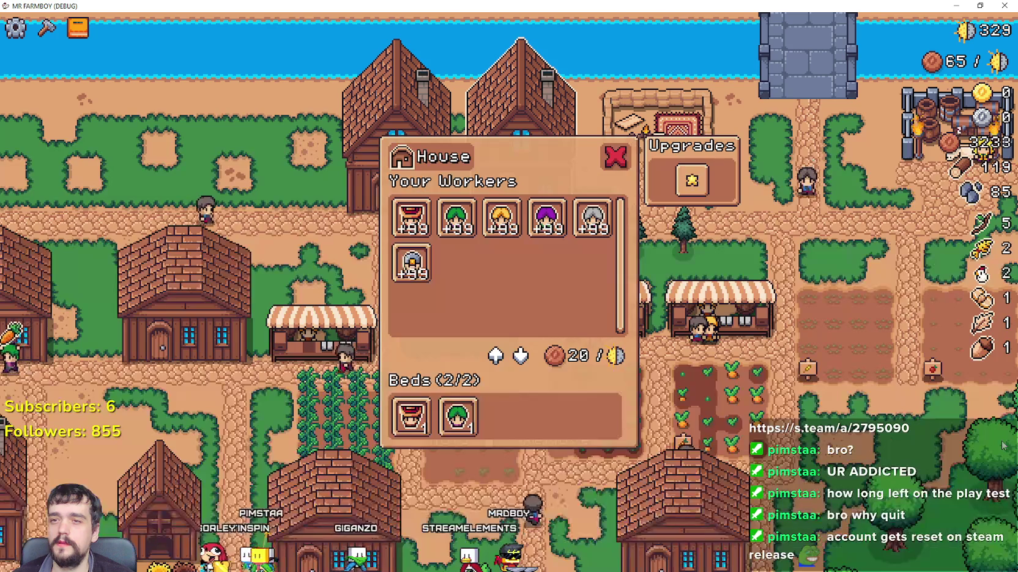
- Close the House panel and trace the close call to on_interactable_deactivated at building.gd line 45
click(618, 158)
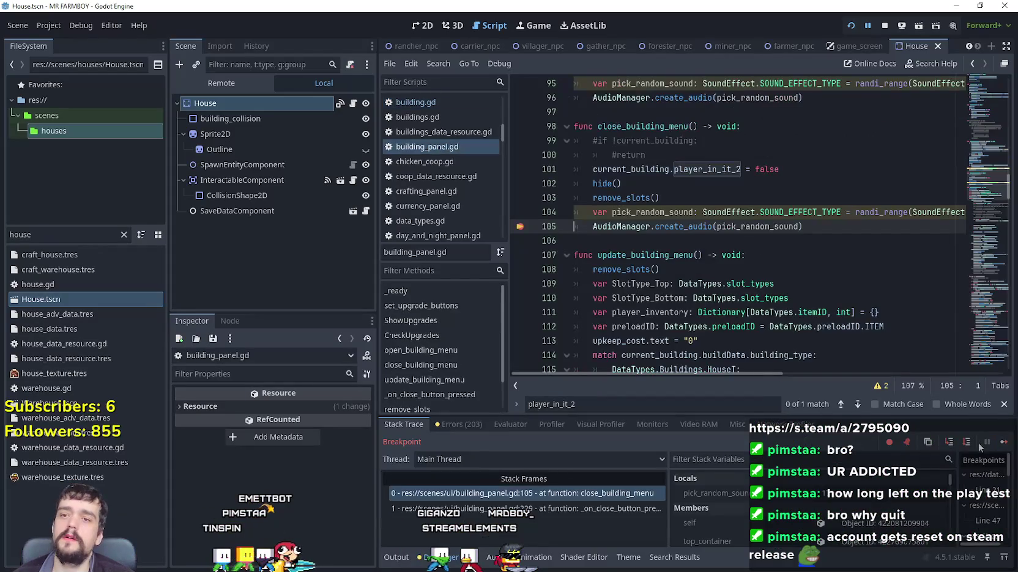
click(1003, 442)
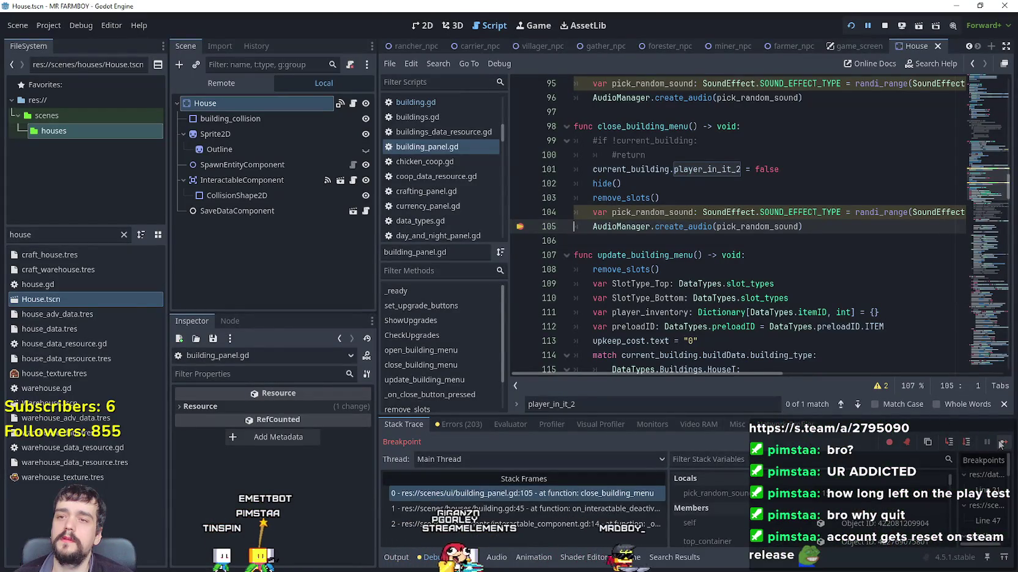
click(1001, 442)
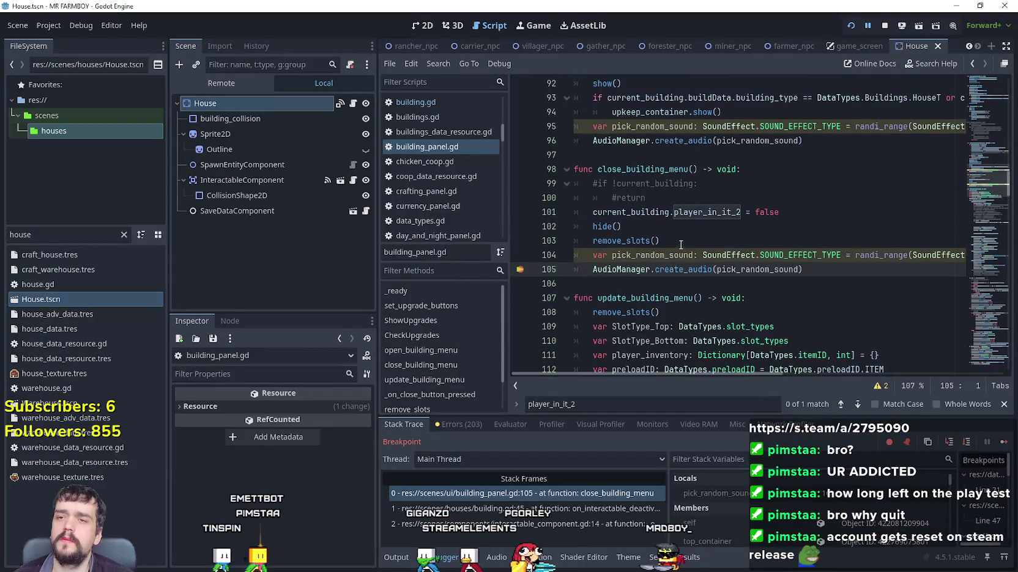
click(517, 509)
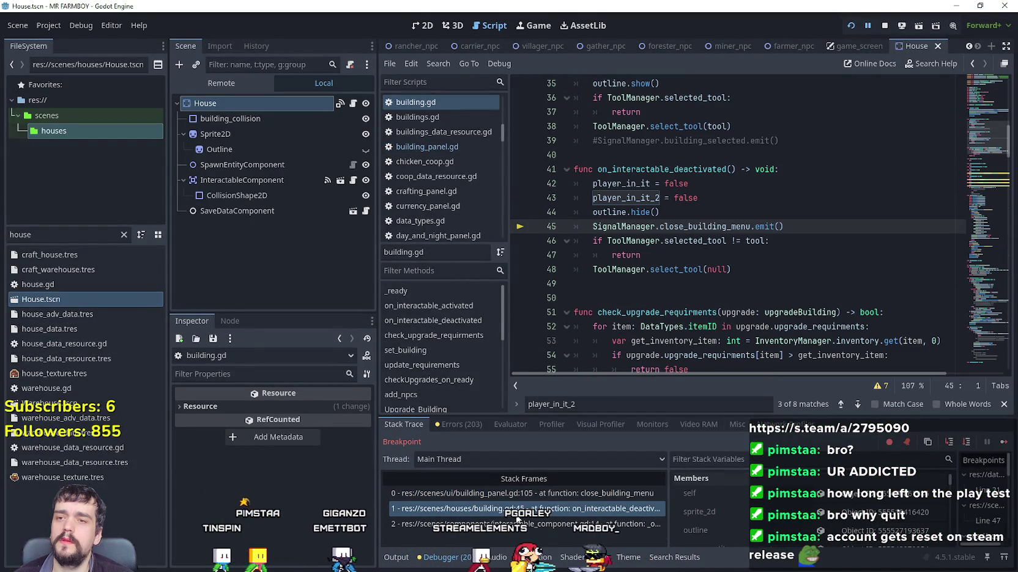
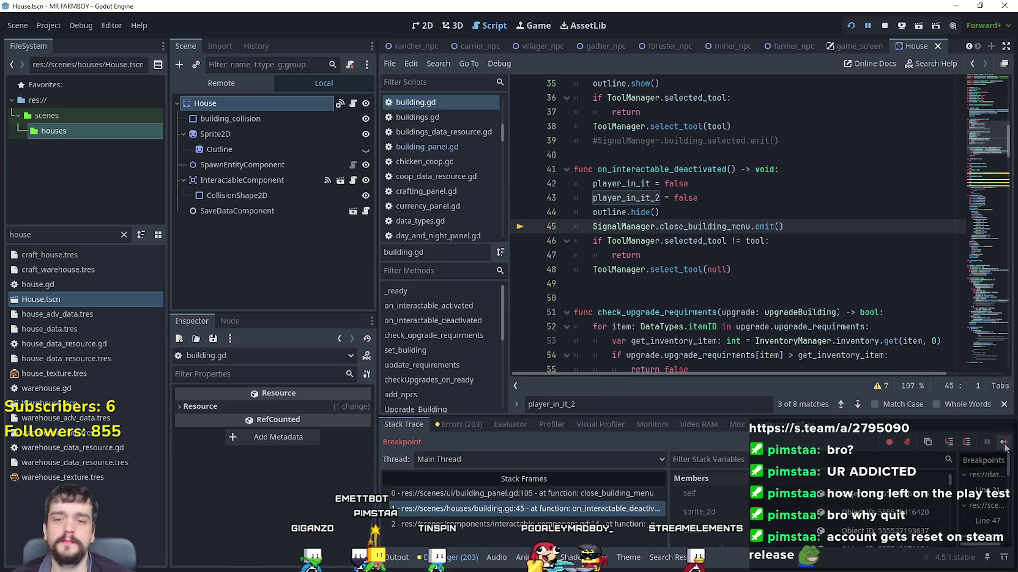
- Resume the paused game and return to building.gd's close_building_menu code on lines 45-47
click(1004, 442)
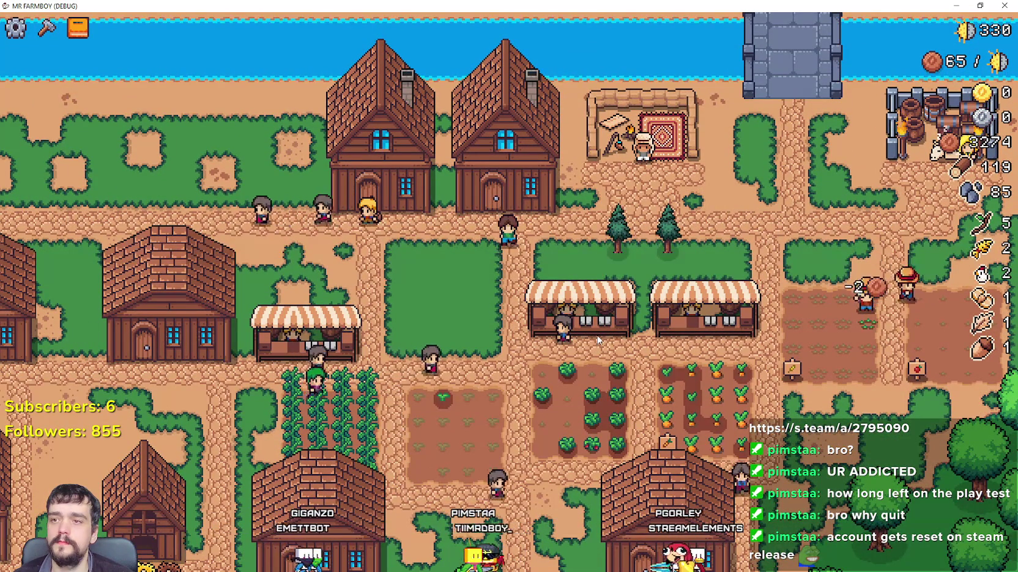
key(alt+Tab)
click(702, 256)
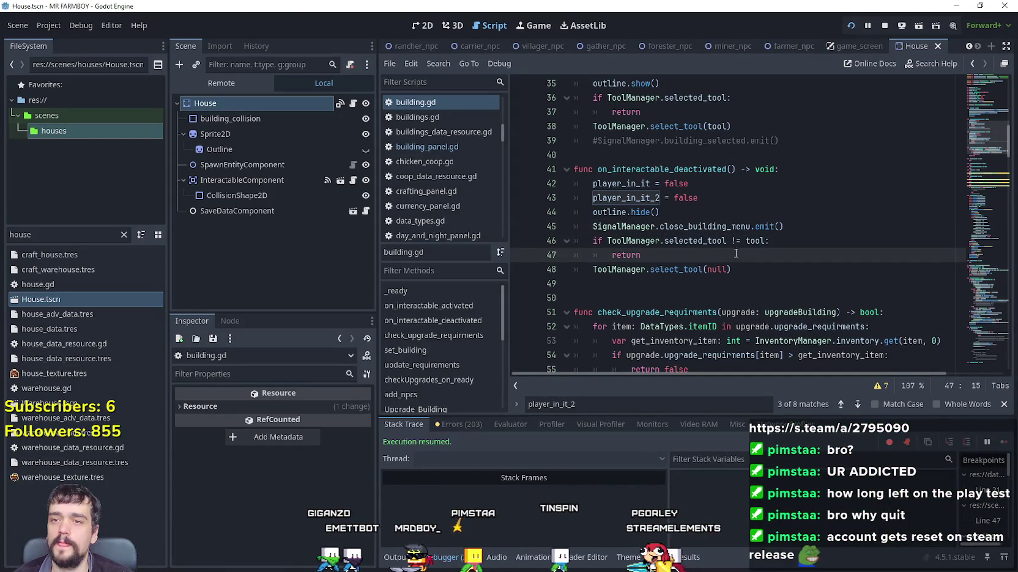
click(782, 237)
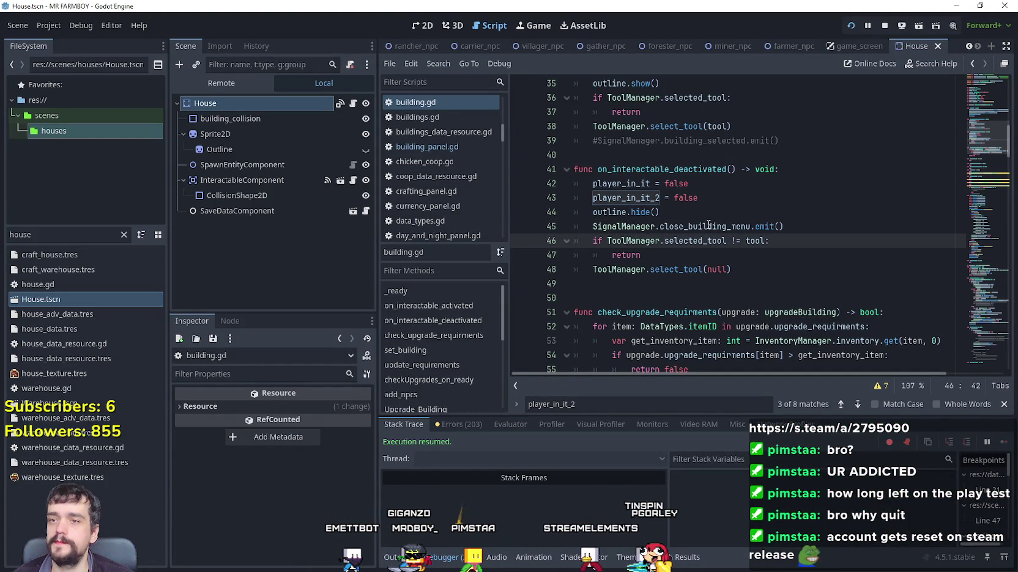
click(708, 226)
- Jump to the _input function at the end of building.gd and select the player_in_it_2 and openMenu lines
click(665, 249)
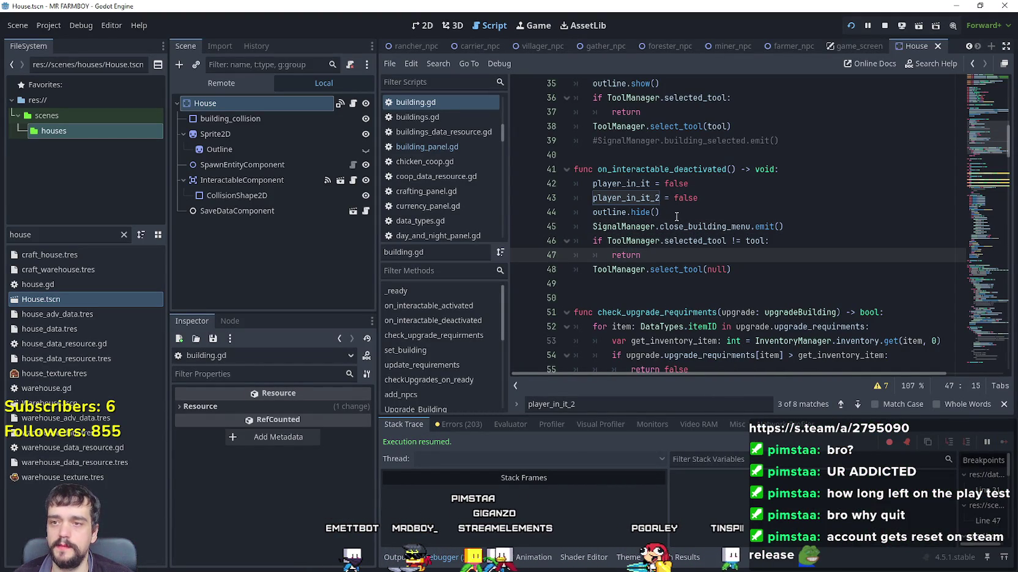
scroll(down, 3)
drag(905, 156, 967, 186)
click(993, 369)
drag(764, 327, 699, 327)
right_click(720, 343)
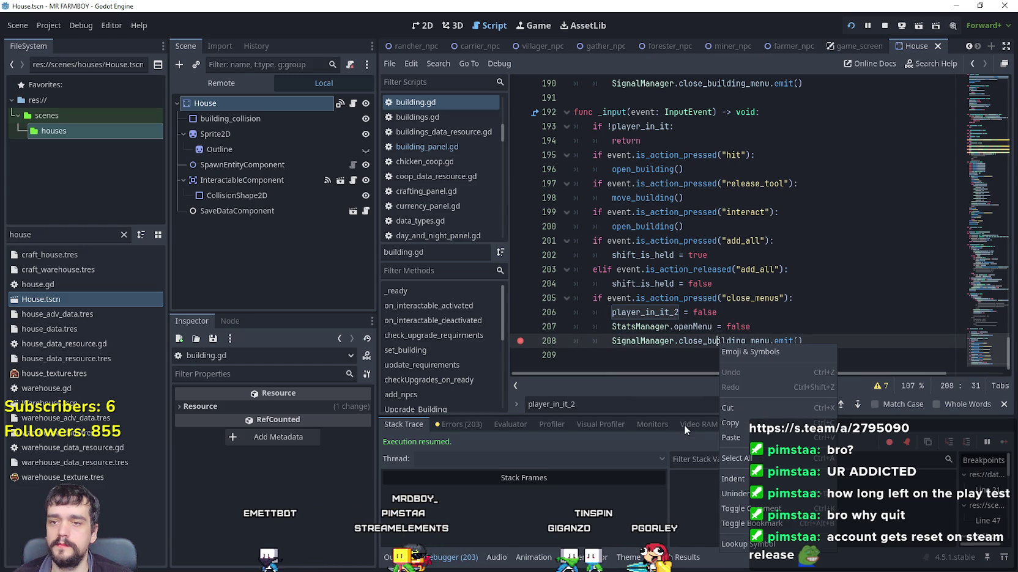
click(662, 328)
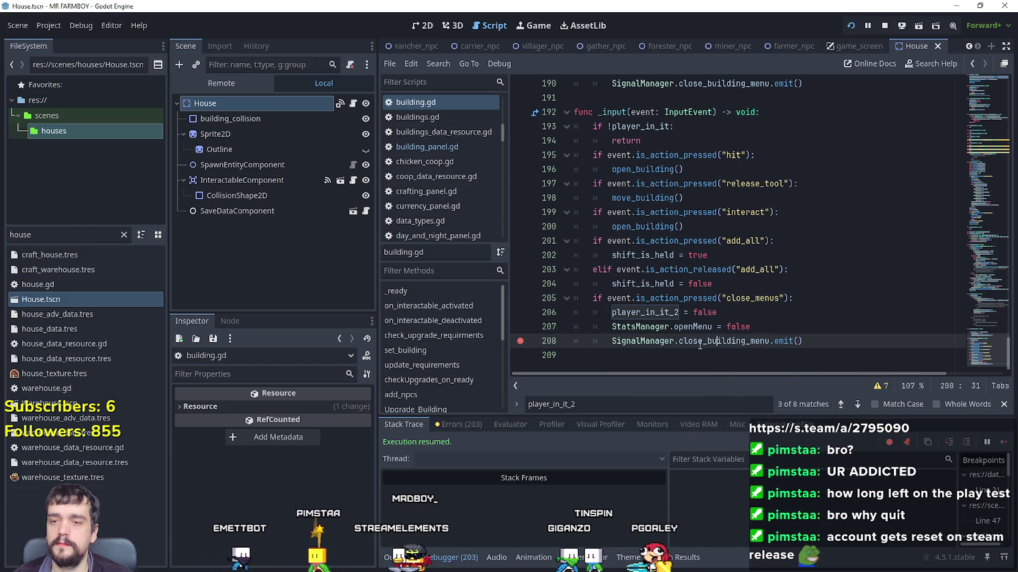
double_click(708, 341)
key(Up)
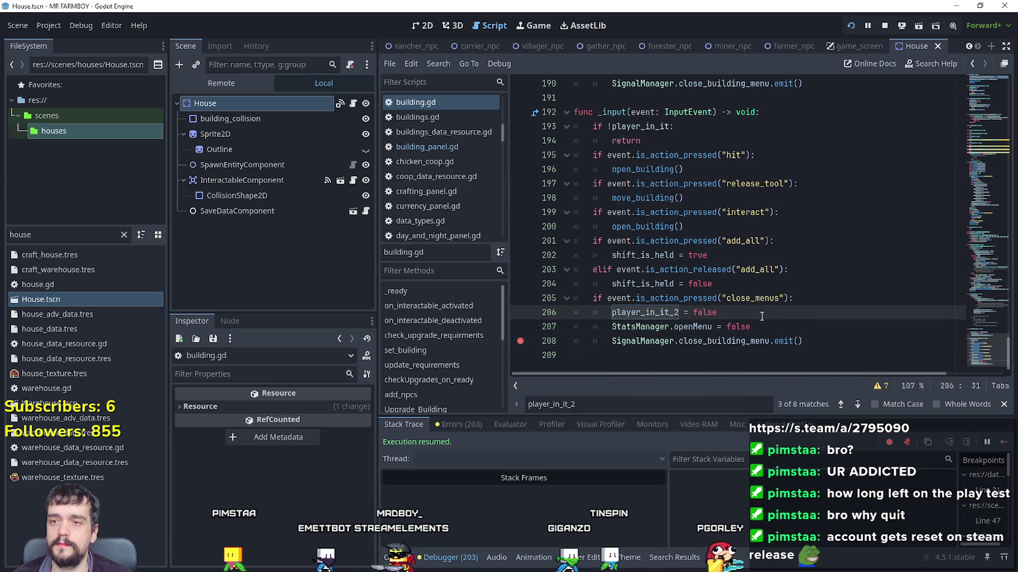
right_click(725, 341)
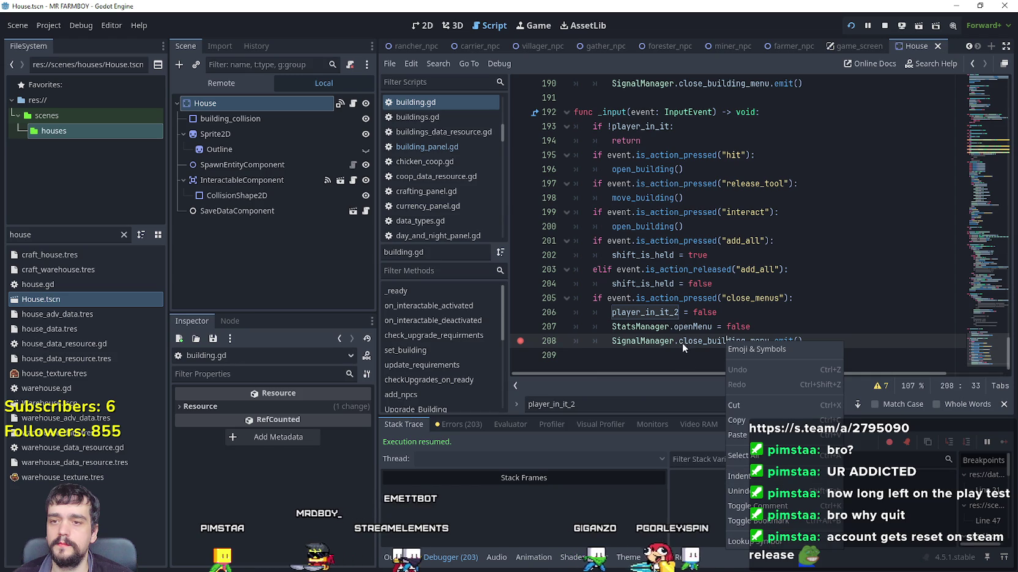
key(Escape)
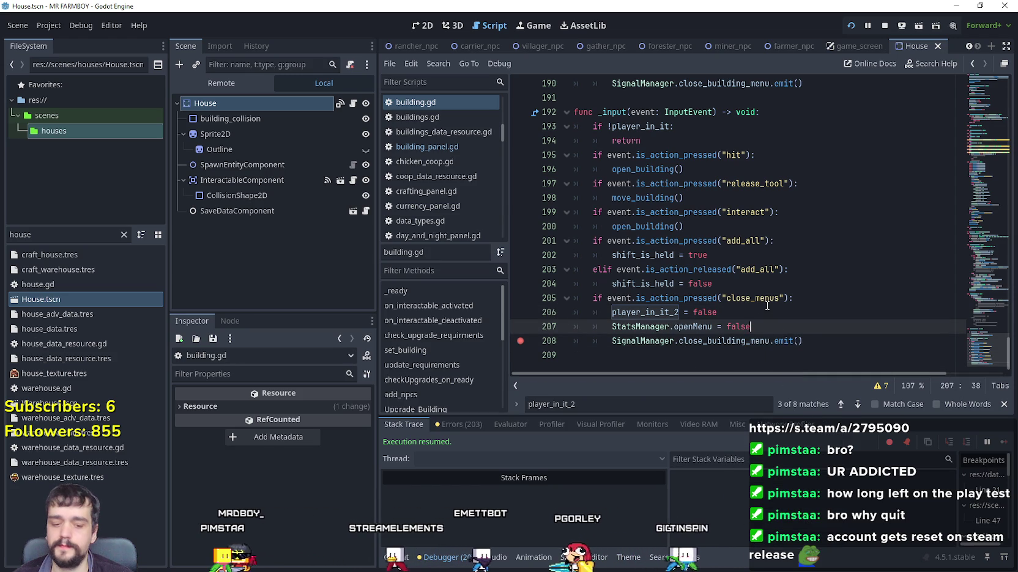
key(Return)
key(BackSpace)
key(BackSpace)
key(BackSpace)
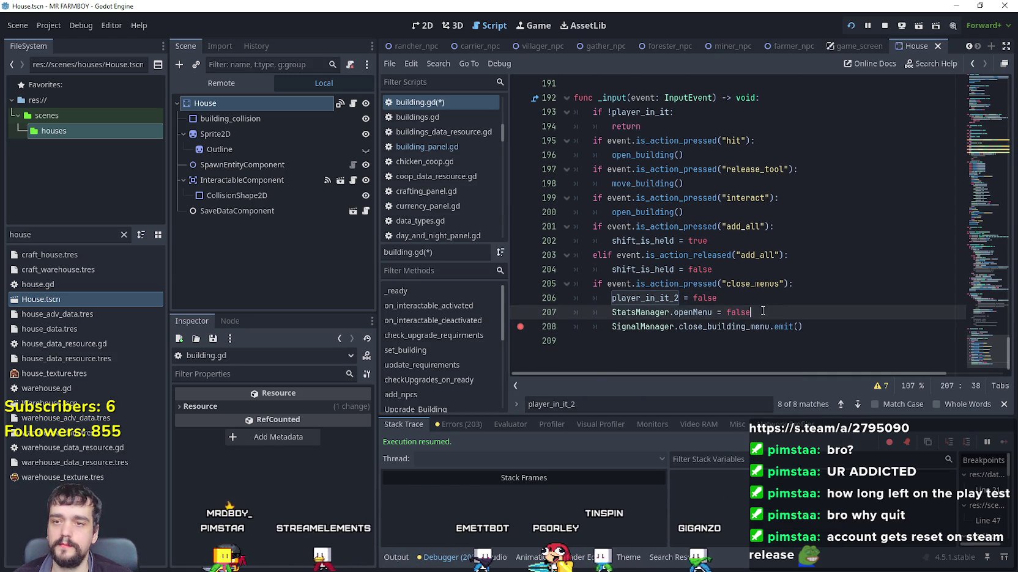
click(743, 326)
key(ctrl+s)
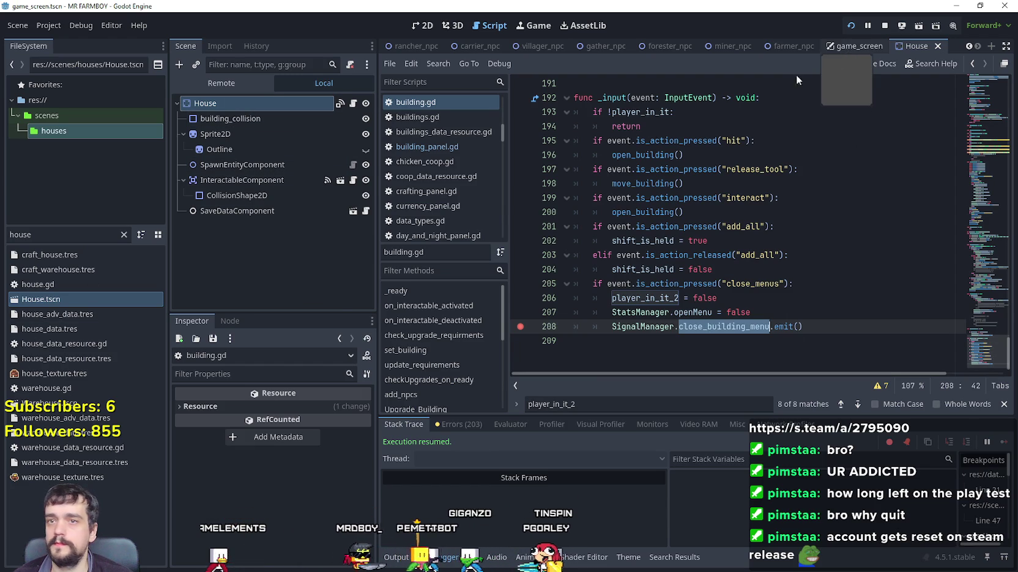
- Open building_panel.gd, BuildingPanel's script, from the game_screen scene
click(836, 48)
scroll(down, 3)
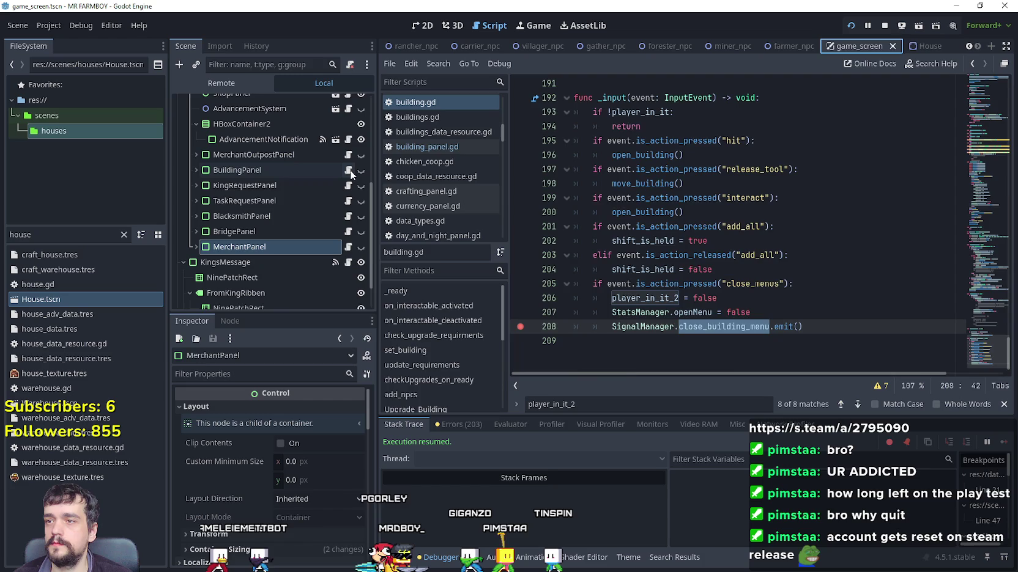
click(348, 171)
scroll(up, 3)
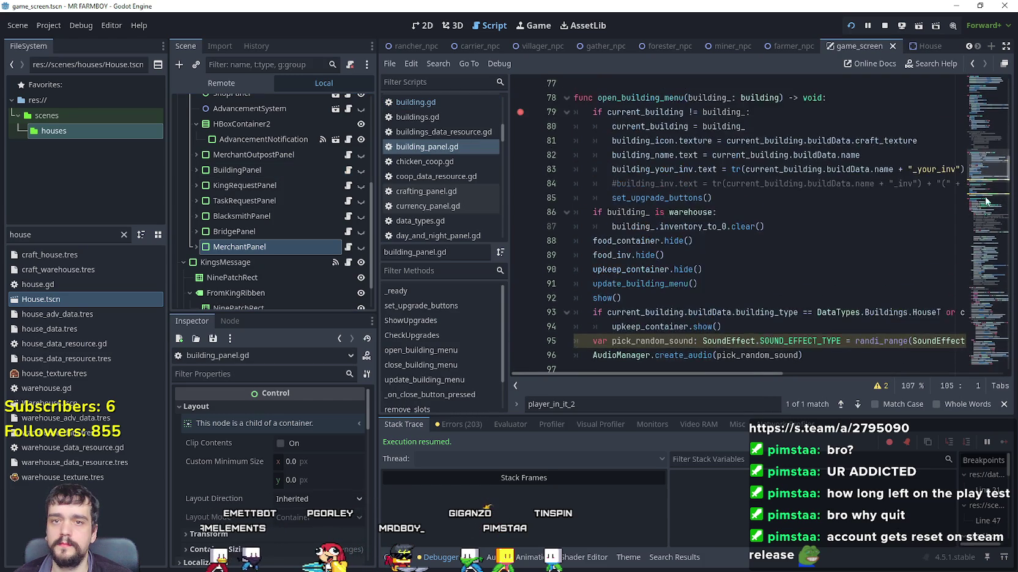
drag(981, 92, 976, 116)
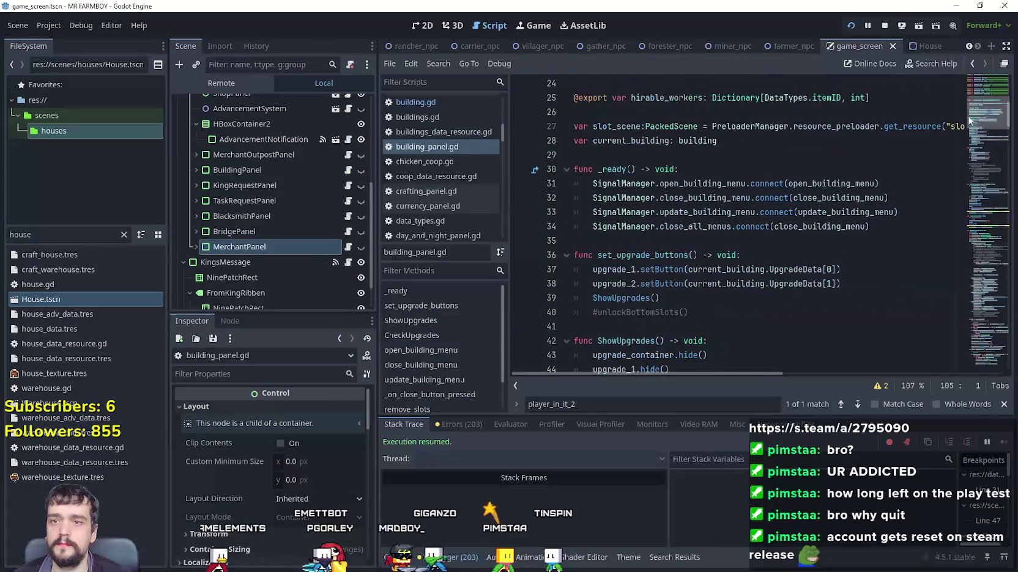
- Add 'if !StatsManager.openMenu: return' at the top of close_building_menu, then select close_all_menus
right_click(834, 226)
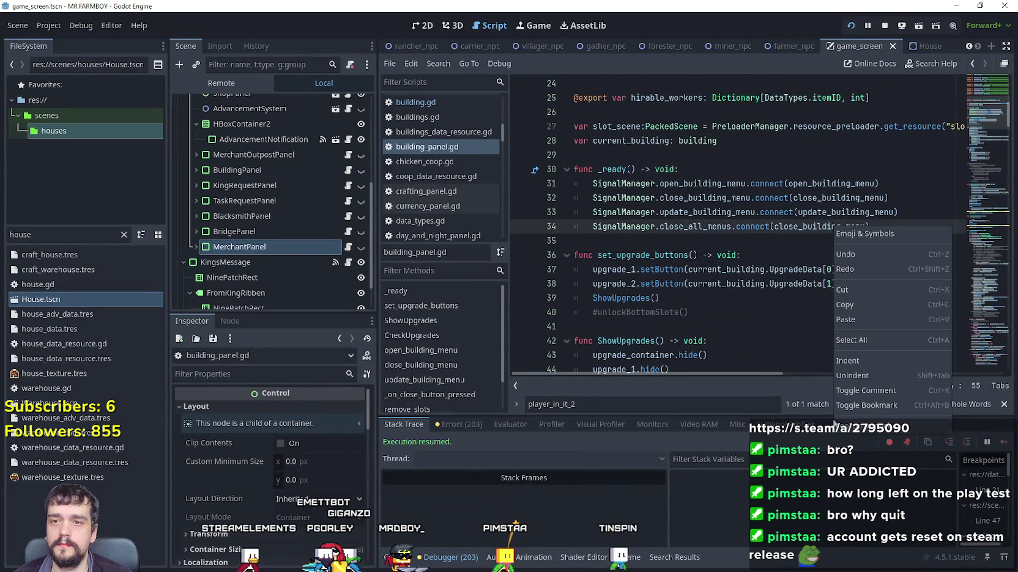
click(814, 226)
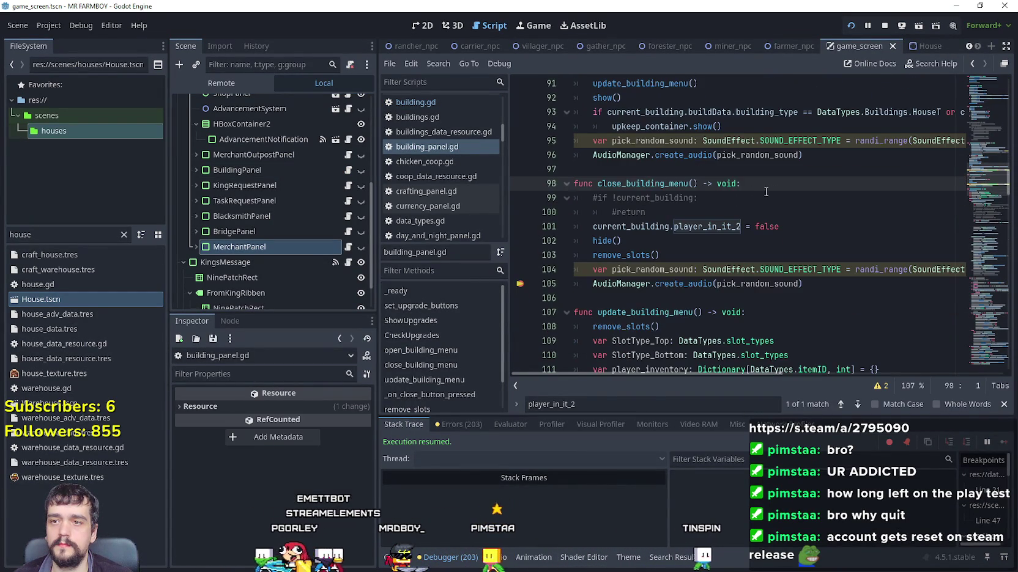
key(Return)
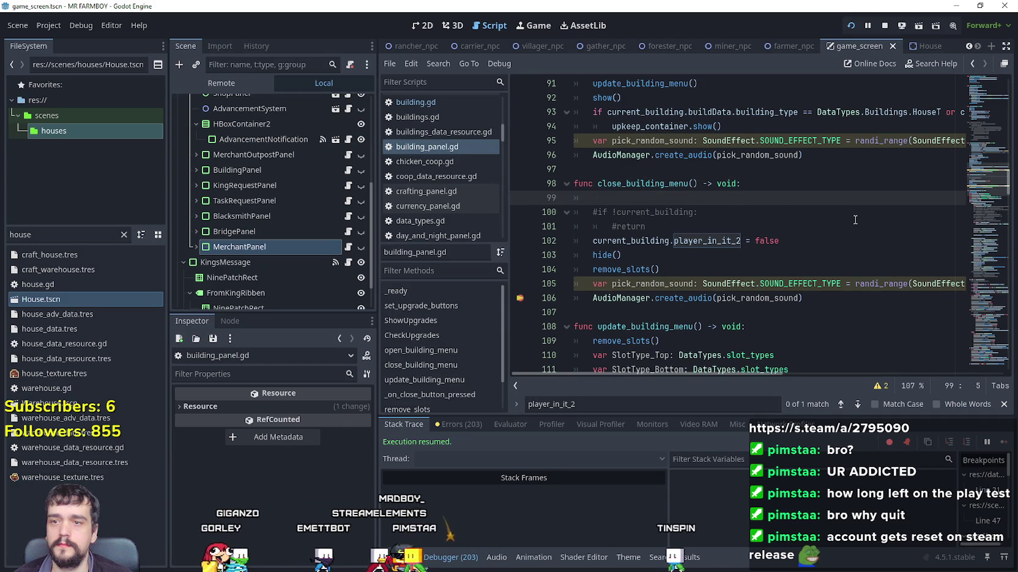
text(if StatsManager.openMenu:)
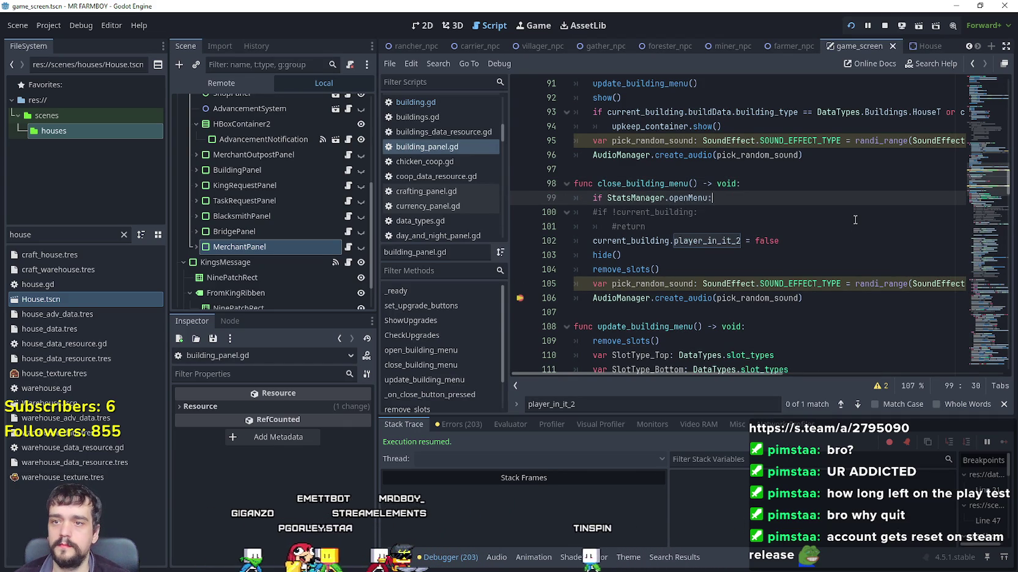
key(Return)
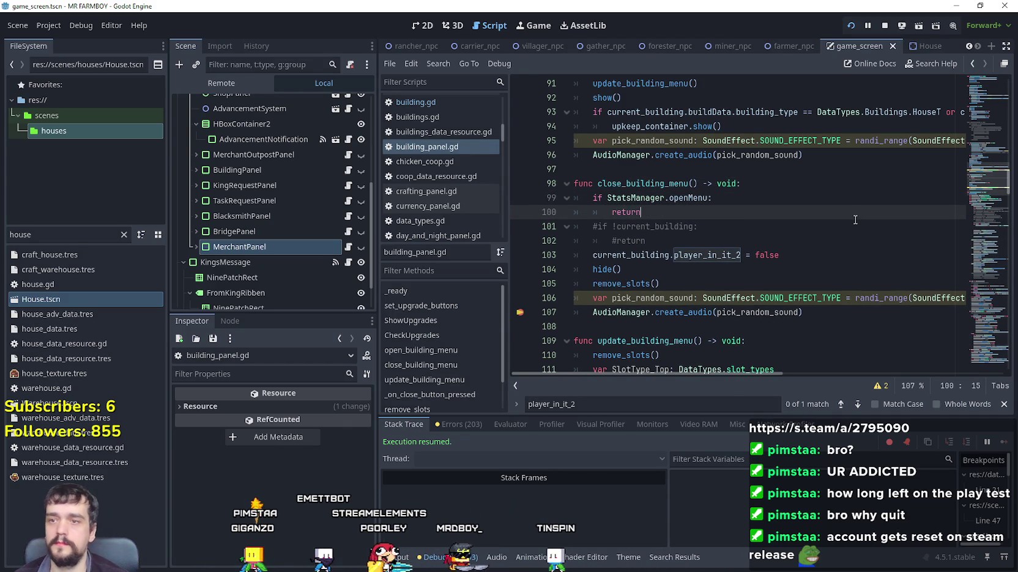
click(607, 198)
text(!)
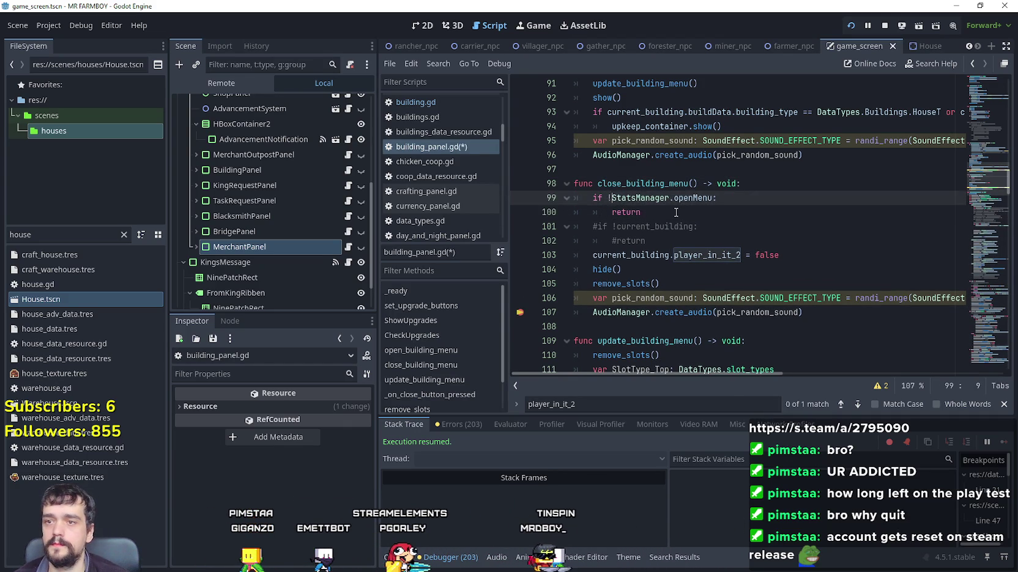
drag(641, 212, 538, 195)
click(698, 215)
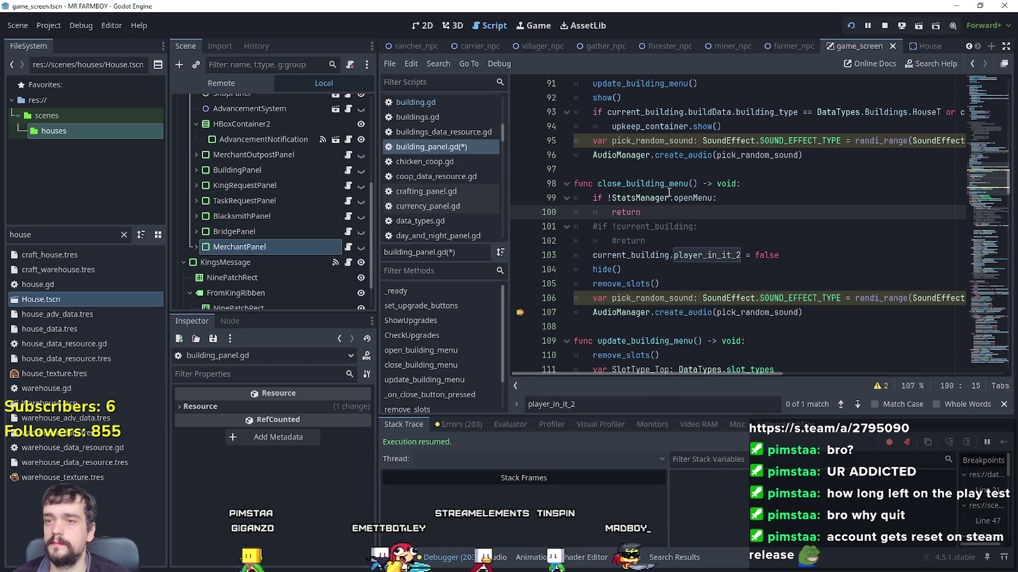
scroll(up, 3)
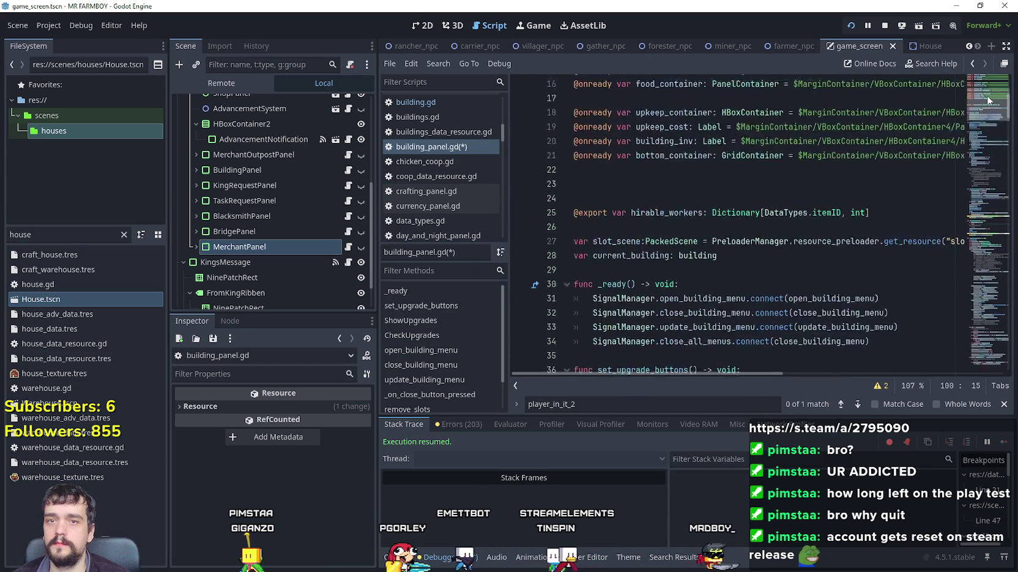
double_click(697, 238)
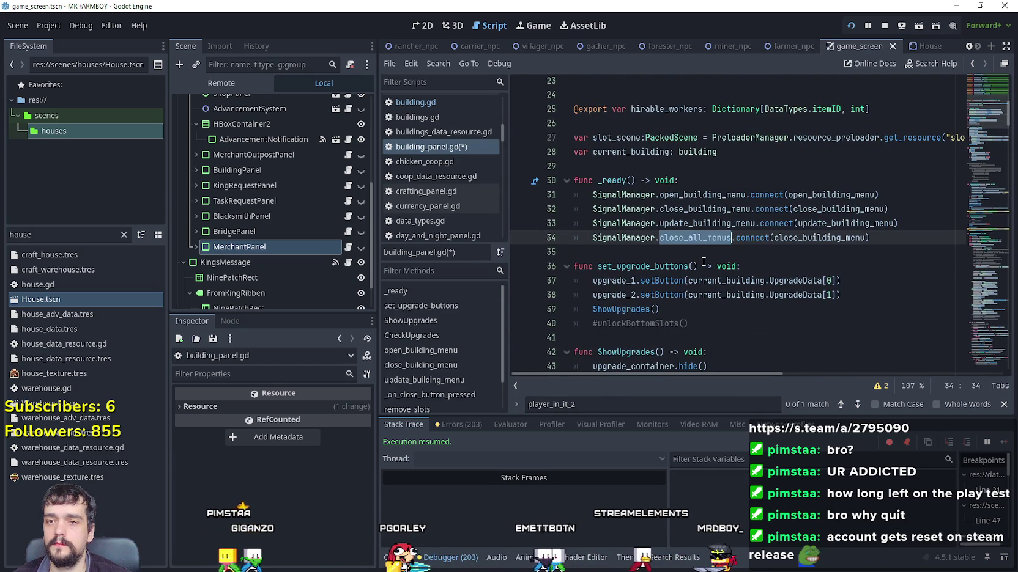
- Search the whole project for close_all_menus, then for close_all_menus.connect
key(ctrl+shift+f)
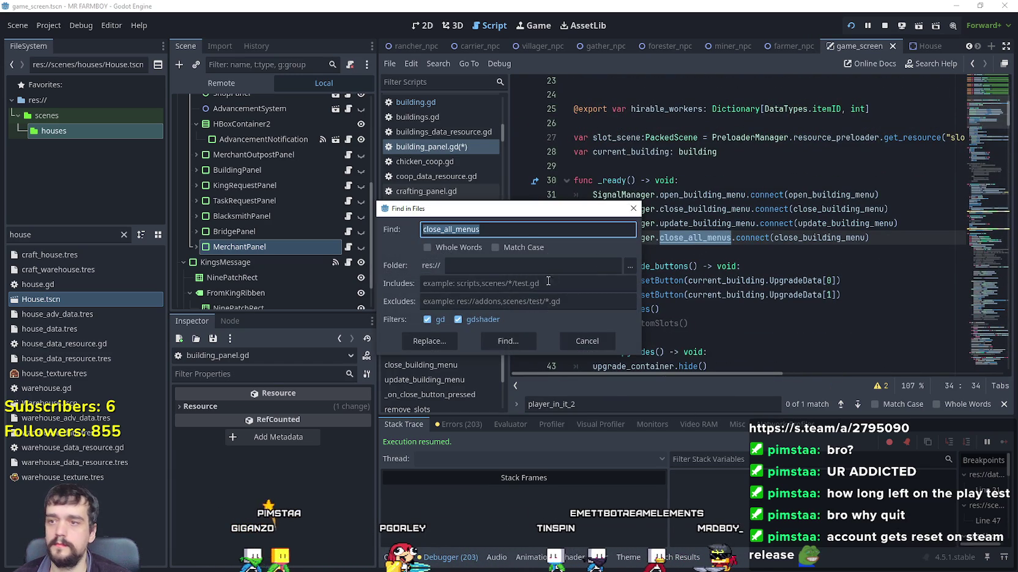
click(507, 341)
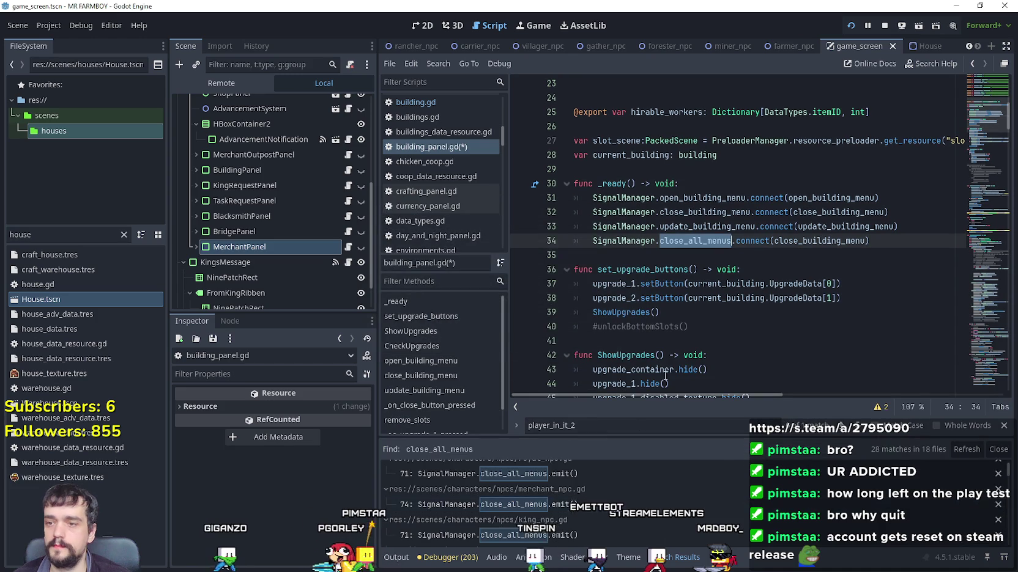
scroll(down, 3)
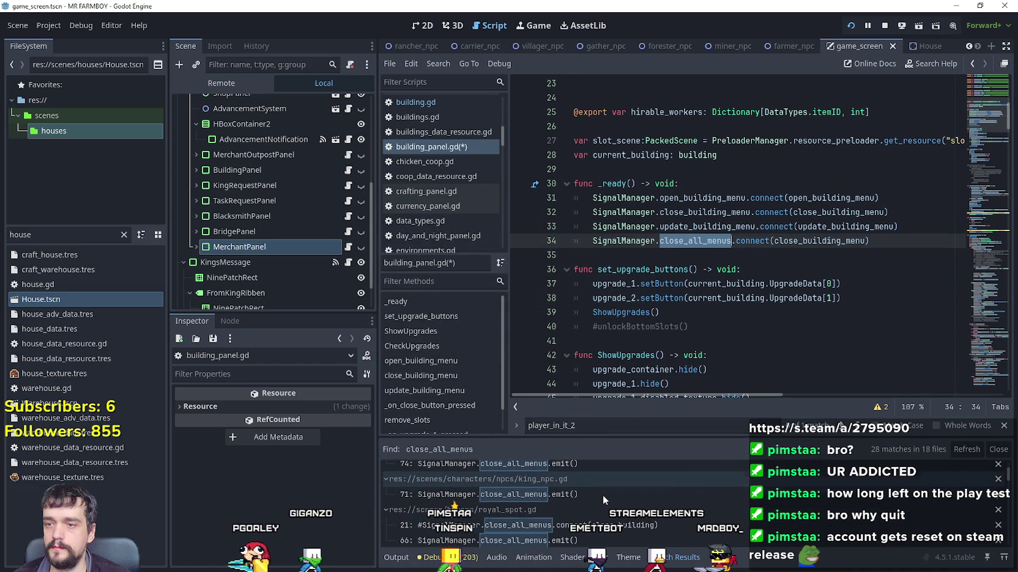
drag(768, 241, 660, 241)
key(ctrl+shift+f)
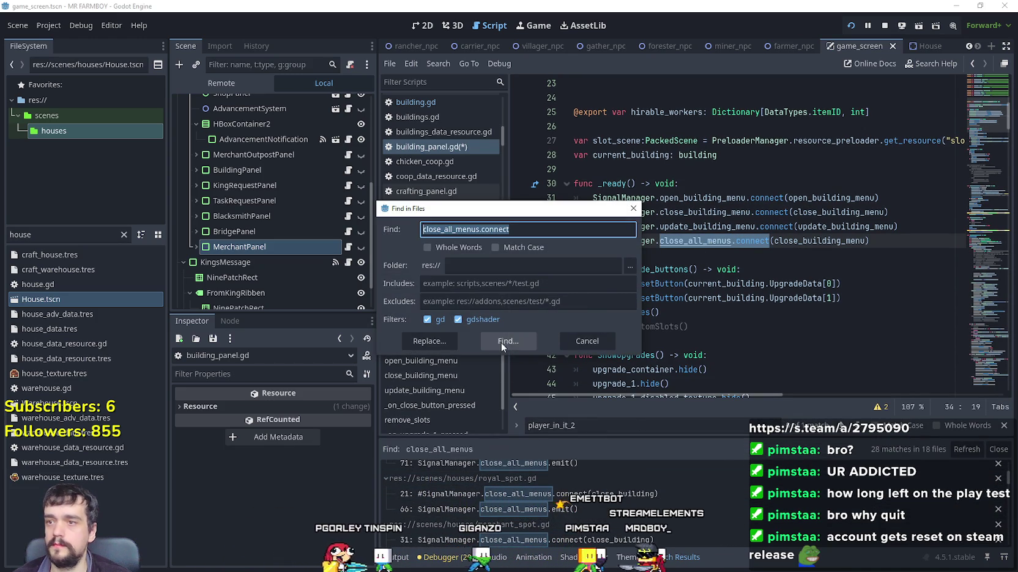
click(503, 341)
scroll(up, 3)
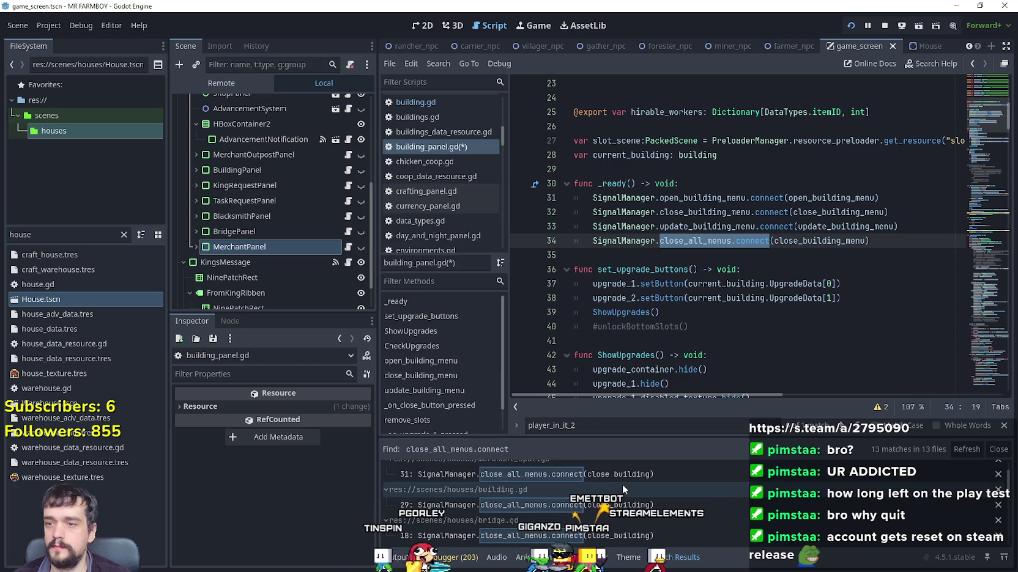
- Open the royal_spot.gd line 21 and merchant_spot.gd close_all_menus connection matches
click(622, 485)
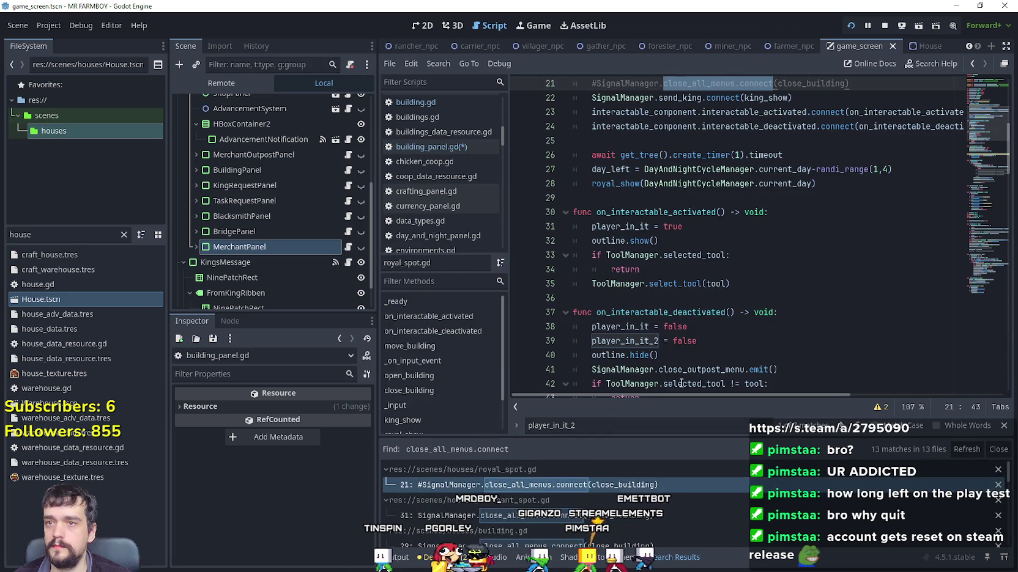
scroll(up, 3)
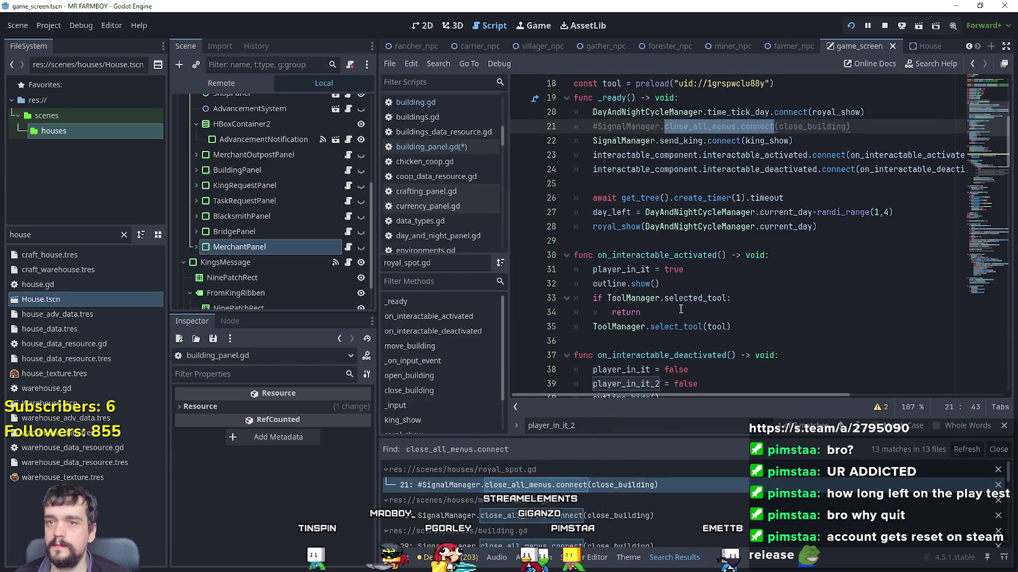
scroll(up, 3)
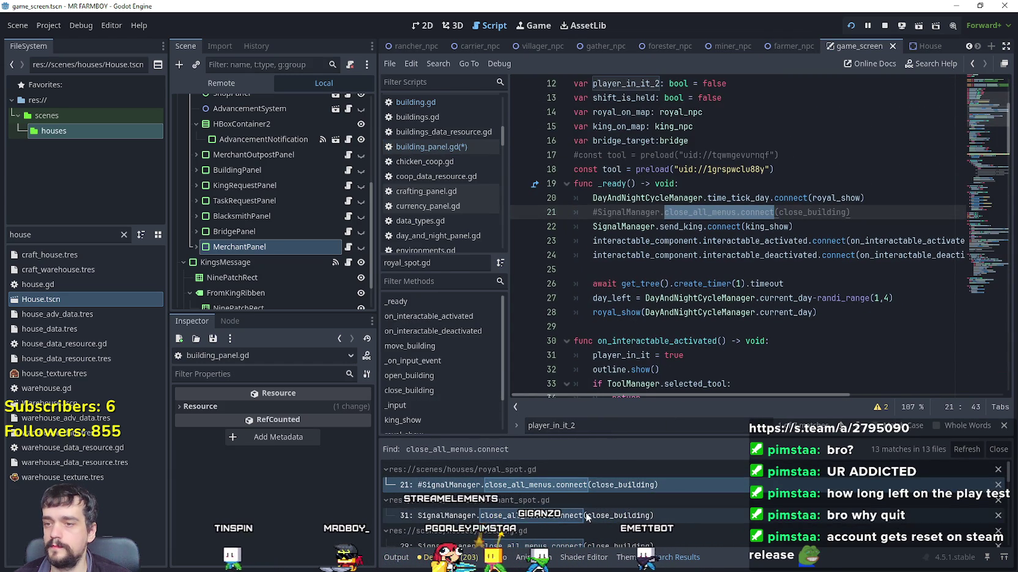
click(622, 515)
scroll(up, 3)
click(703, 226)
- Look up merchant_spot.gd's close_building definition, then open building.gd's close_all_menus connection
click(794, 170)
scroll(up, 3)
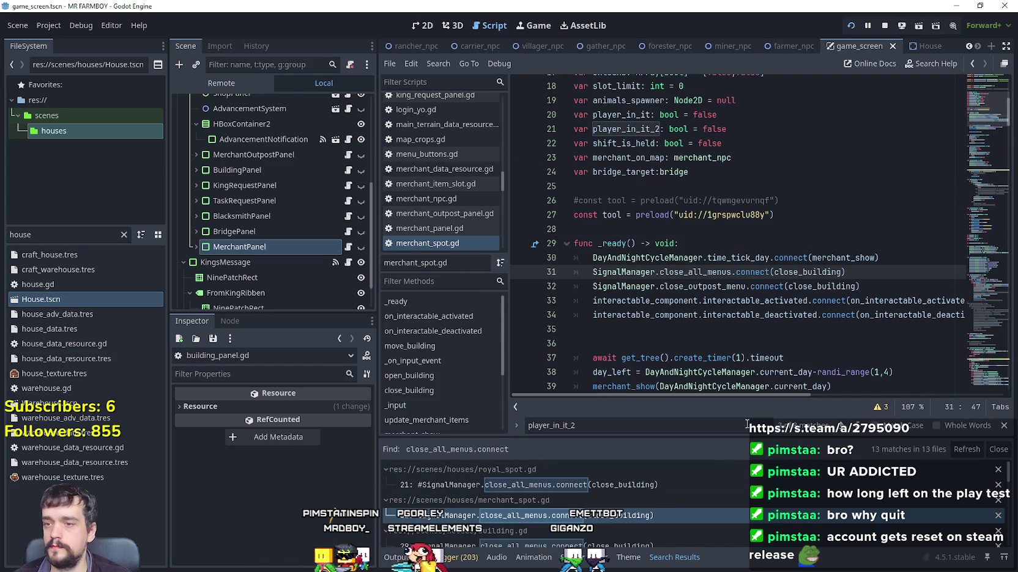
right_click(821, 277)
click(851, 477)
click(740, 269)
scroll(down, 3)
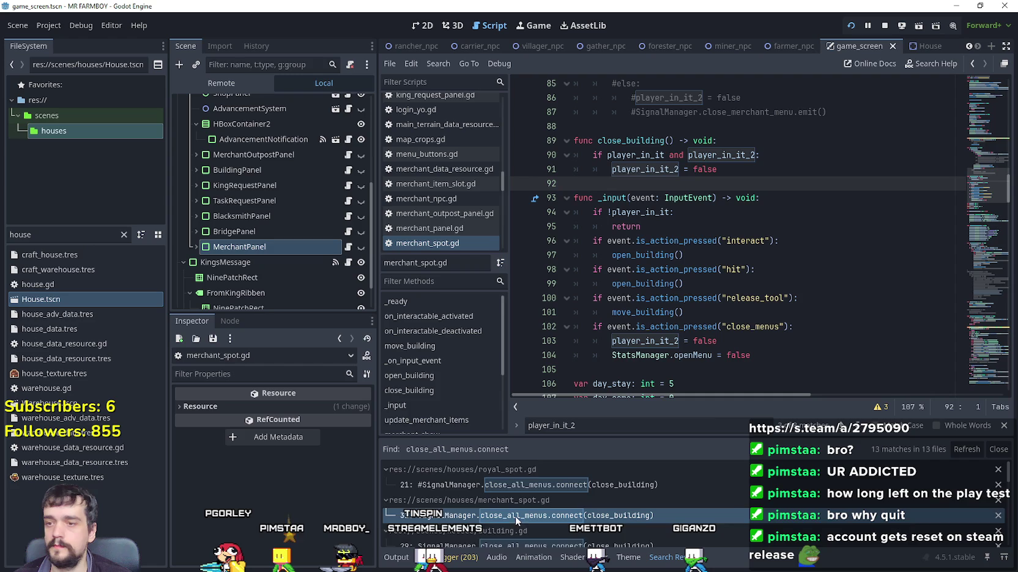
scroll(down, 3)
click(640, 527)
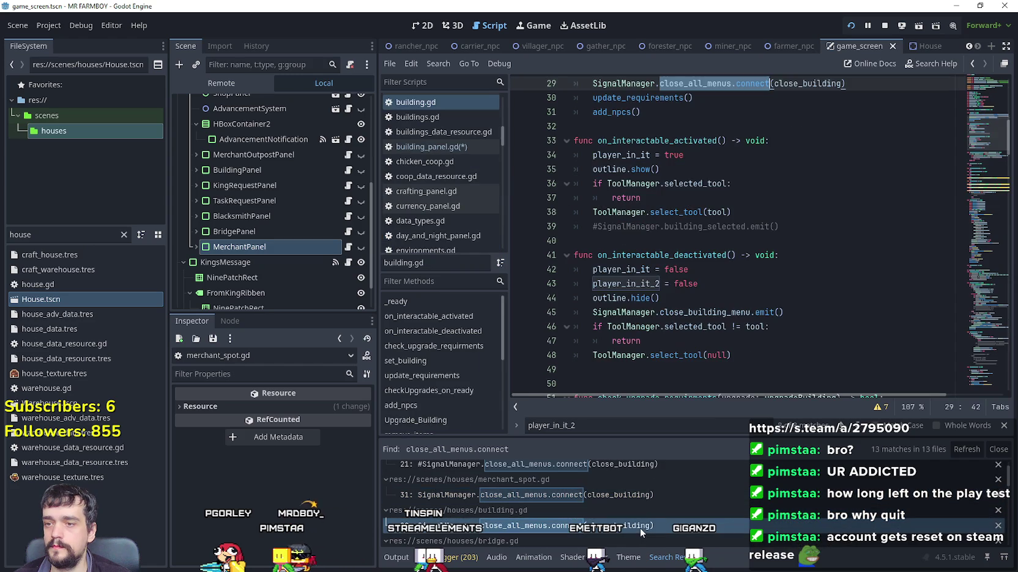
- Look up building.gd's close_building definition and its close_building_menu emit line
scroll(up, 3)
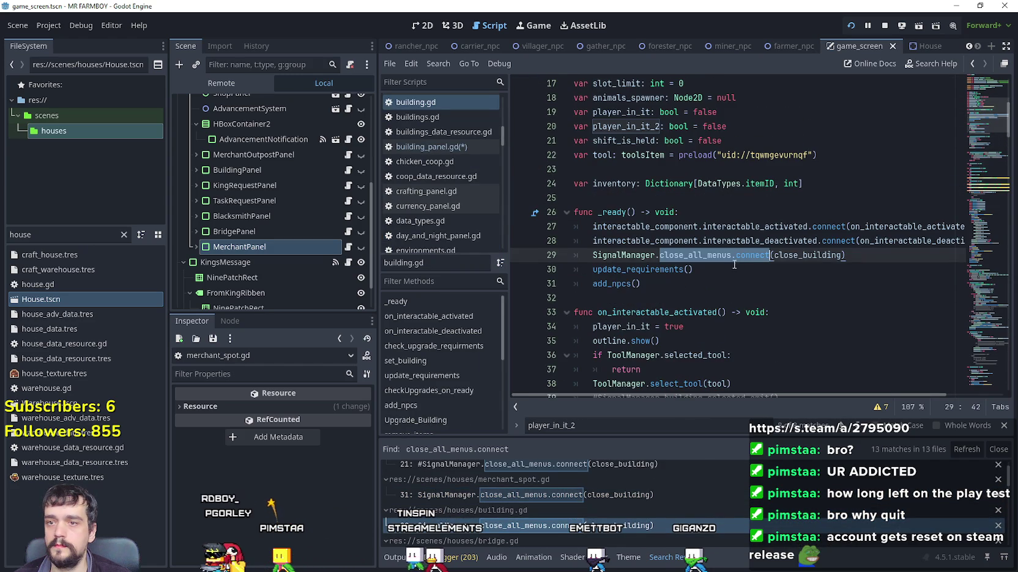
right_click(807, 255)
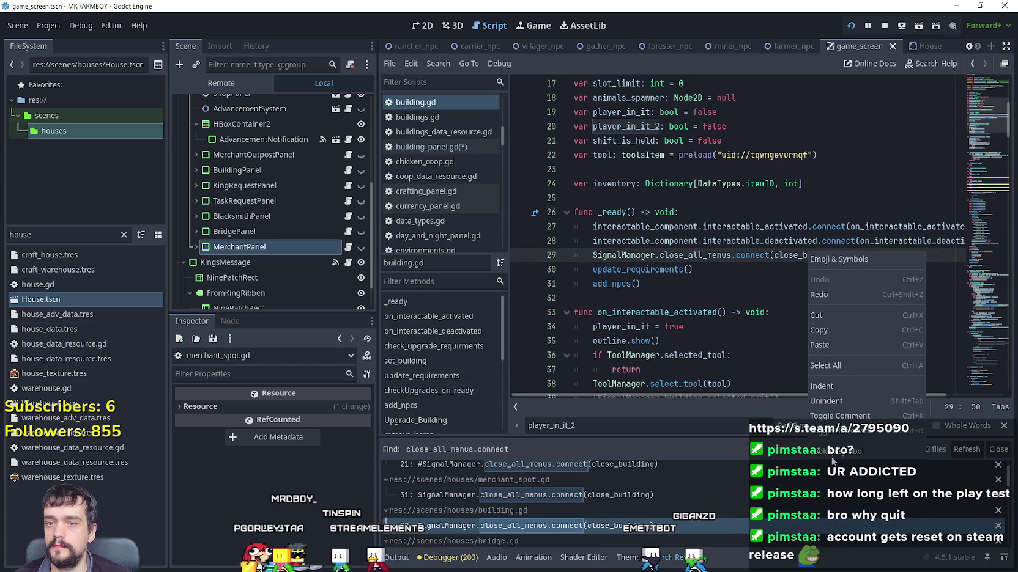
click(833, 452)
click(737, 284)
scroll(down, 3)
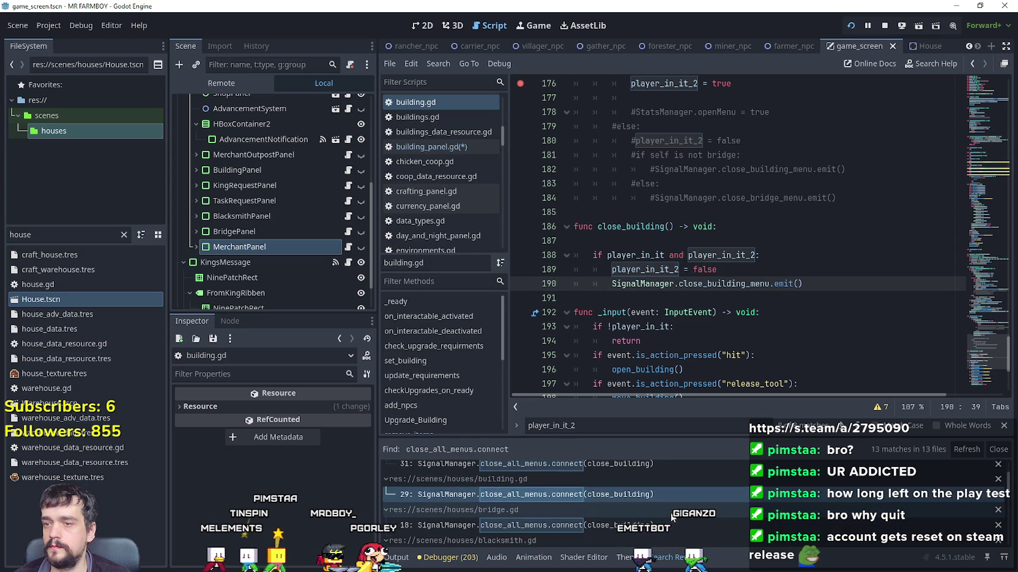
scroll(down, 3)
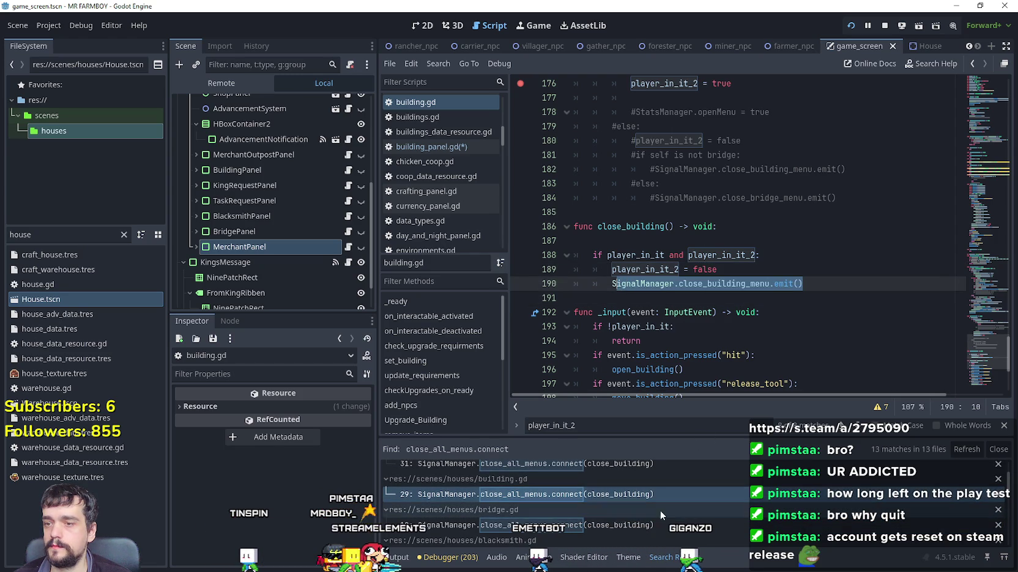
- Open bridge.gd's close_all_menus match and jump to its close_building definition
click(661, 530)
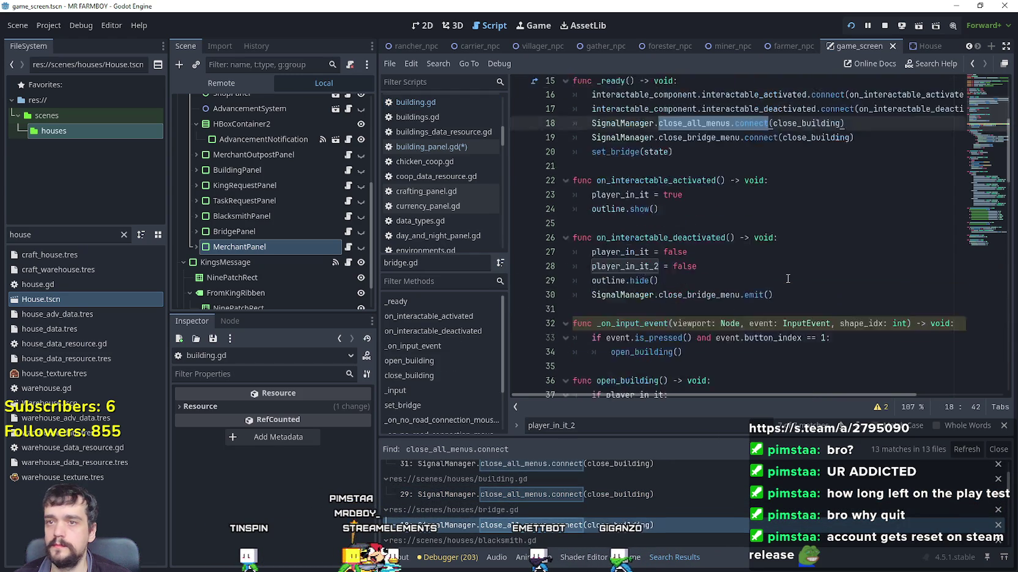
click(819, 183)
right_click(821, 171)
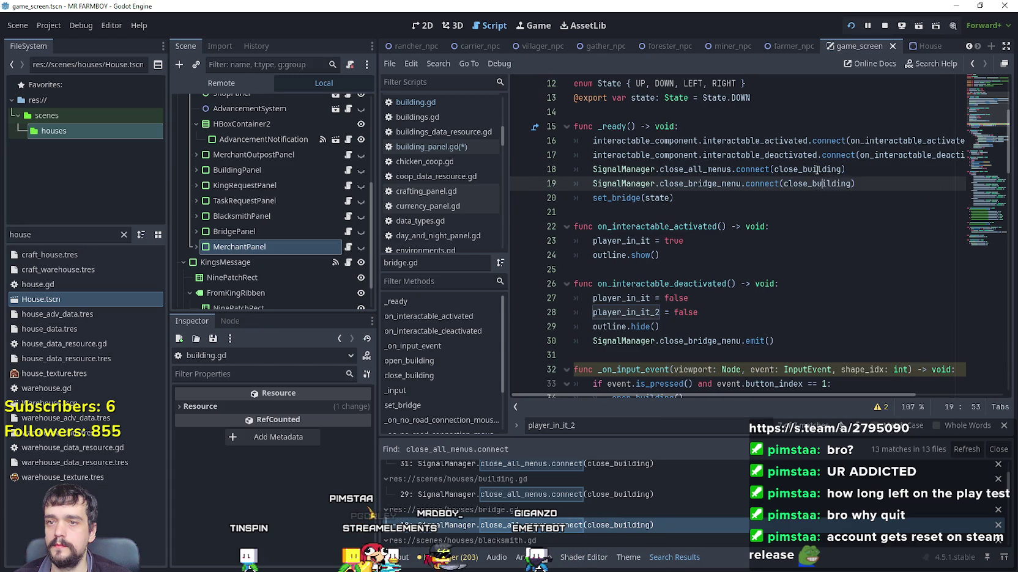
right_click(821, 171)
click(878, 369)
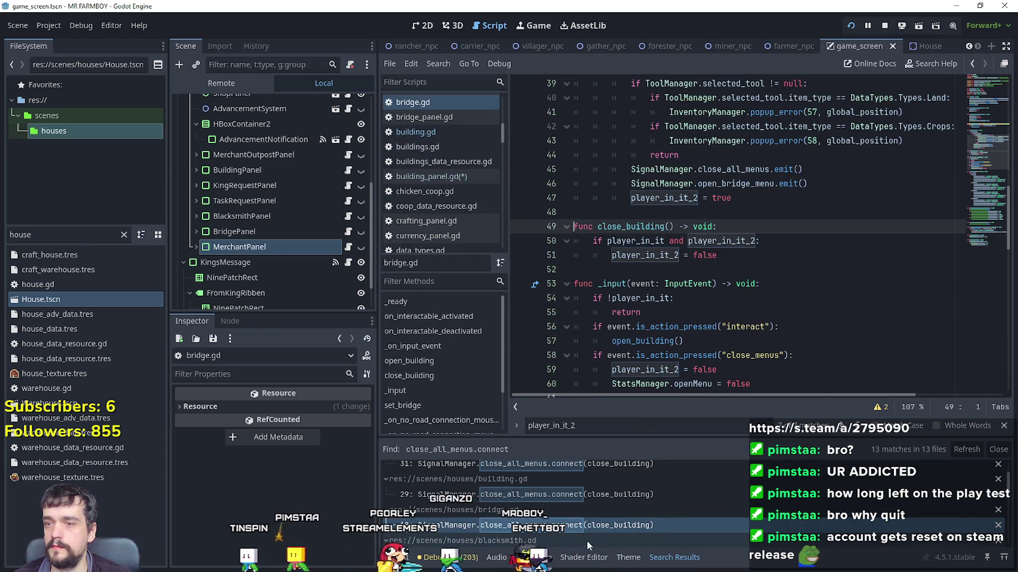
- Scroll the results and open task_request_panel.gd's close_all_menus connection on line 20
scroll(down, 3)
scroll(down, 3)
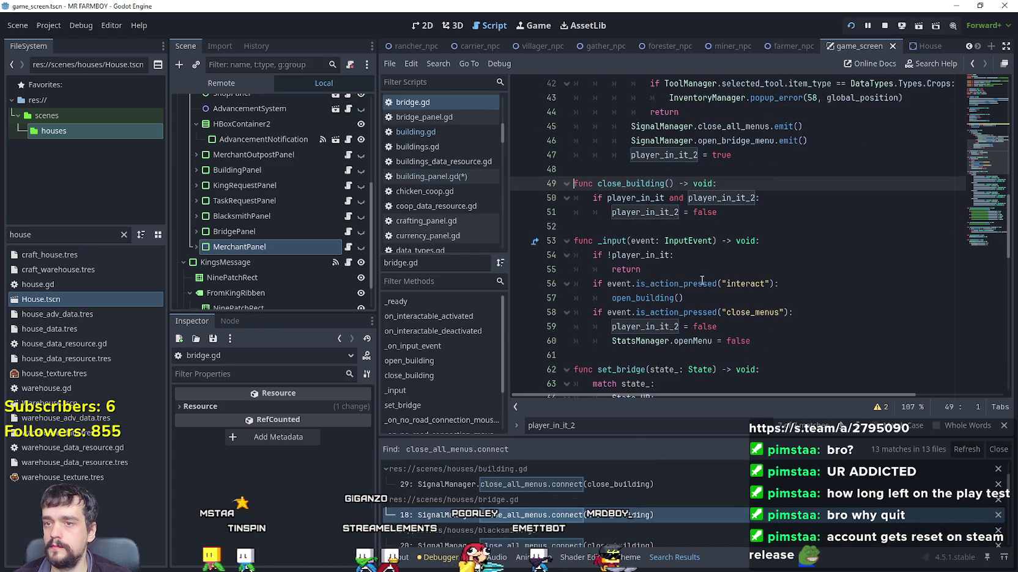
scroll(down, 3)
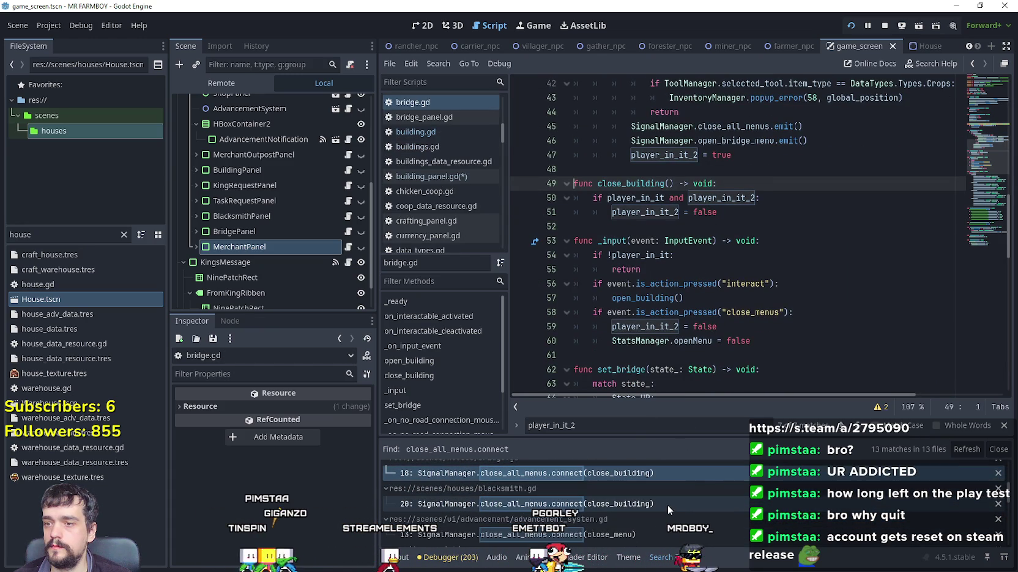
scroll(down, 3)
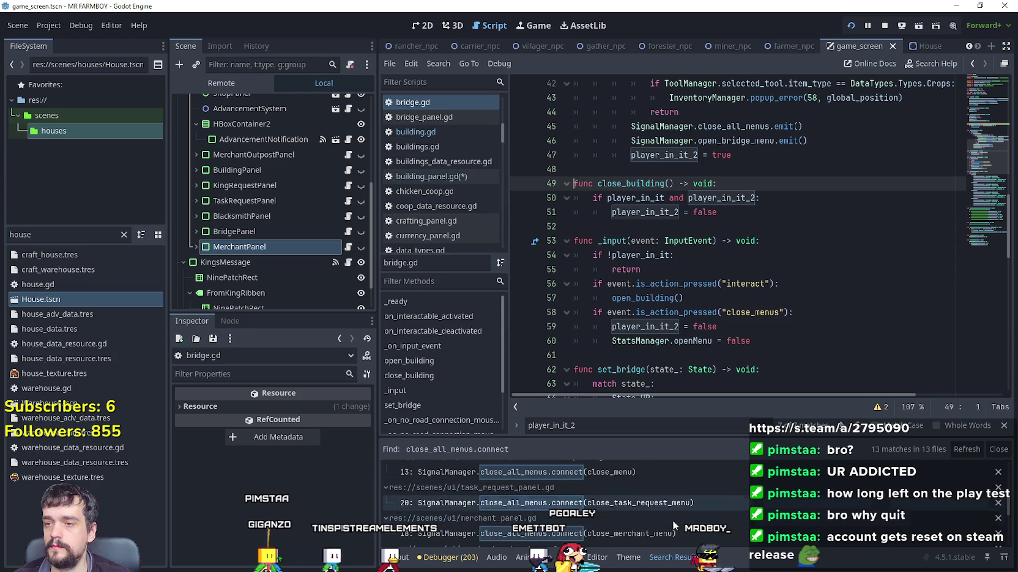
scroll(down, 3)
click(678, 505)
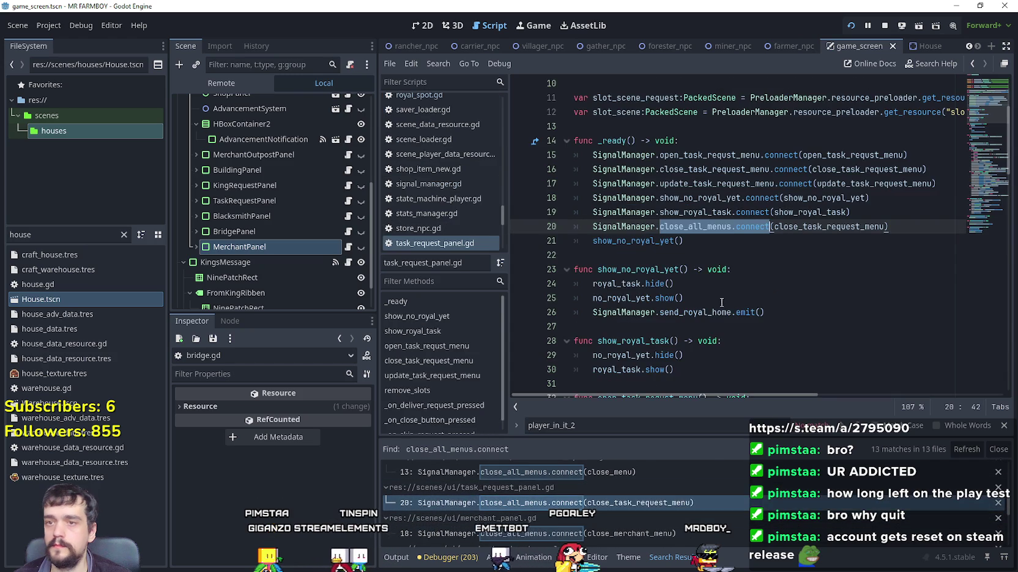
- Add the openMenu early-return guard to close_task_request_menu, then open merchant_panel.gd's match
right_click(822, 228)
click(822, 227)
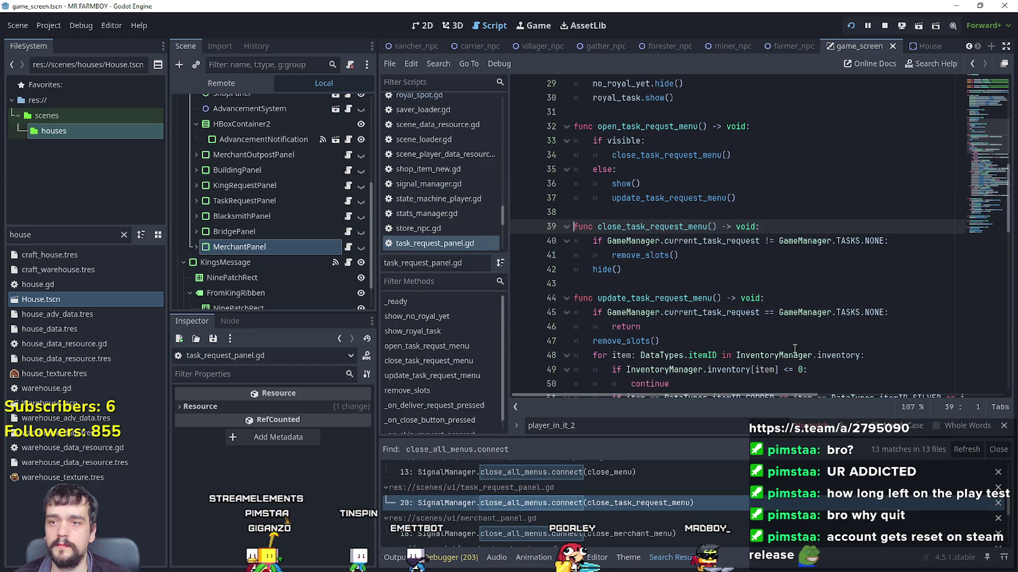
key(Return)
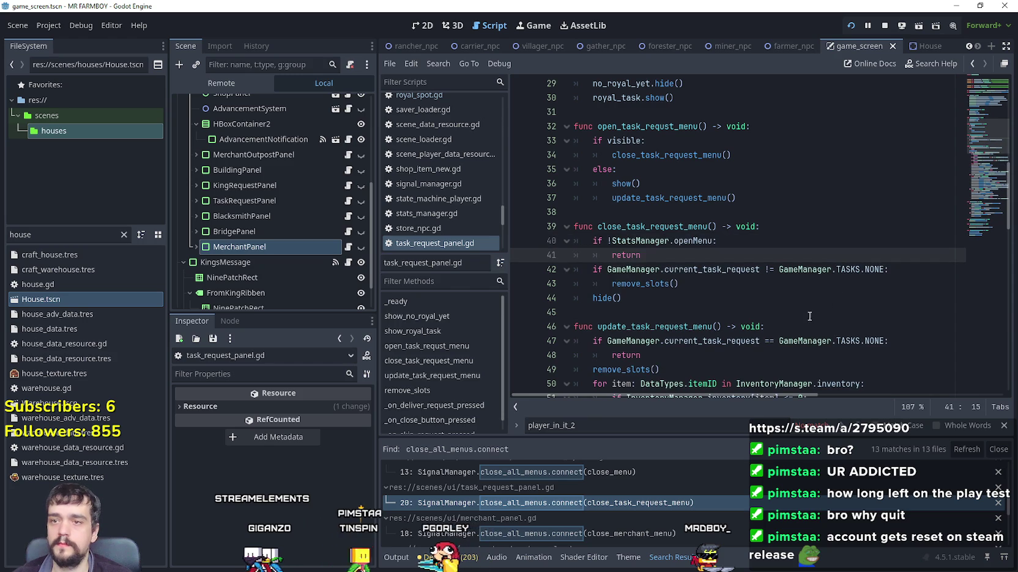
scroll(down, 3)
click(642, 512)
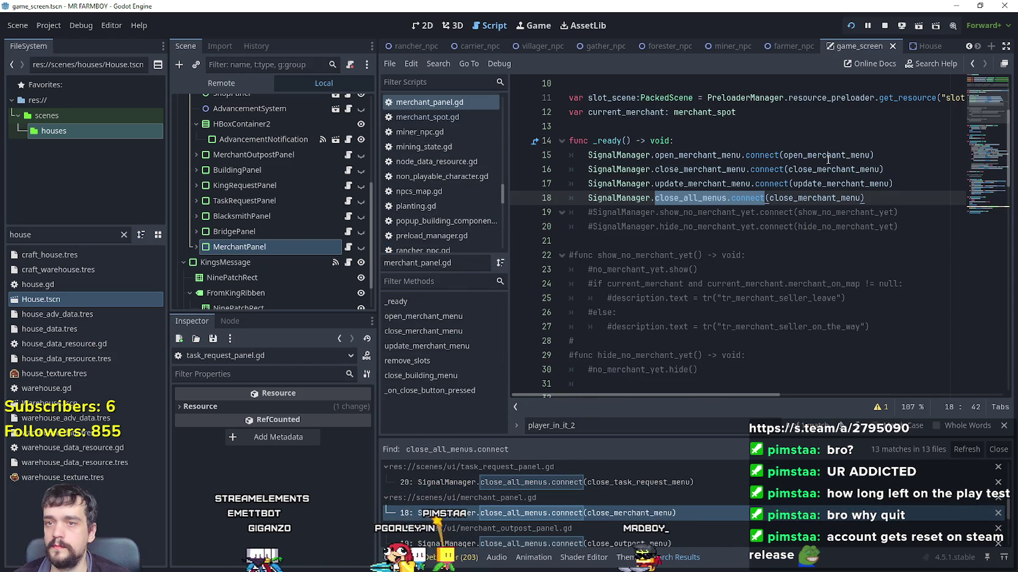
- Add 'if !StatsManager.openMenu: return' to close_merchant_menu in merchant_panel.gd
right_click(833, 194)
click(862, 394)
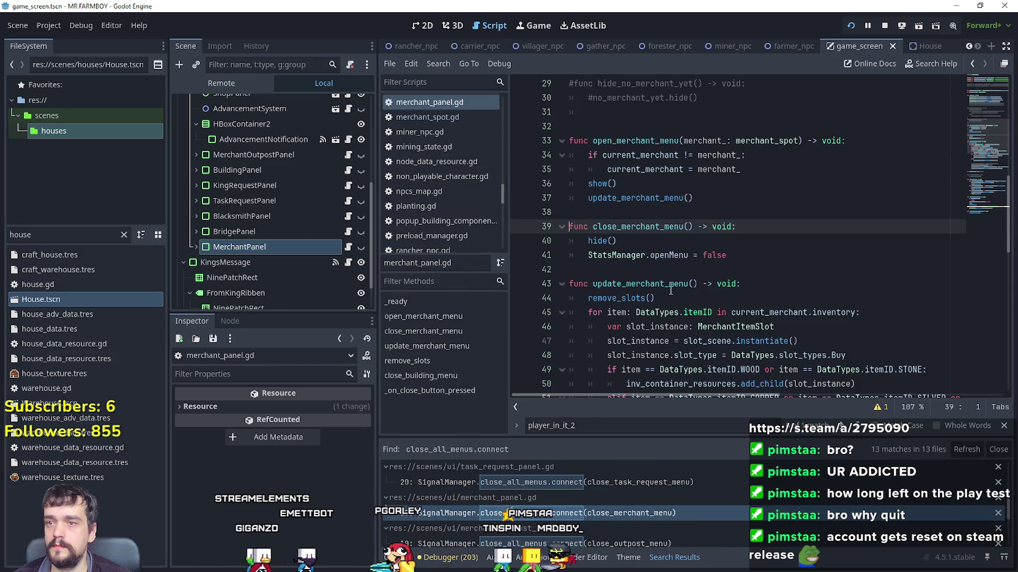
key(Return)
drag(617, 212, 601, 198)
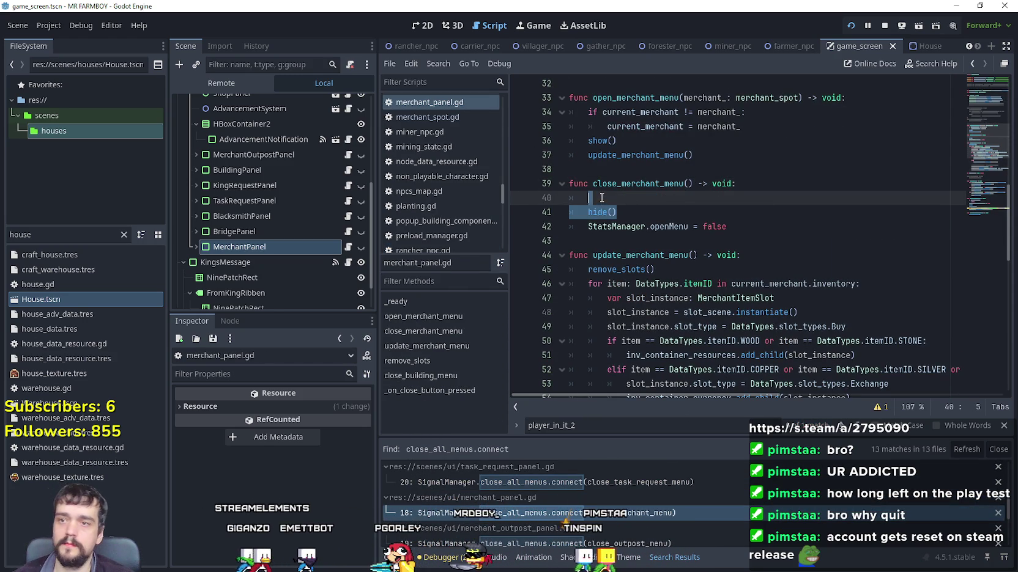
text(if !StatsManager.openMenu:)
key(Return)
text(return)
scroll(down, 3)
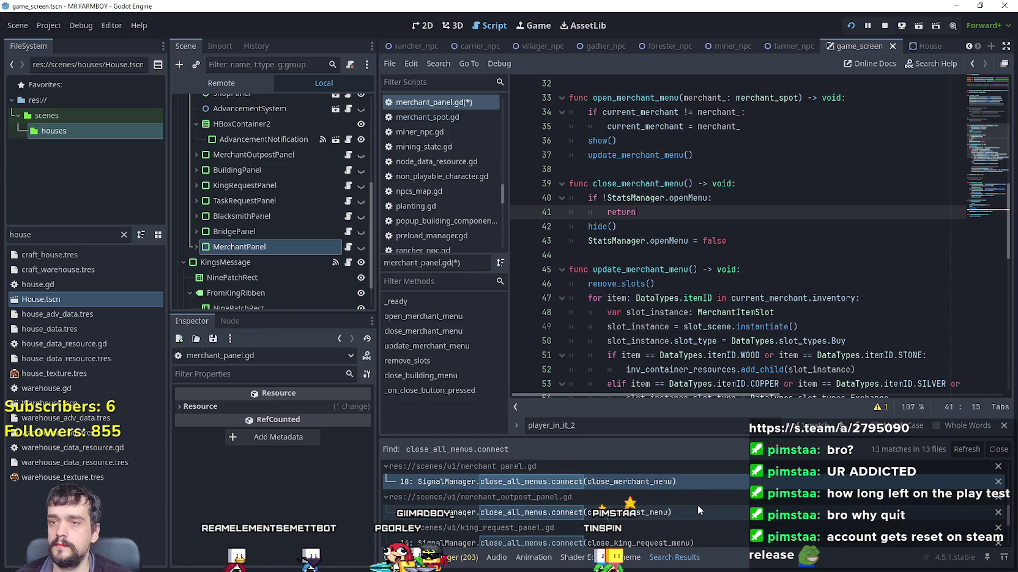
scroll(down, 3)
- Add the same openMenu guard to close_outpost_menu in merchant_outpost_panel.gd
click(676, 512)
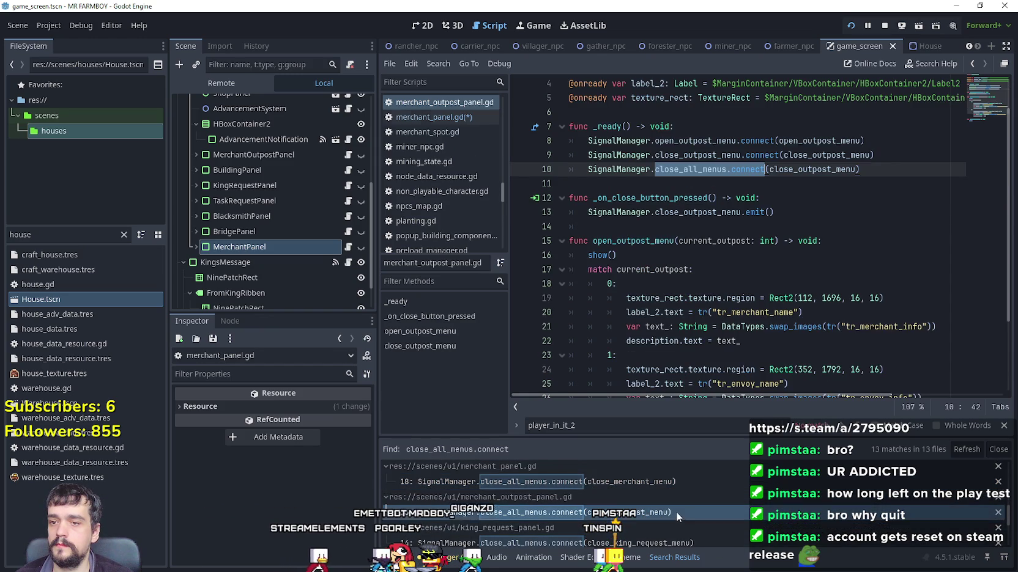
right_click(836, 164)
click(870, 364)
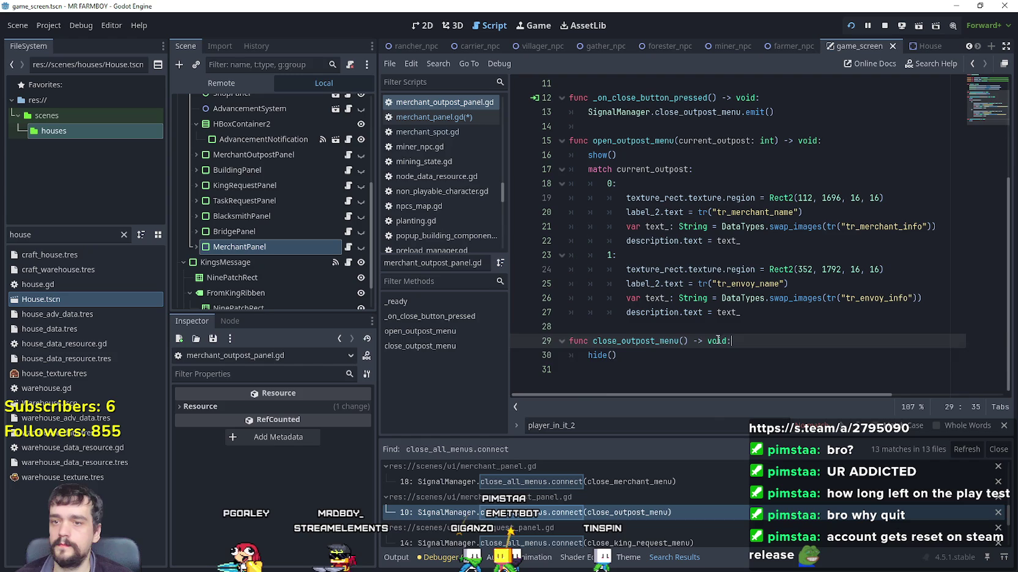
key(Return)
text(if !StatsManager.openMenu:)
key(Return)
text(return)
scroll(down, 3)
- Jump to close_king_request_menu in king_request_panel.gd and start a new line inside it
click(636, 499)
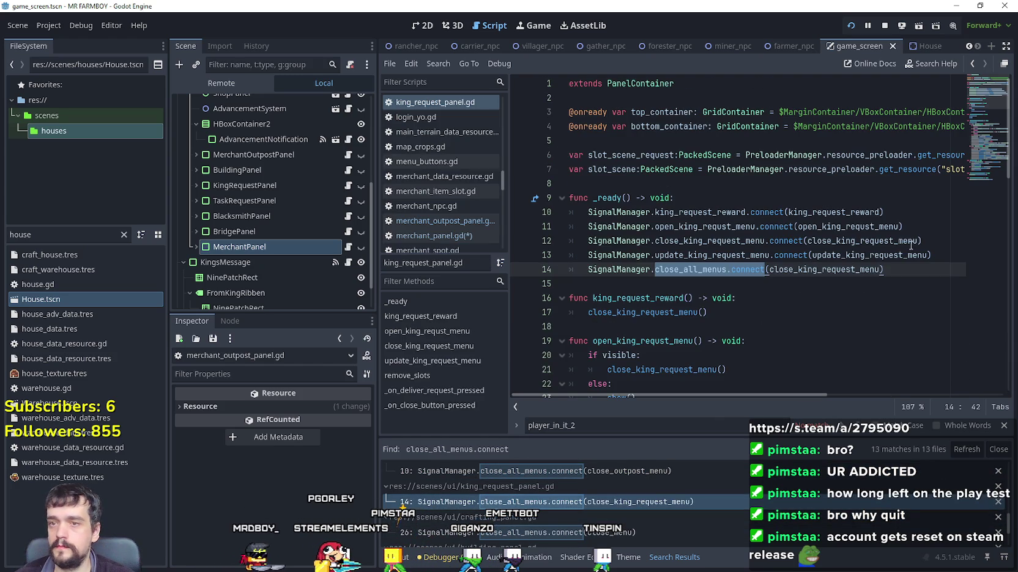
right_click(844, 271)
click(813, 270)
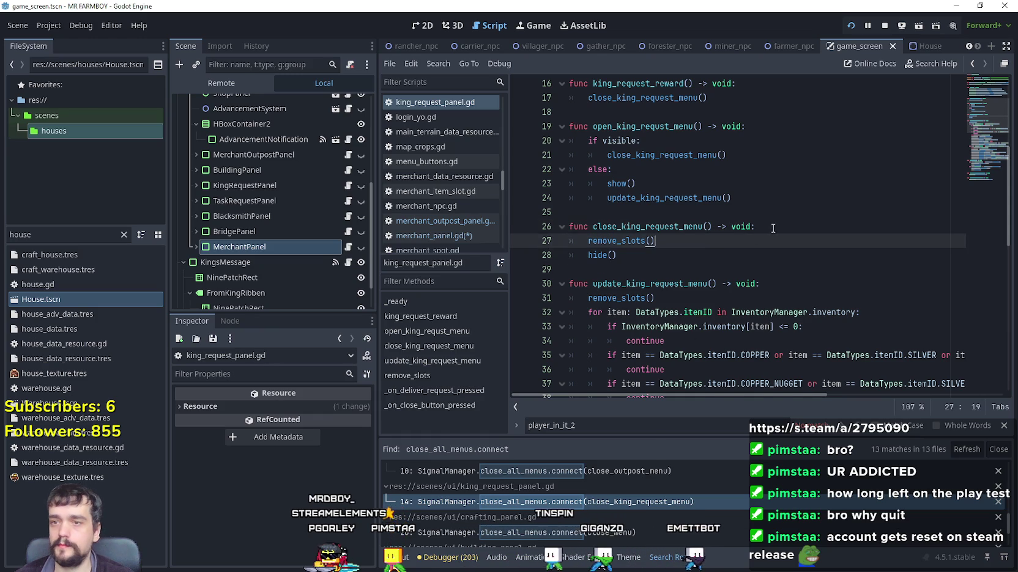
key(End)
key(Return)
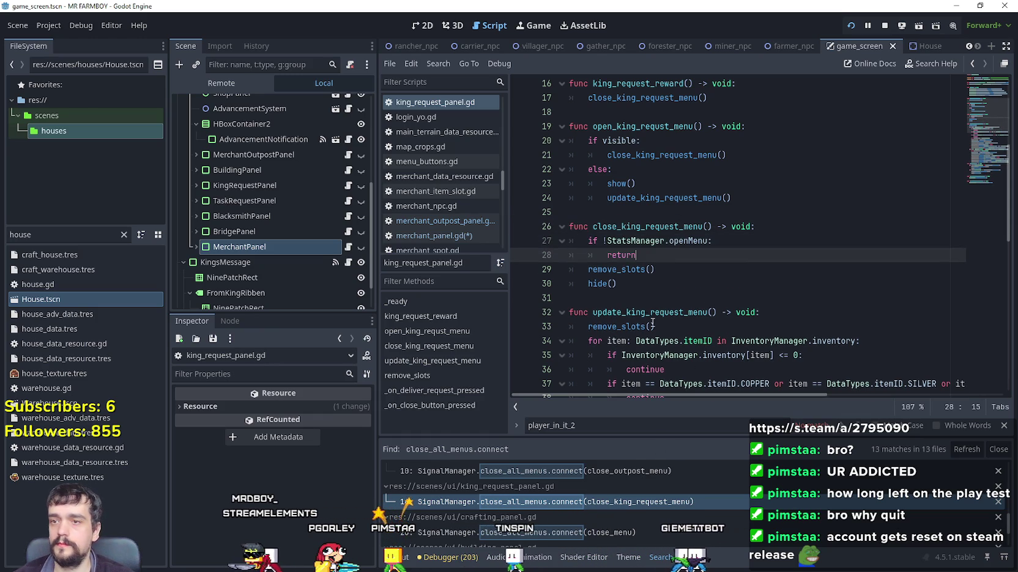
click(585, 527)
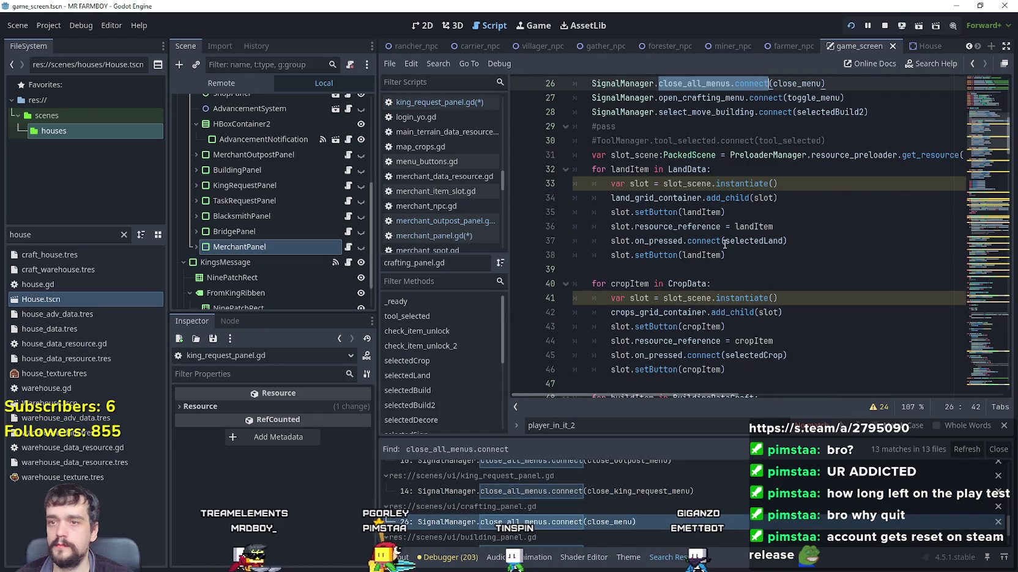
- Add 'if !StatsManager.openMenu: return' to close_menu in crafting_panel.gd
scroll(up, 3)
right_click(702, 125)
key(Escape)
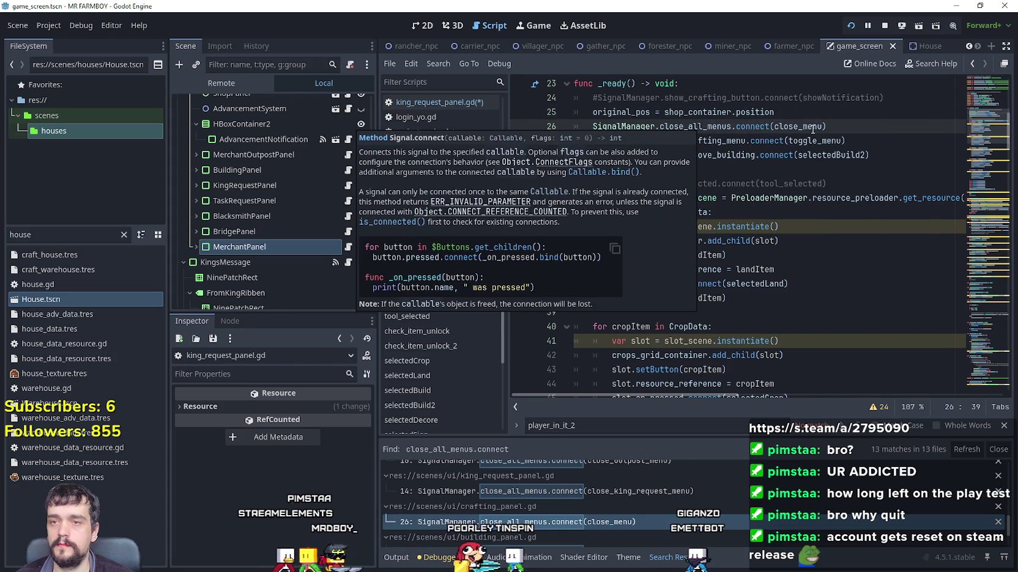
right_click(806, 127)
click(858, 335)
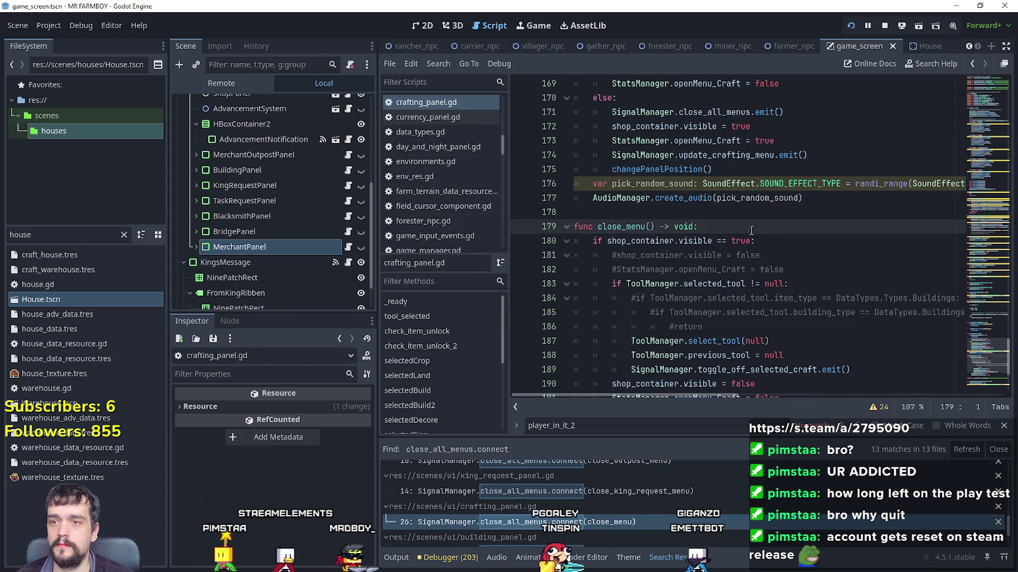
key(Return)
scroll(down, 3)
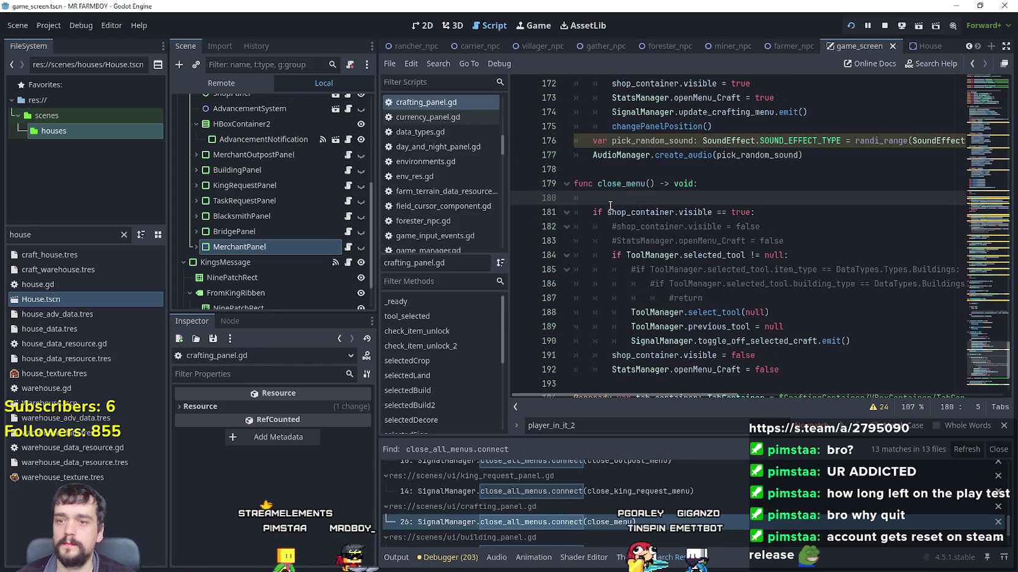
text(if !StatsManager.openMenu:)
key(Return)
text(return)
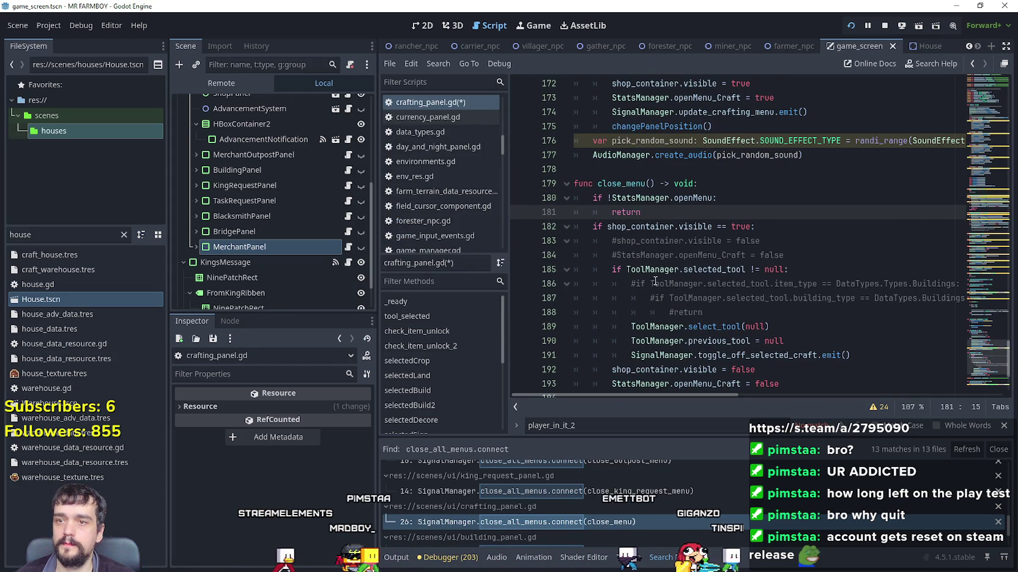
scroll(down, 3)
scroll(down, 3)
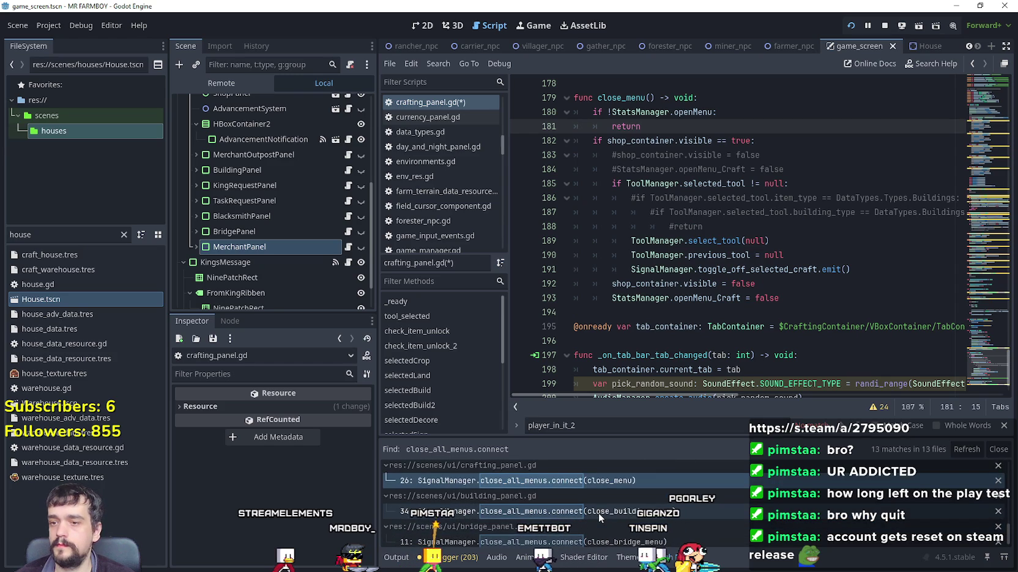
- Bookmark line 35 in building_panel.gd and revisit close_building_menu, undoing an accidental paste
click(598, 512)
click(825, 250)
right_click(825, 250)
click(850, 382)
right_click(806, 238)
click(856, 436)
key(End)
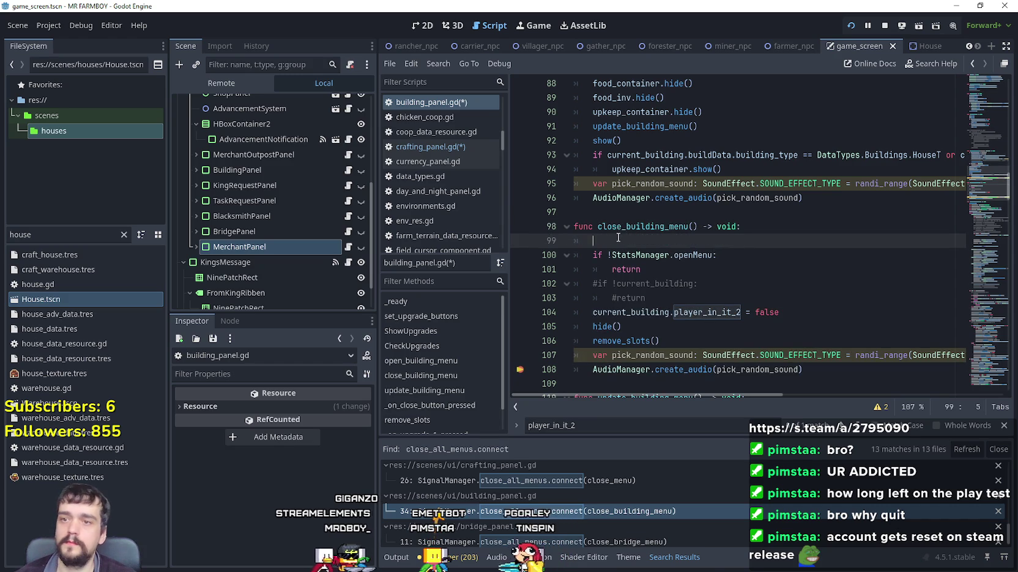
text(if !StatsManager.openMenu: 		return)
key(ctrl+z)
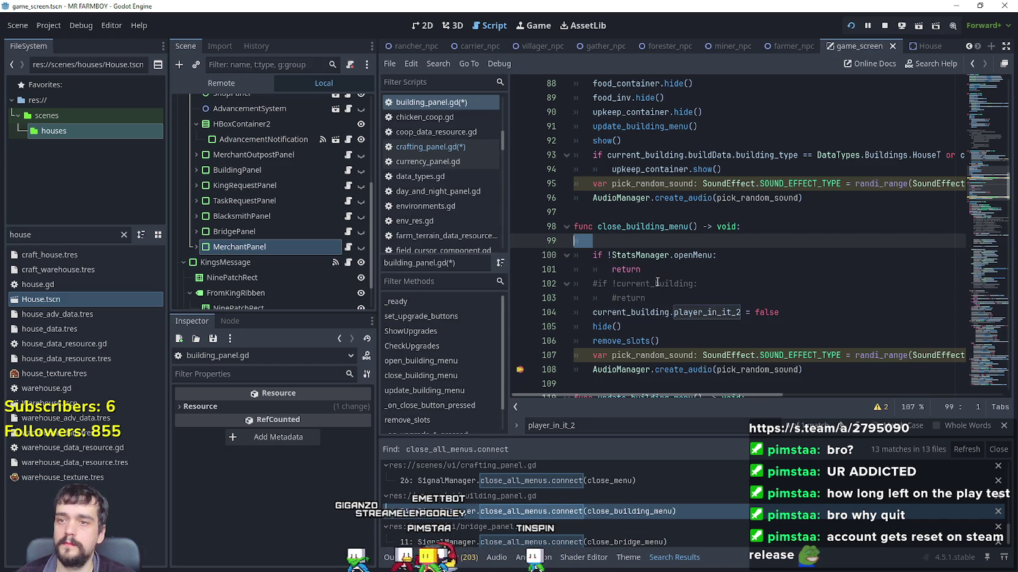
scroll(down, 3)
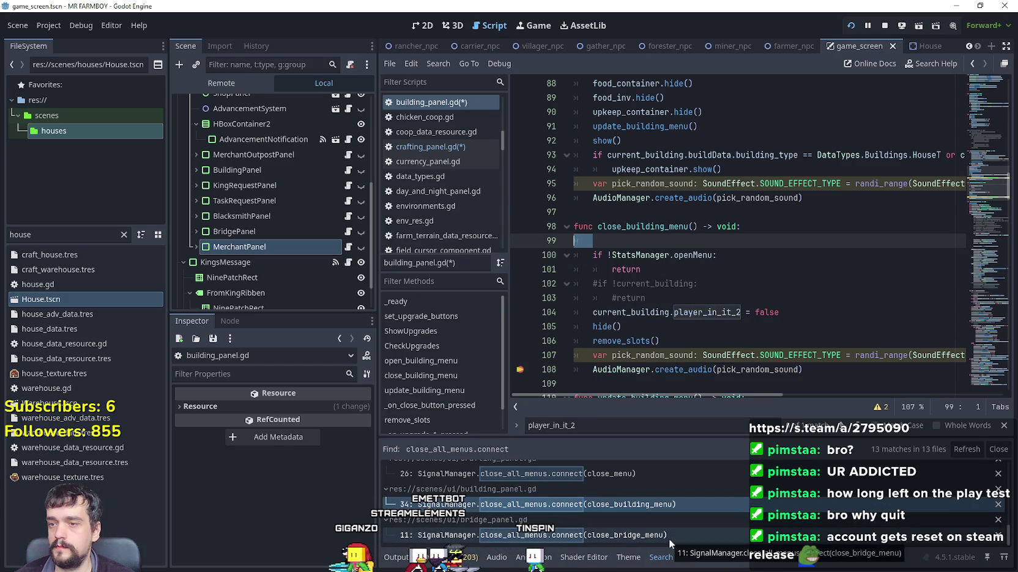
- Add the openMenu early-return guard above hide() in bridge_panel.gd's close_bridge_menu
click(668, 536)
right_click(828, 153)
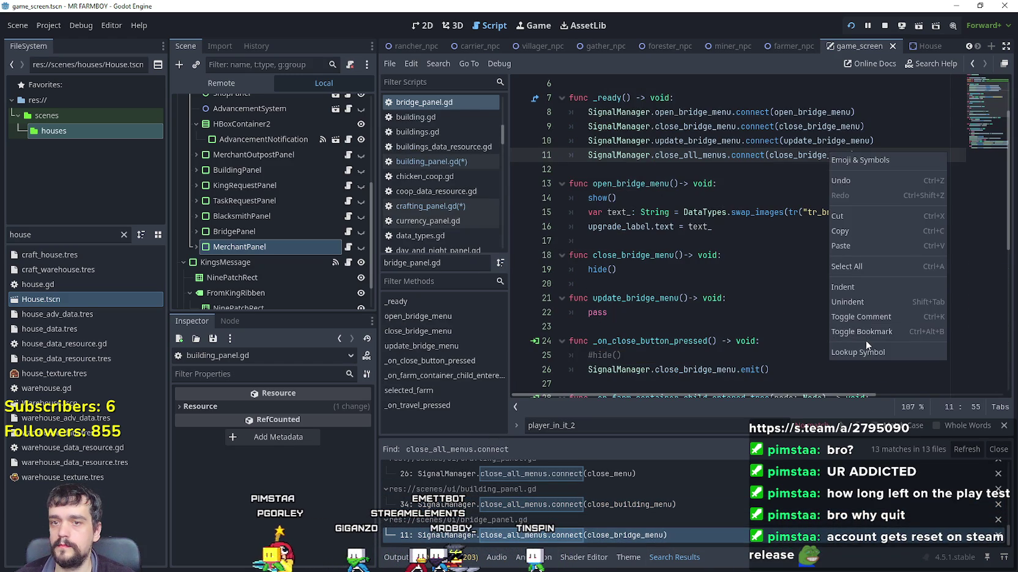
click(866, 347)
click(770, 243)
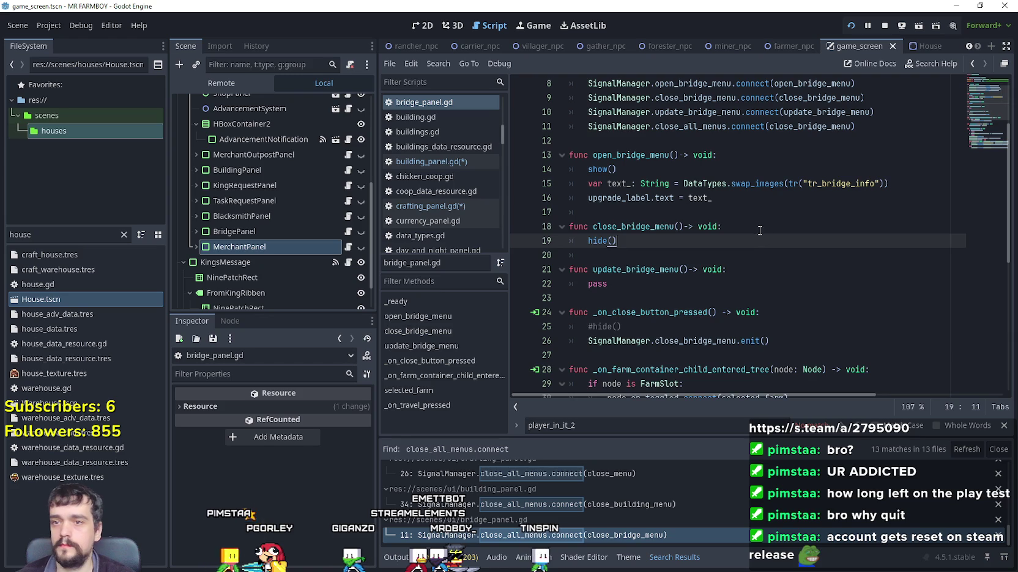
key(Up)
key(End)
key(Return)
text(if !StatsManager.openMenu:)
key(Return)
text(return)
- Save the scripts, then quit the running game from its pause menu
key(ctrl+s)
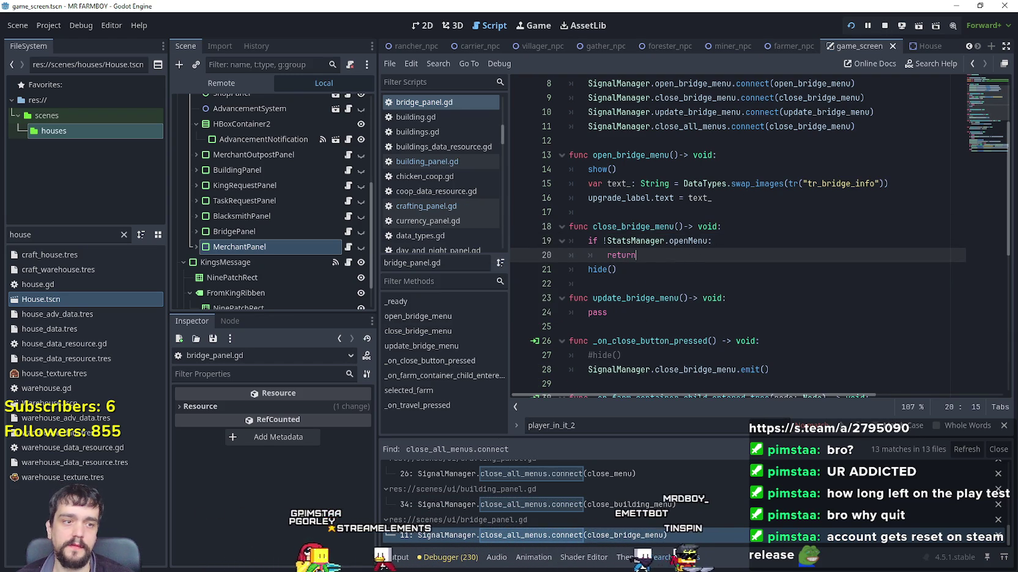
key(Escape)
key(Return)
- Relaunch the game and load Save 7
click(850, 25)
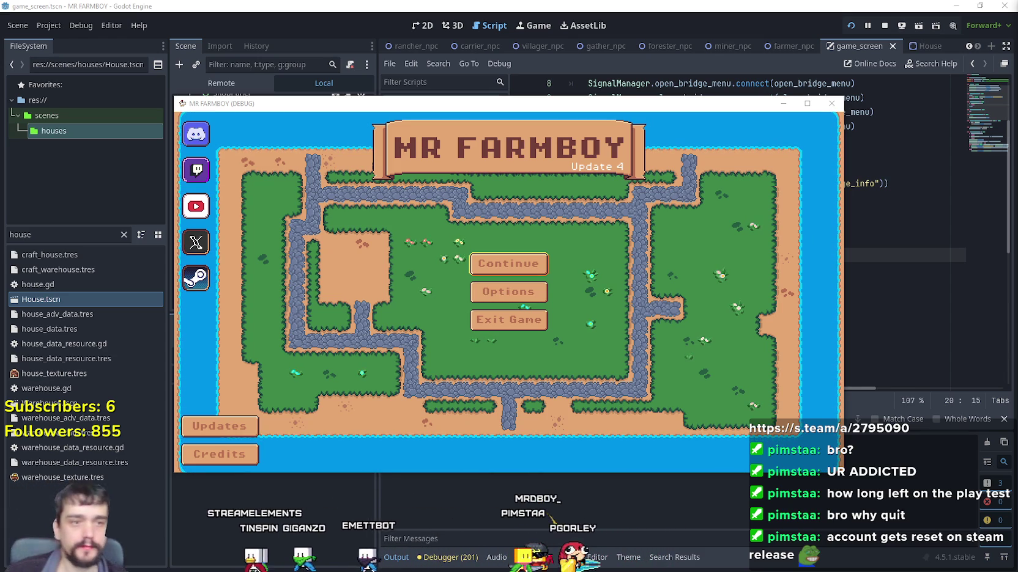
click(505, 266)
scroll(down, 3)
click(487, 324)
click(487, 331)
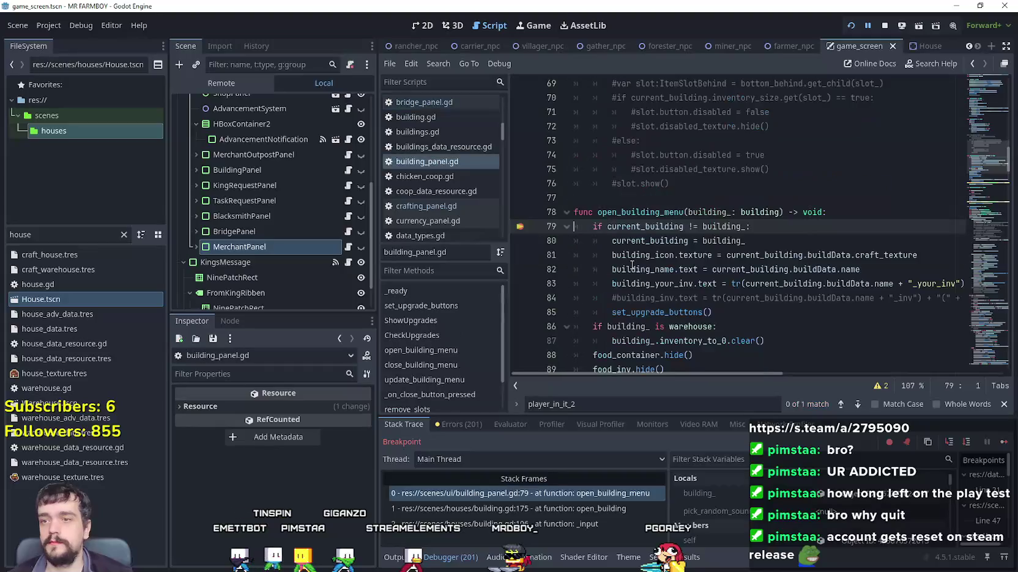
- Continue past the breakpoints, walk away from the House and close its building panel
click(1005, 443)
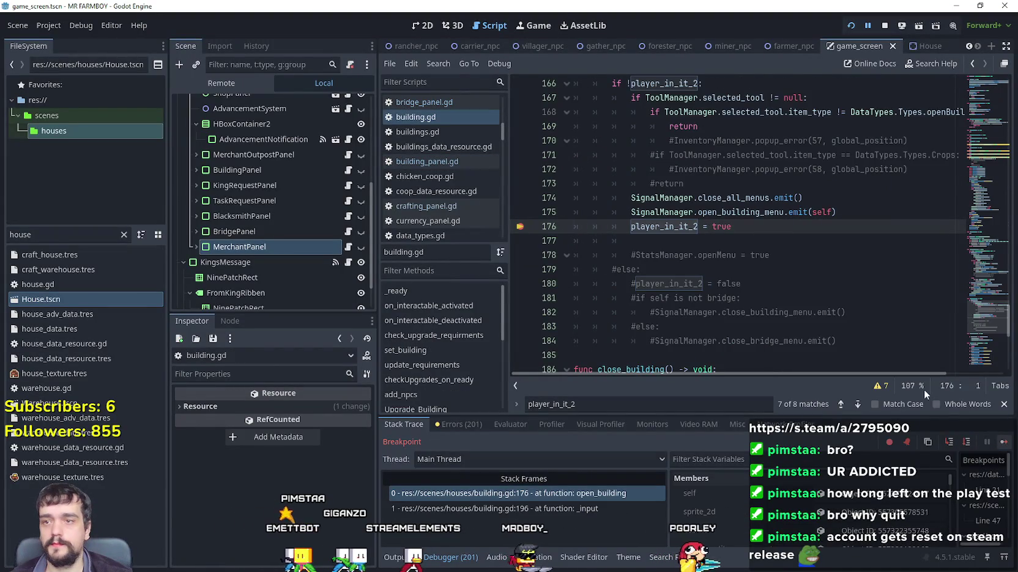
click(1005, 443)
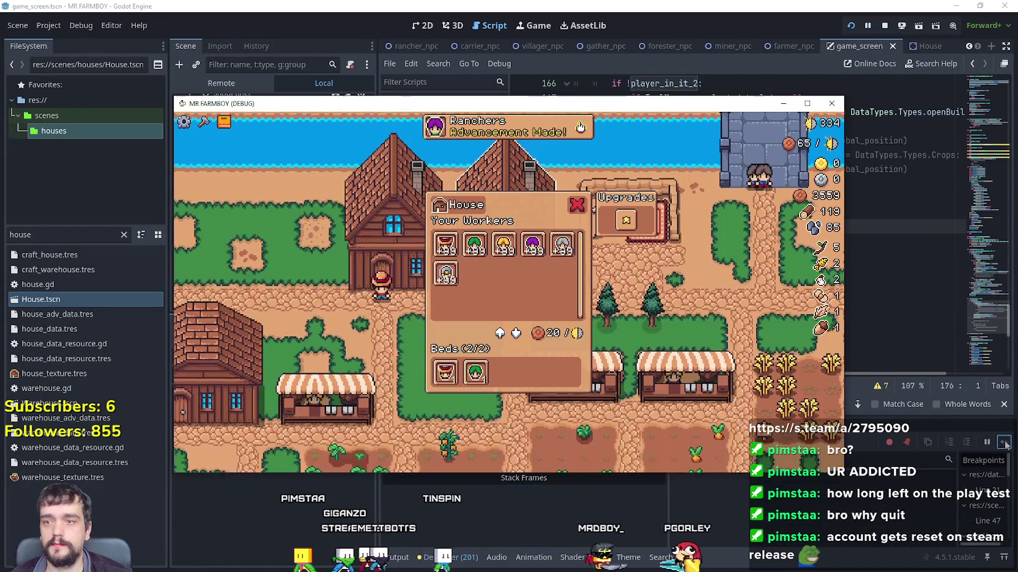
key(s)
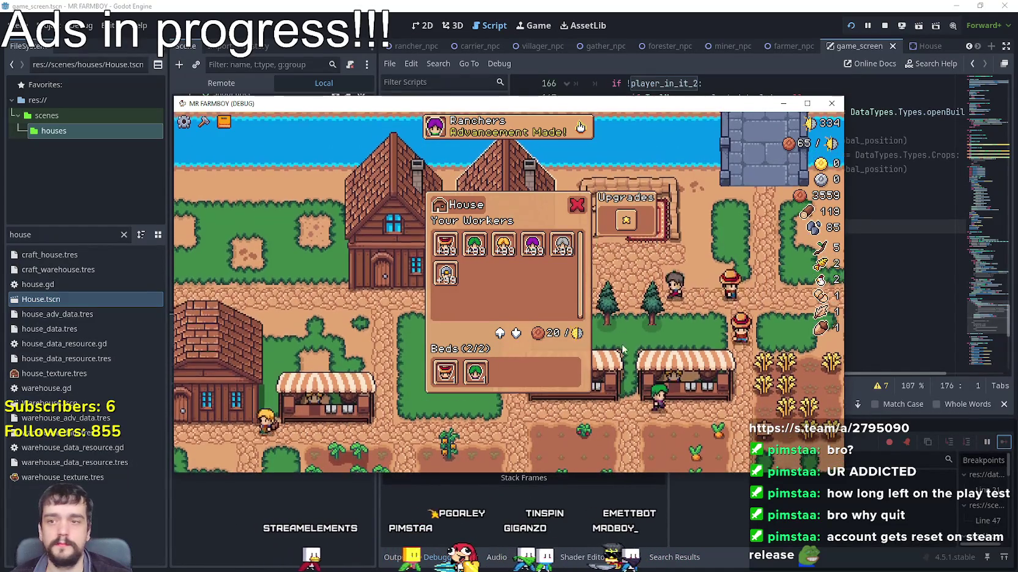
click(656, 428)
click(786, 230)
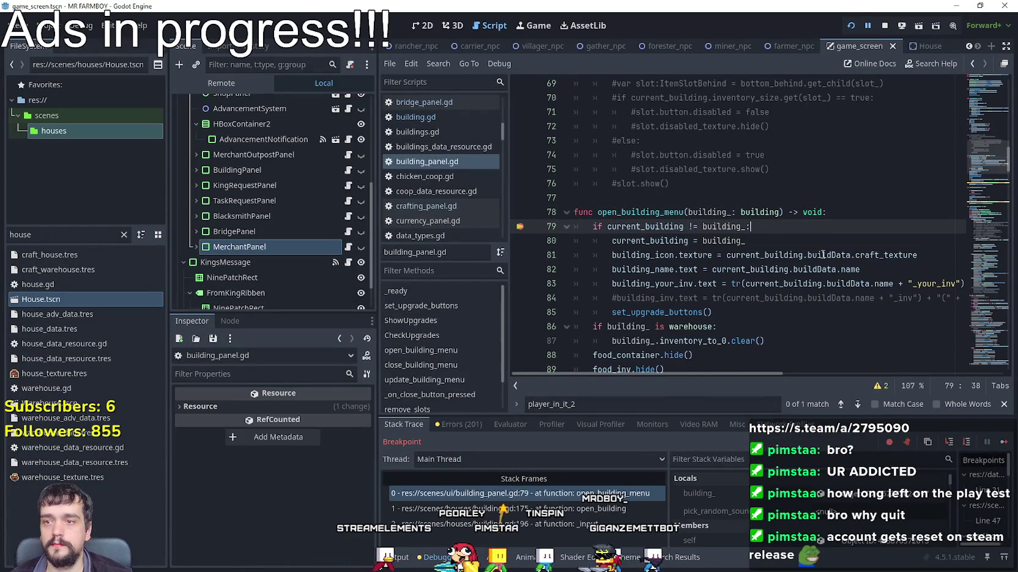
- Resume the game past the breakpoints and delete the guard at lines 99–103 of close_building_menu
click(1003, 441)
click(1003, 441)
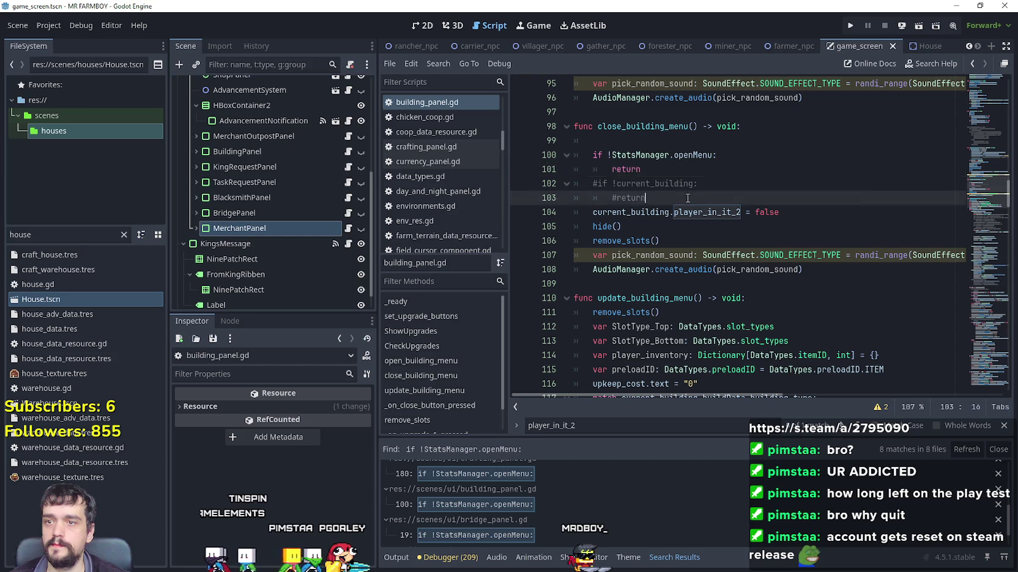
drag(646, 197, 563, 139)
key(BackSpace)
key(BackSpace)
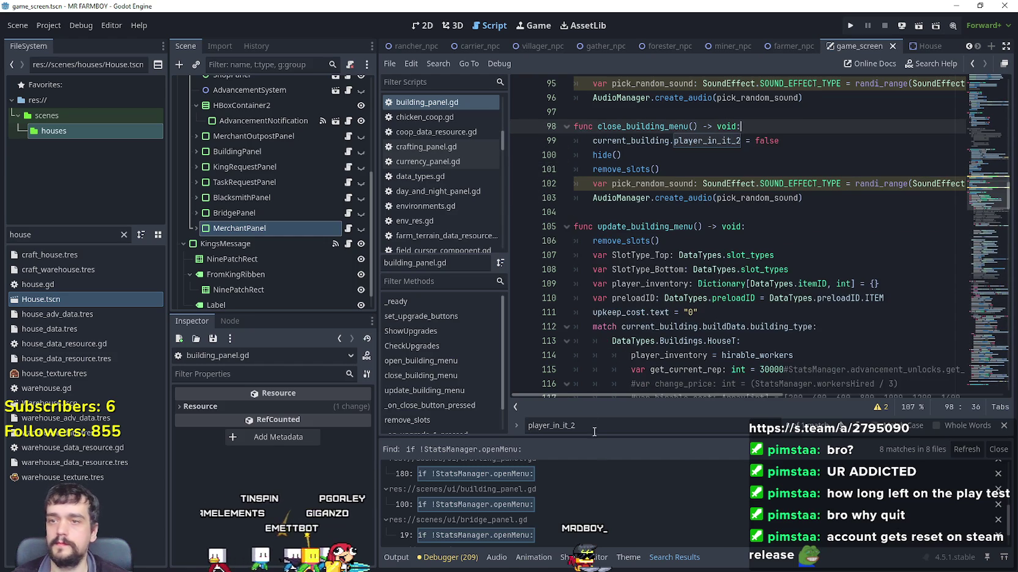
- Remove the openMenu guard from task_request_panel.gd and merchant_panel.gd
scroll(up, 3)
scroll(up, 3)
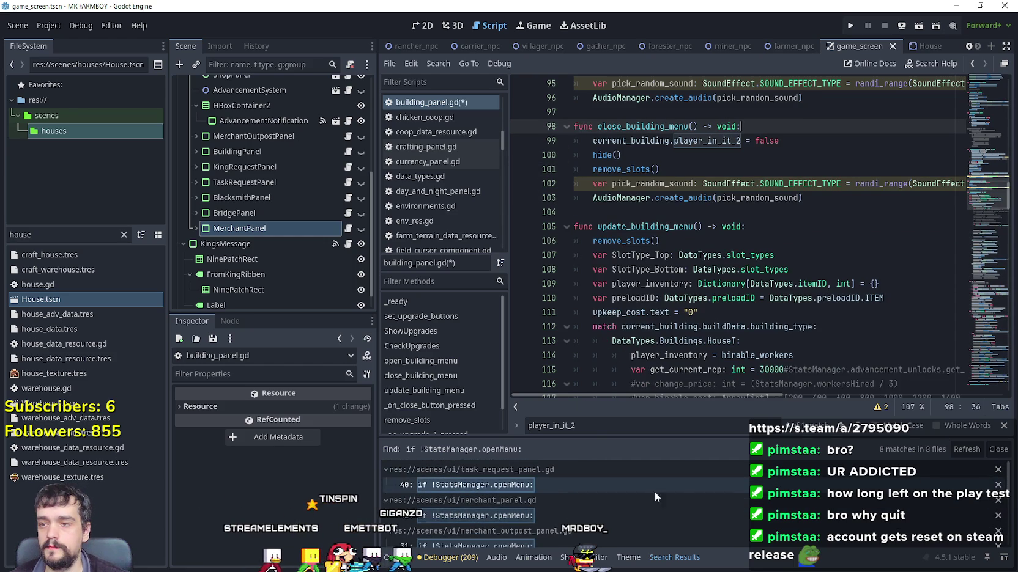
click(548, 488)
drag(641, 255, 532, 239)
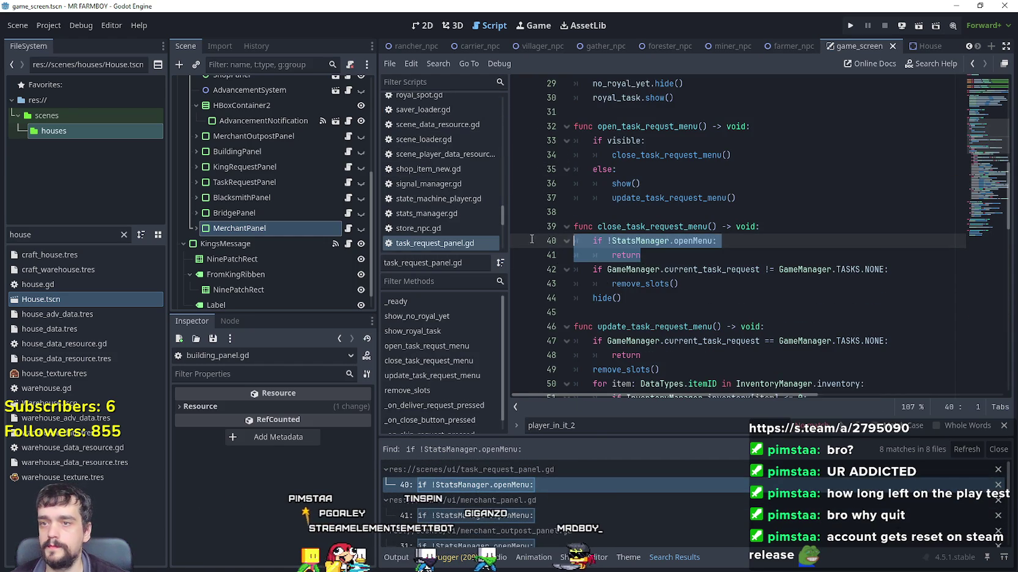
click(527, 517)
scroll(down, 3)
drag(636, 326, 494, 321)
key(Delete)
- Delete the guards in close_outpost_menu and close_king_request_menu (king_request_panel.gd lines 27–28)
scroll(down, 3)
click(530, 485)
scroll(down, 3)
drag(636, 341, 540, 321)
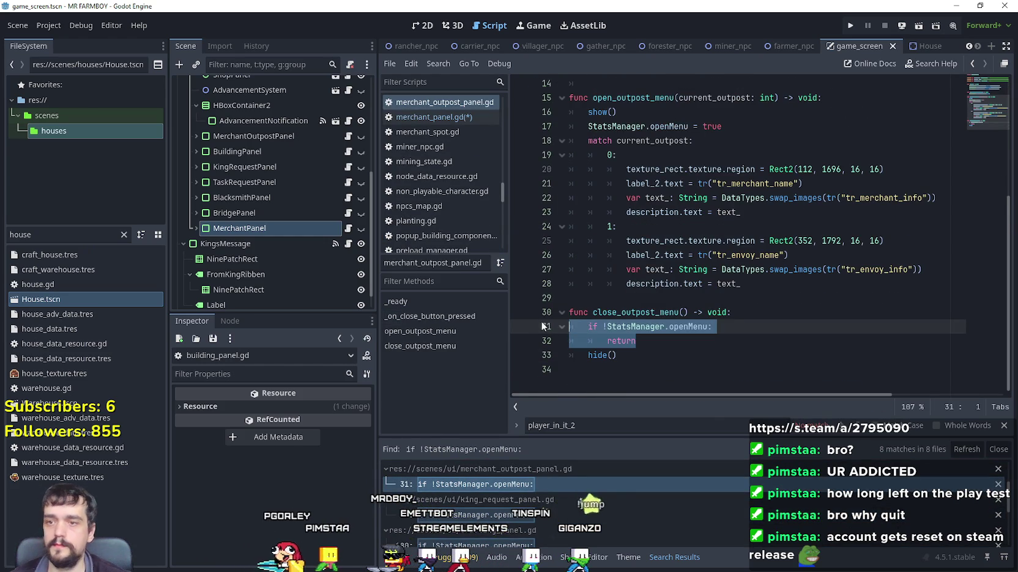
key(Delete)
scroll(down, 3)
click(564, 495)
click(654, 252)
drag(655, 252, 757, 226)
key(Delete)
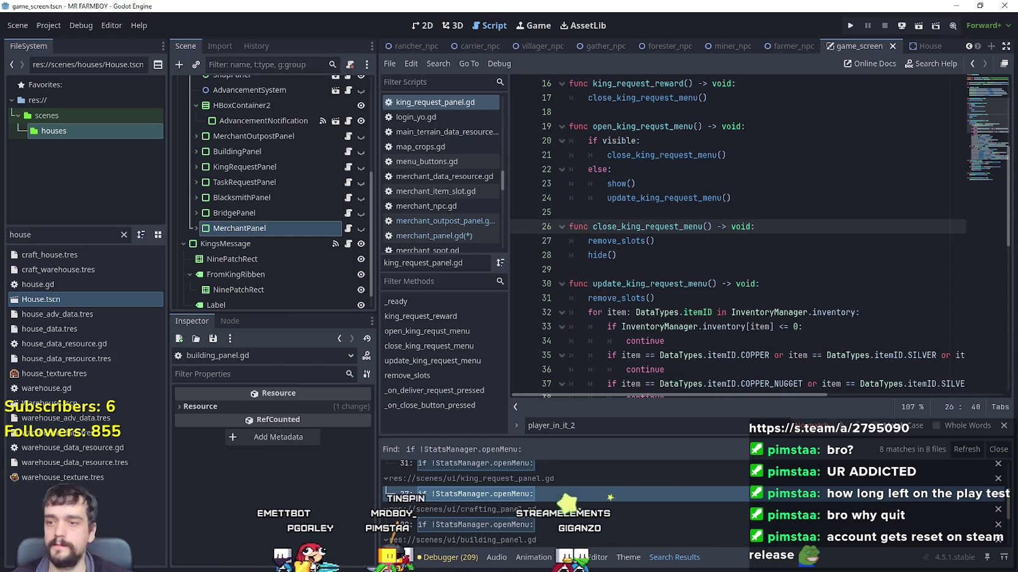
- Remove the guards from crafting_panel.gd close_menu, check building_panel.gd, and clear close_bridge_menu's guard
click(558, 521)
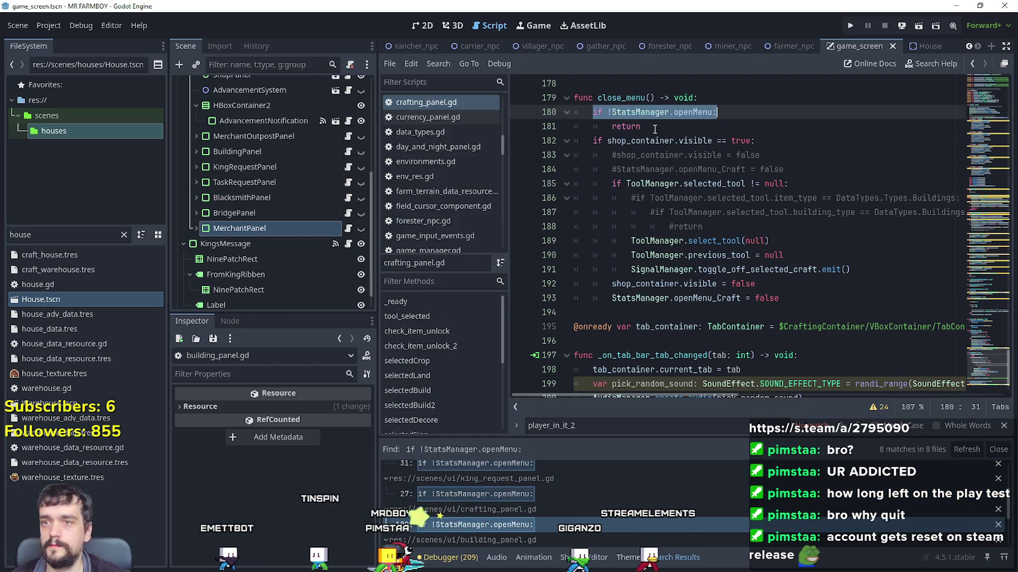
key(BackSpace)
key(BackSpace)
scroll(down, 3)
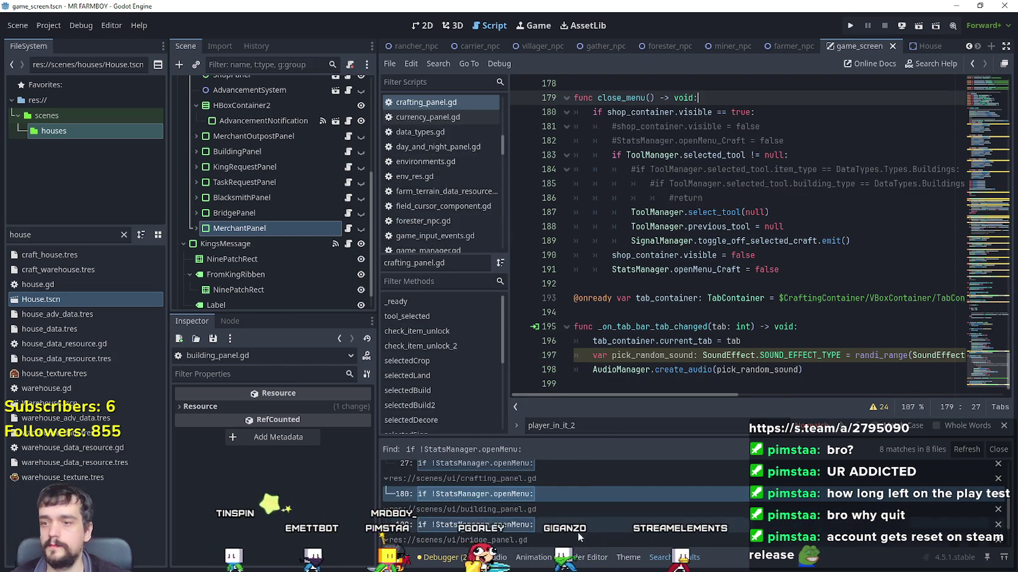
click(578, 526)
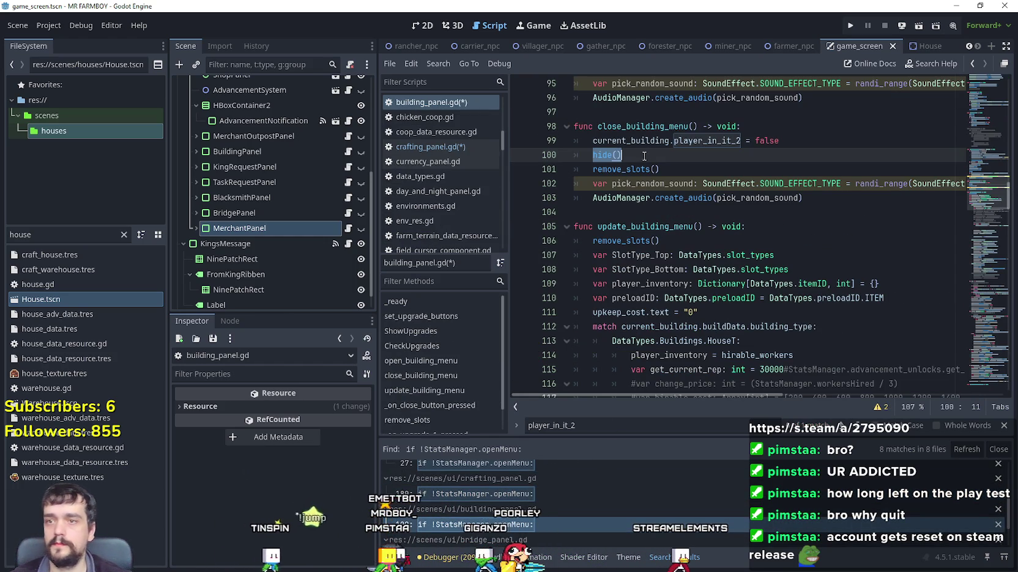
click(639, 157)
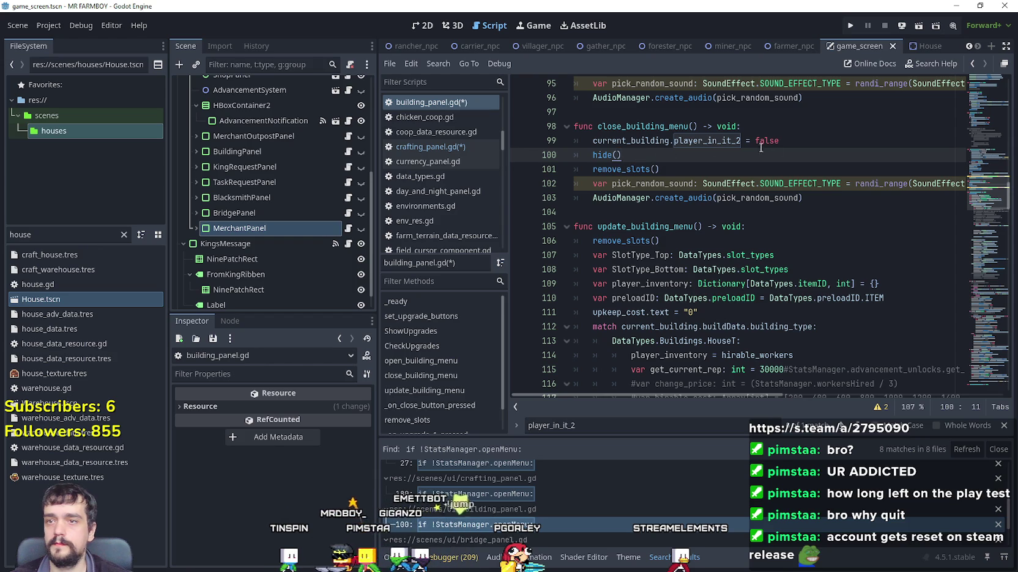
click(811, 126)
click(489, 525)
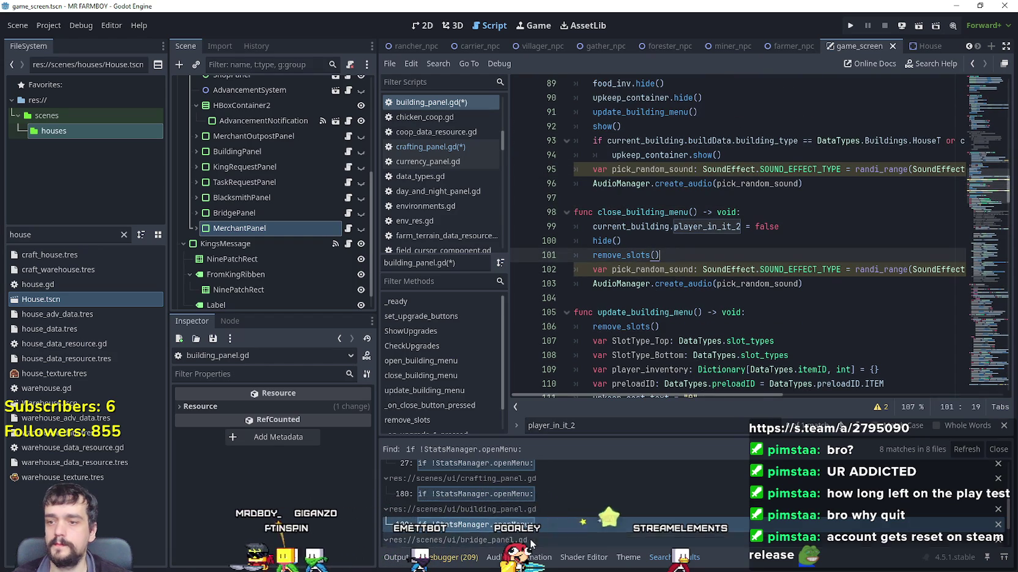
scroll(down, 3)
click(535, 512)
key(shift+Down)
key(BackSpace)
key(BackSpace)
key(BackSpace)
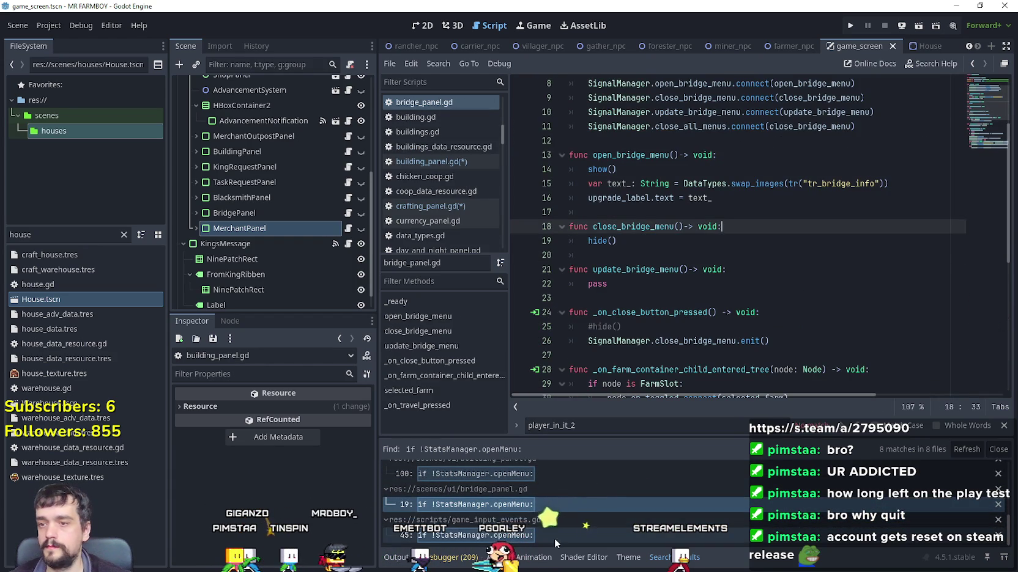
- Delete the guard and its return false from shiftAll in game_input_events.gd
click(554, 538)
drag(701, 326, 565, 313)
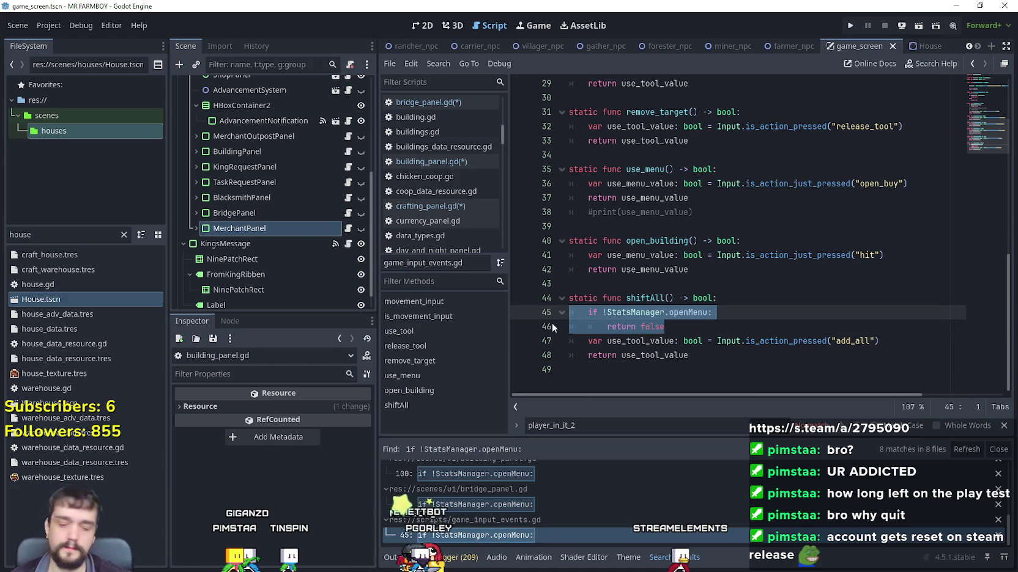
key(BackSpace)
click(698, 341)
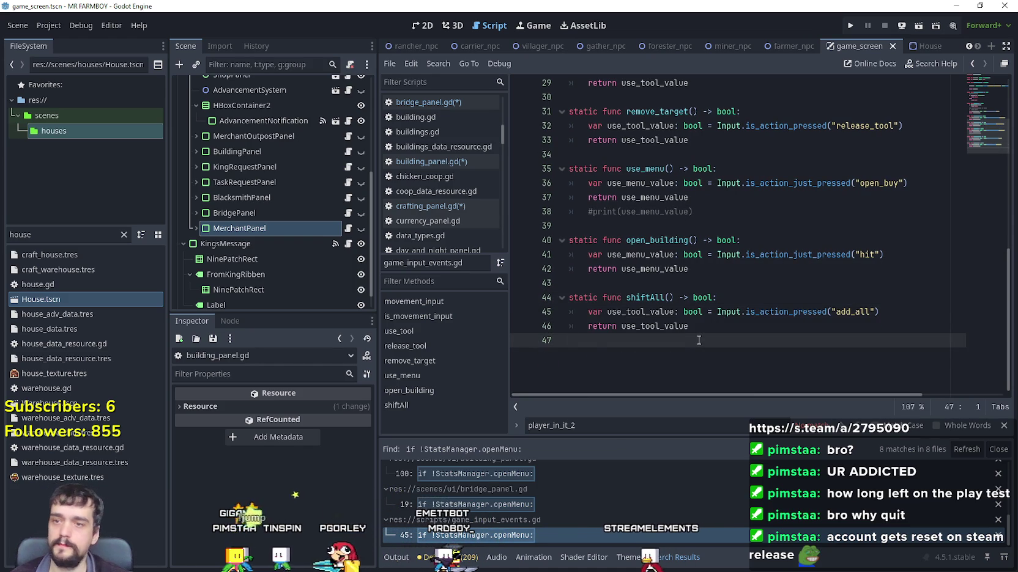
key(shift+Up)
key(shift+Up)
key(Up)
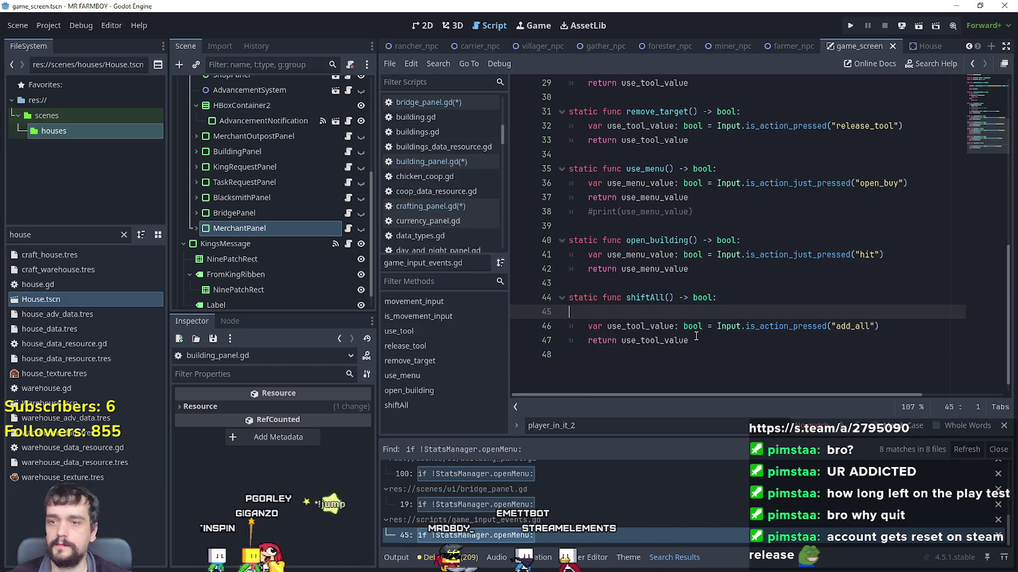
key(End)
click(696, 341)
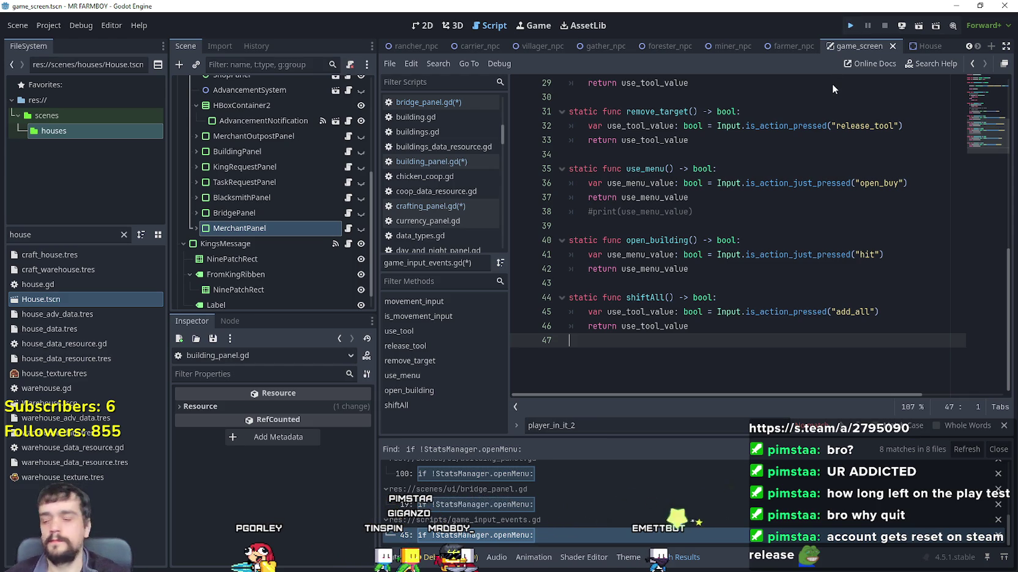
- Run the MR FARMBOY project, bring the browser forward, pause the YouTube video and nudge the window left
key(F5)
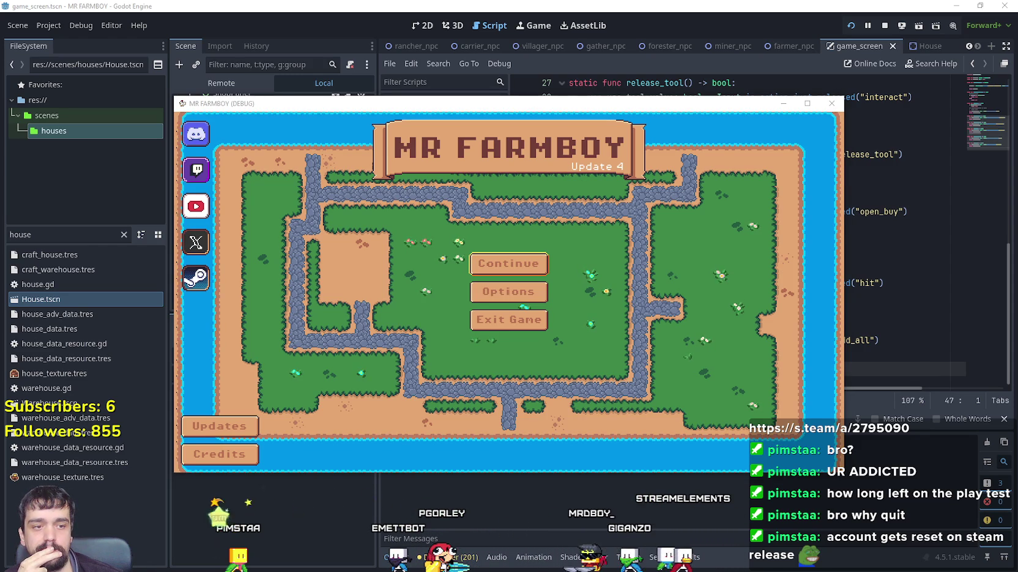
key(alt+Tab)
click(691, 232)
drag(819, 66, 791, 63)
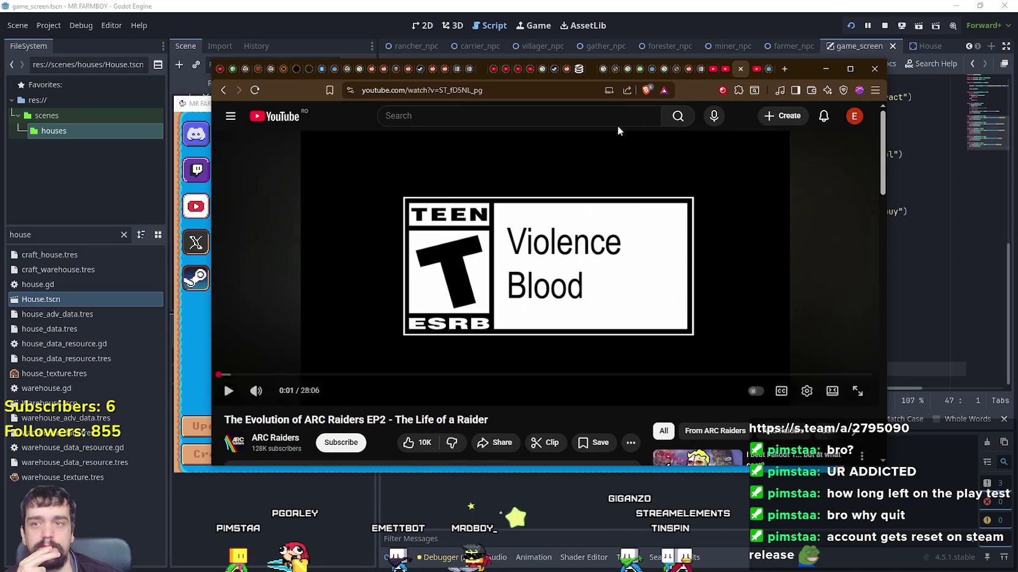
- Go to Twitch, search for the game-dev streamer by name and open the suggested channel
click(491, 90)
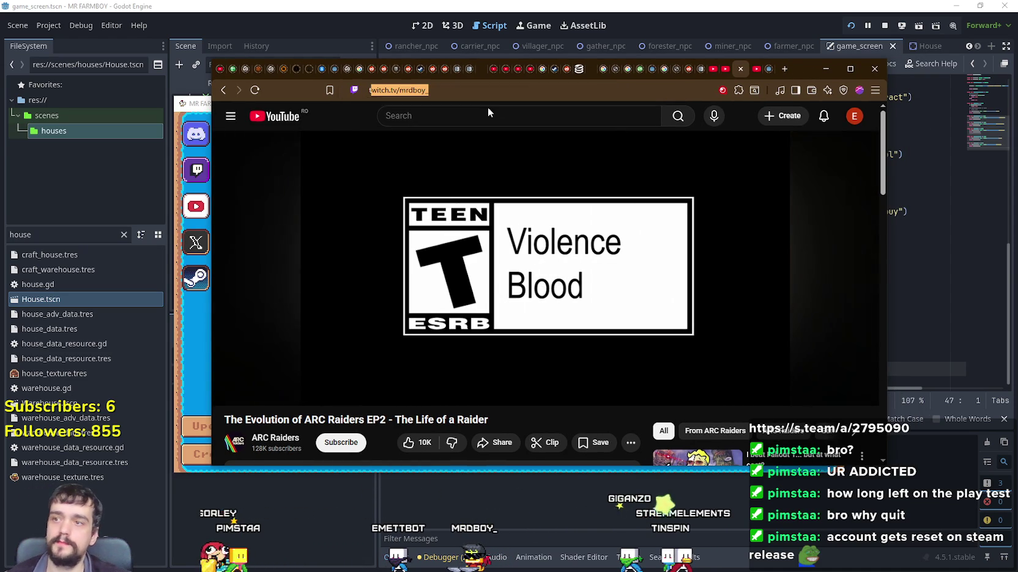
text(tw)
click(445, 114)
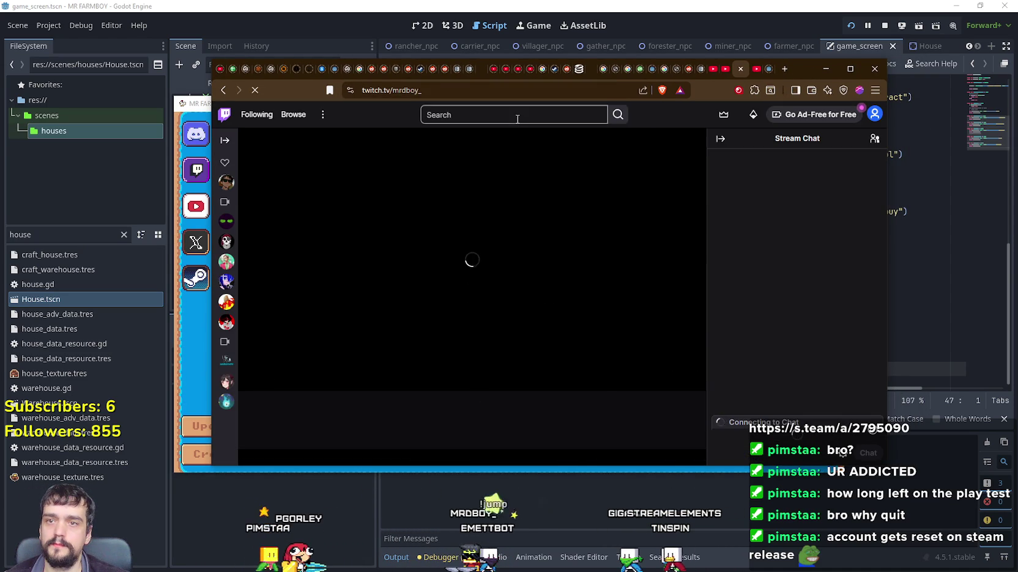
click(526, 114)
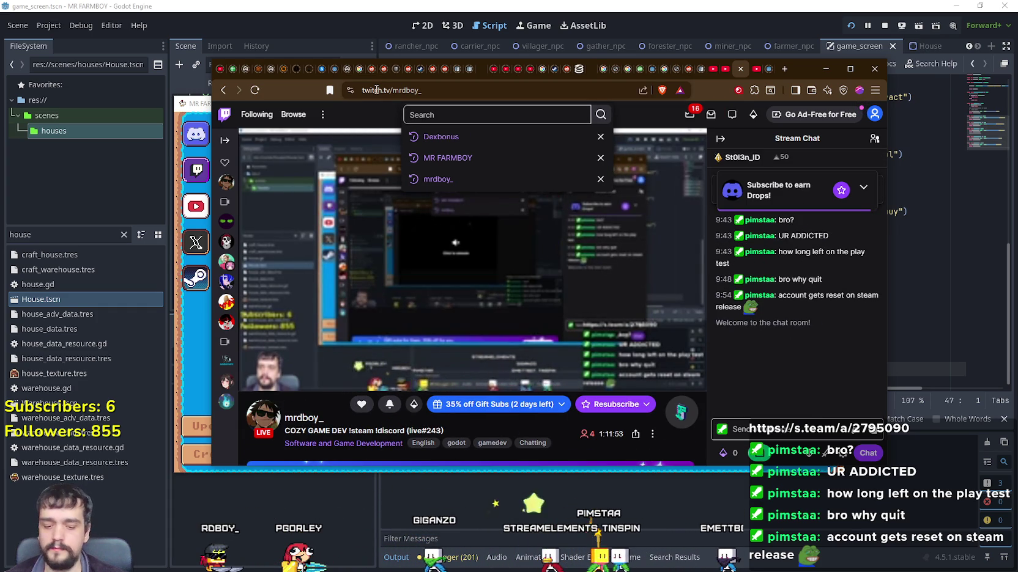
click(451, 114)
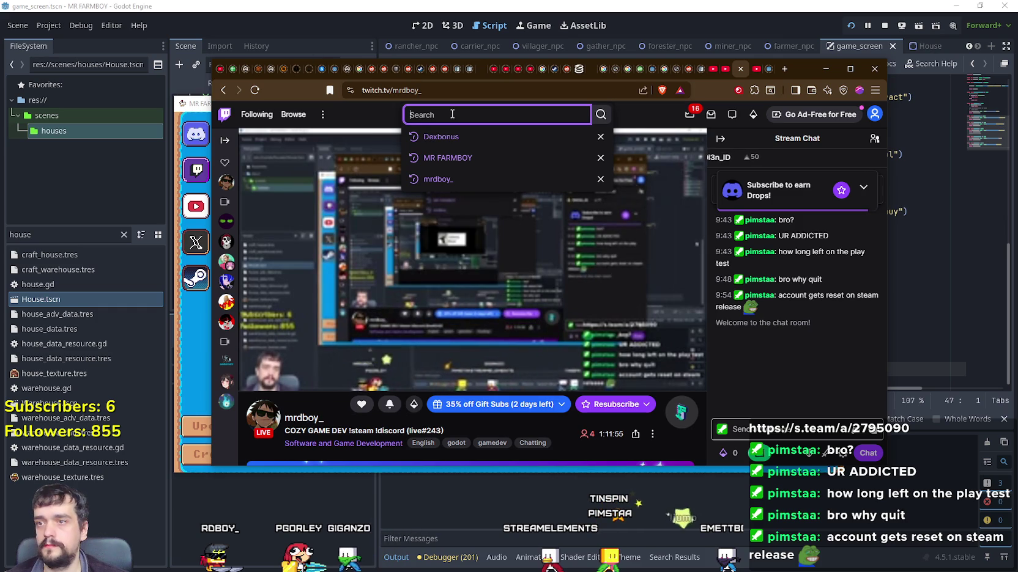
text(Kru)
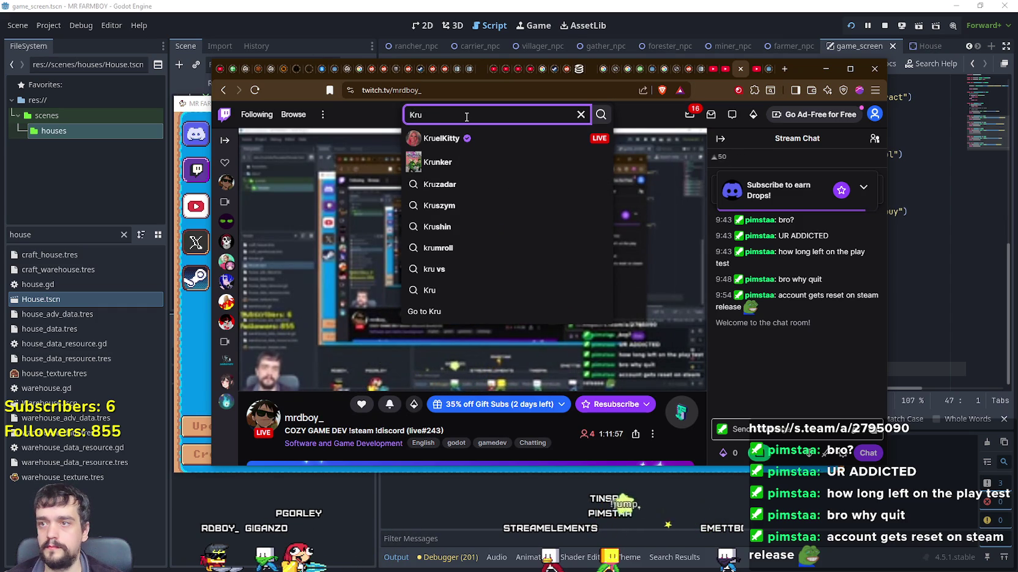
text(x)
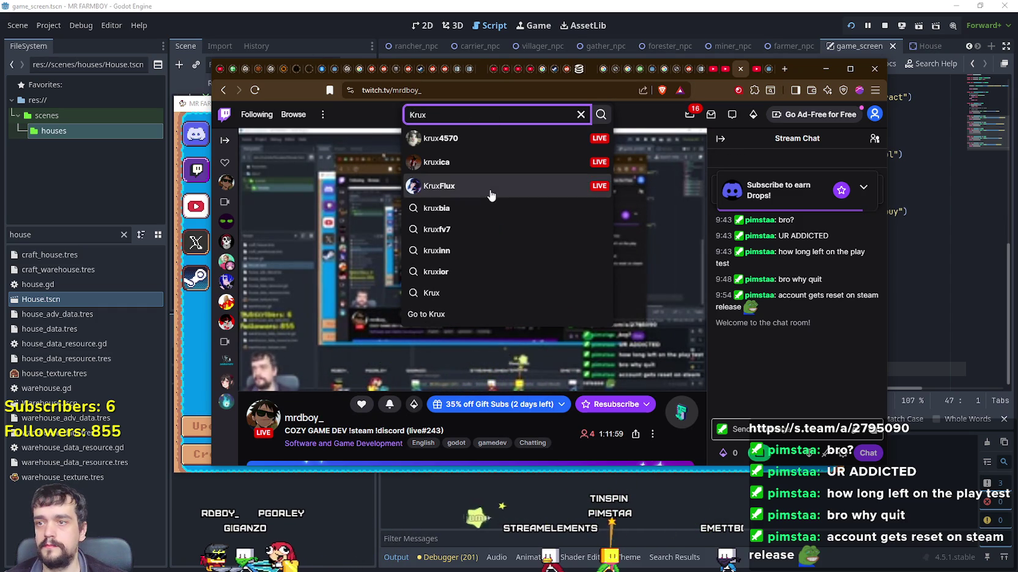
click(439, 186)
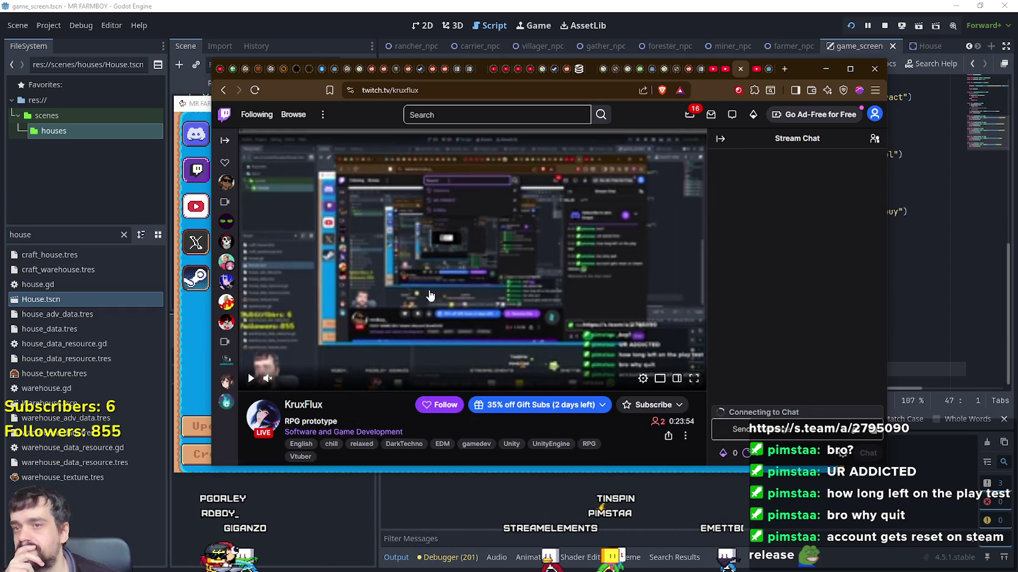
- From the channel's home page, open Videos and view all recent broadcasts
click(643, 378)
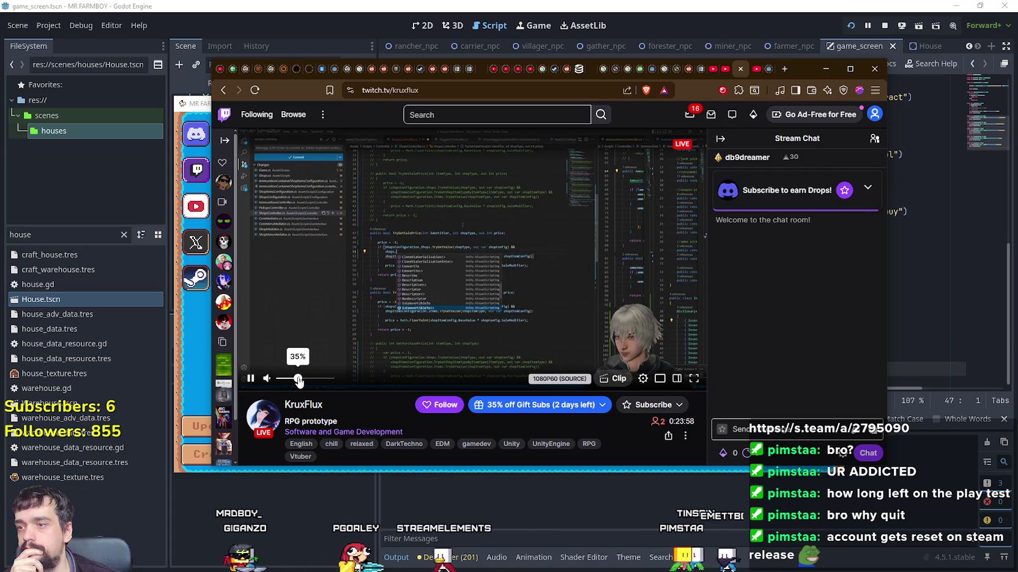
scroll(down, 3)
scroll(down, 3)
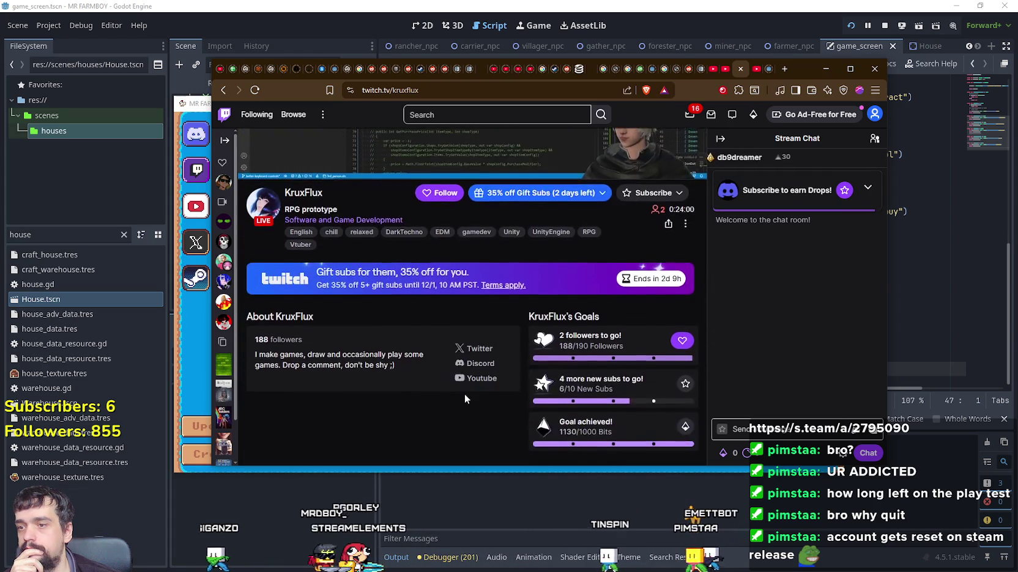
scroll(up, 3)
scroll(up, 3)
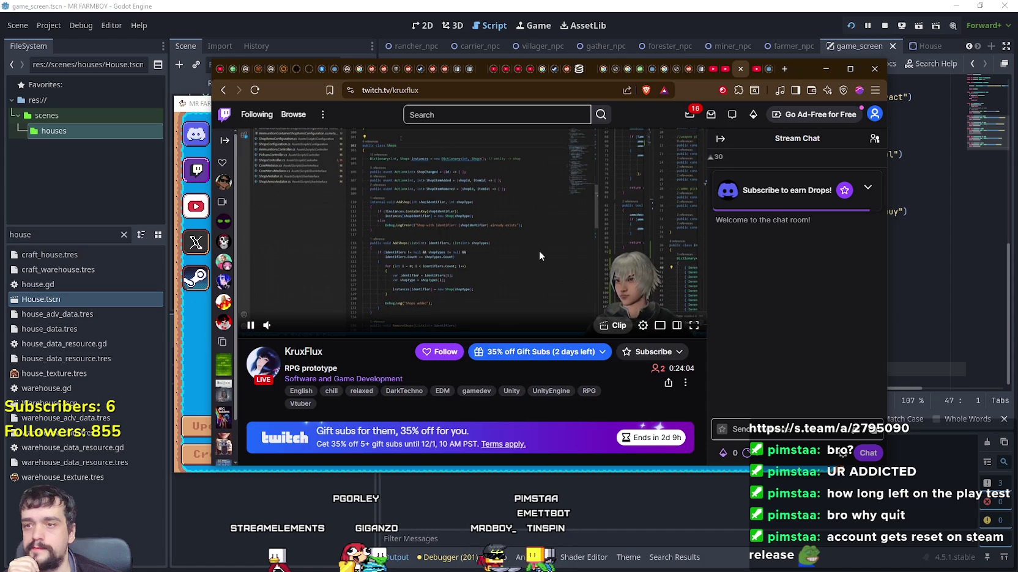
scroll(up, 3)
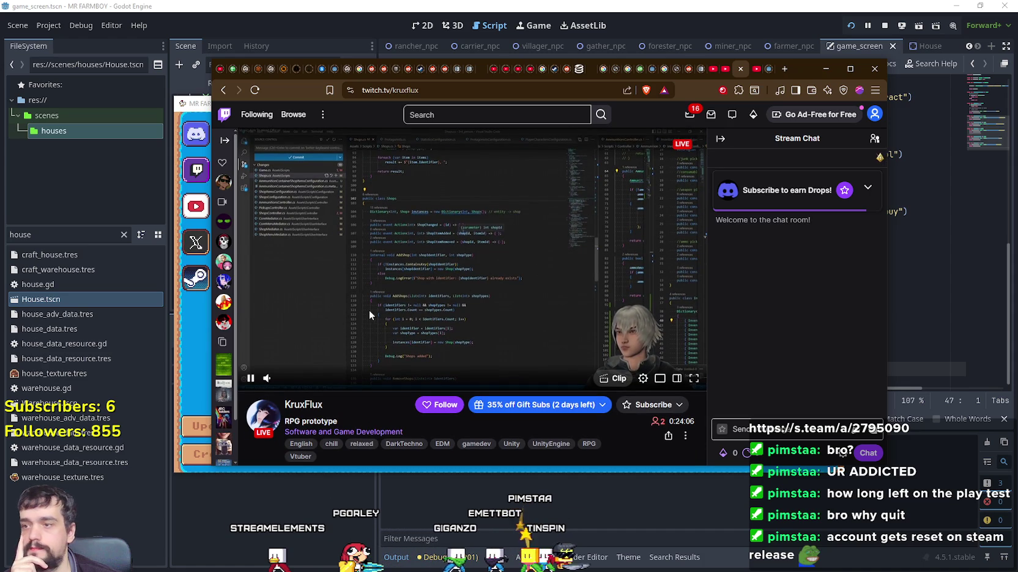
click(306, 404)
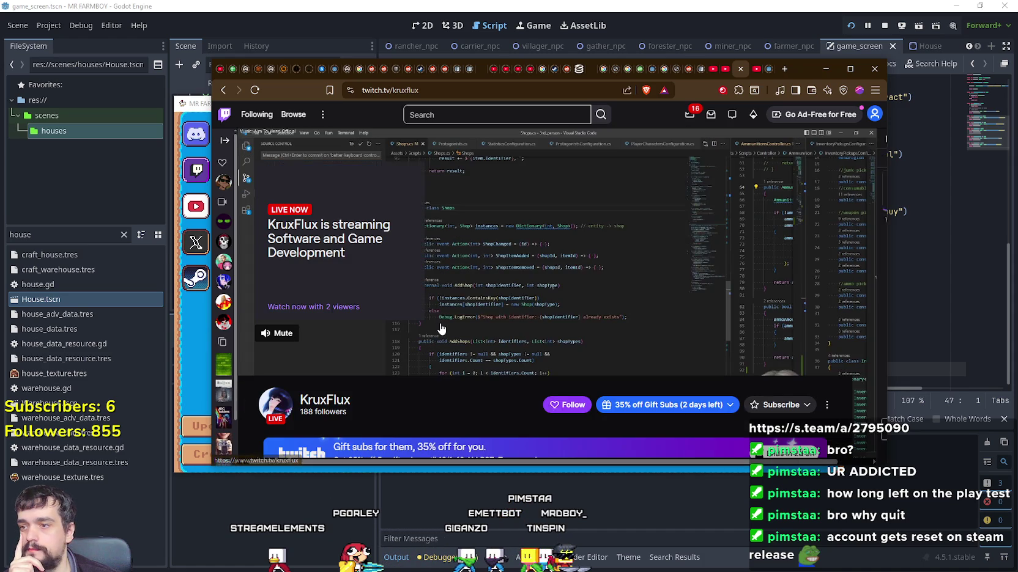
scroll(down, 3)
scroll(down, 3)
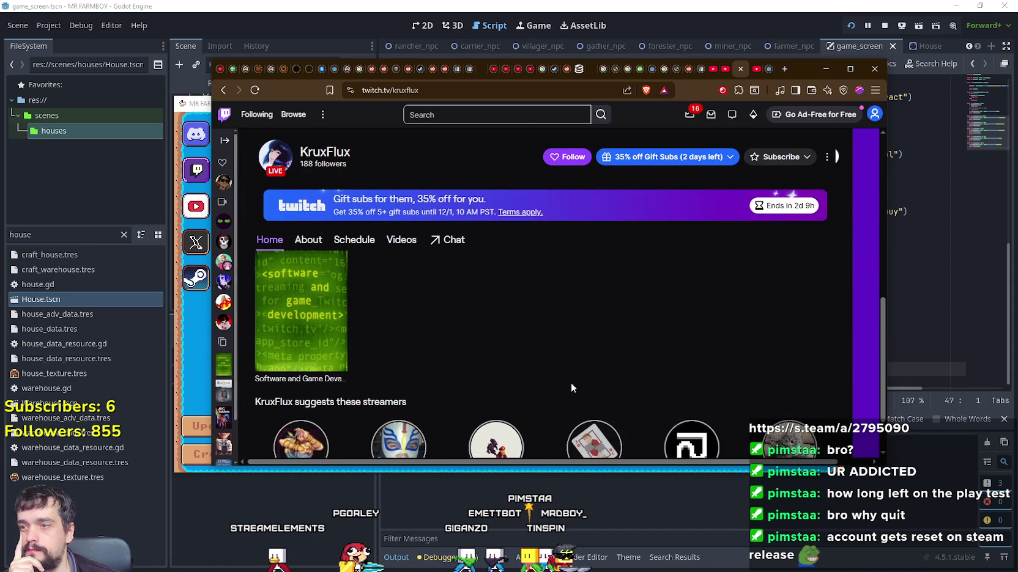
scroll(up, 3)
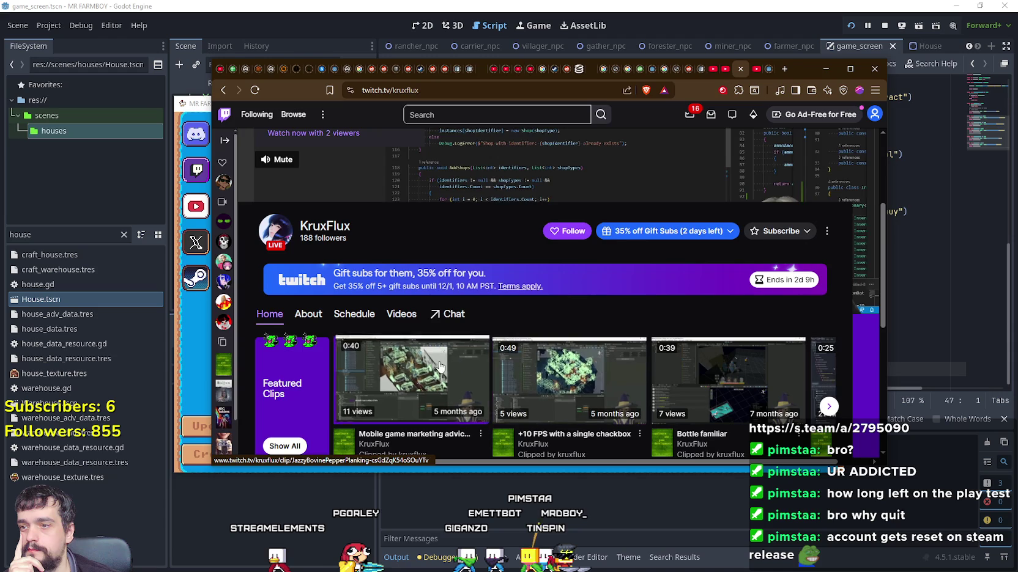
scroll(down, 3)
scroll(up, 3)
click(421, 367)
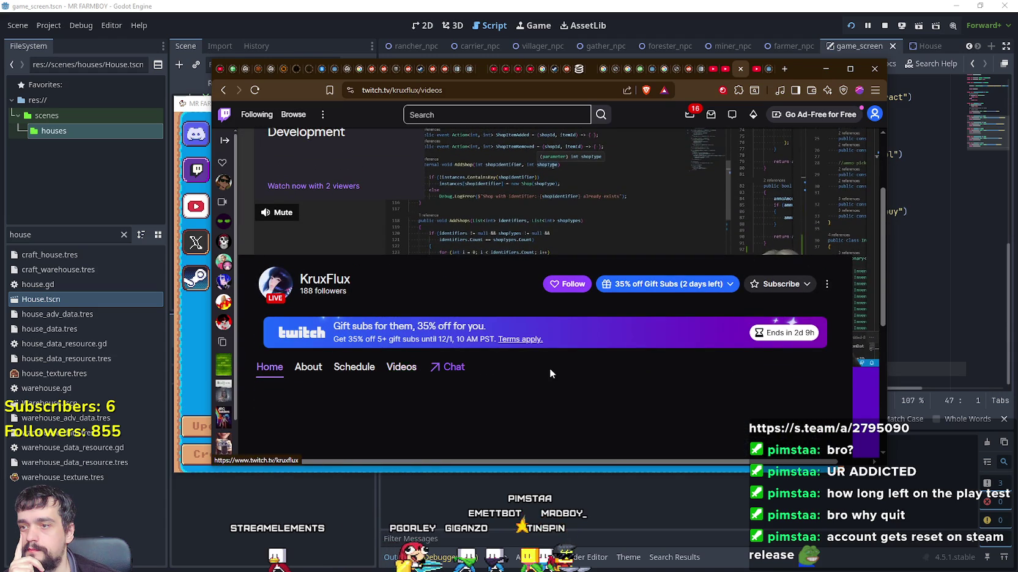
scroll(down, 3)
scroll(down, 3)
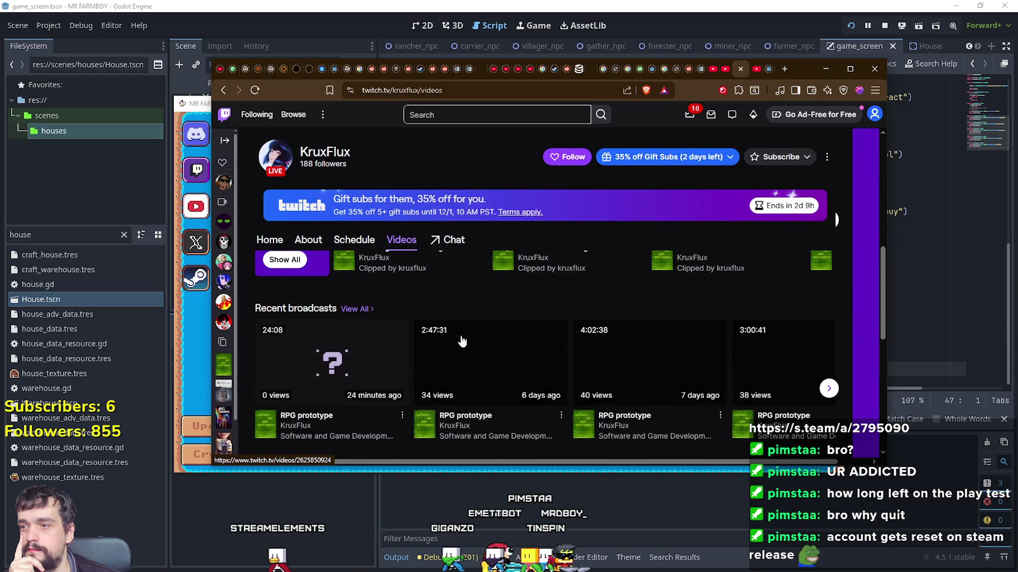
scroll(up, 3)
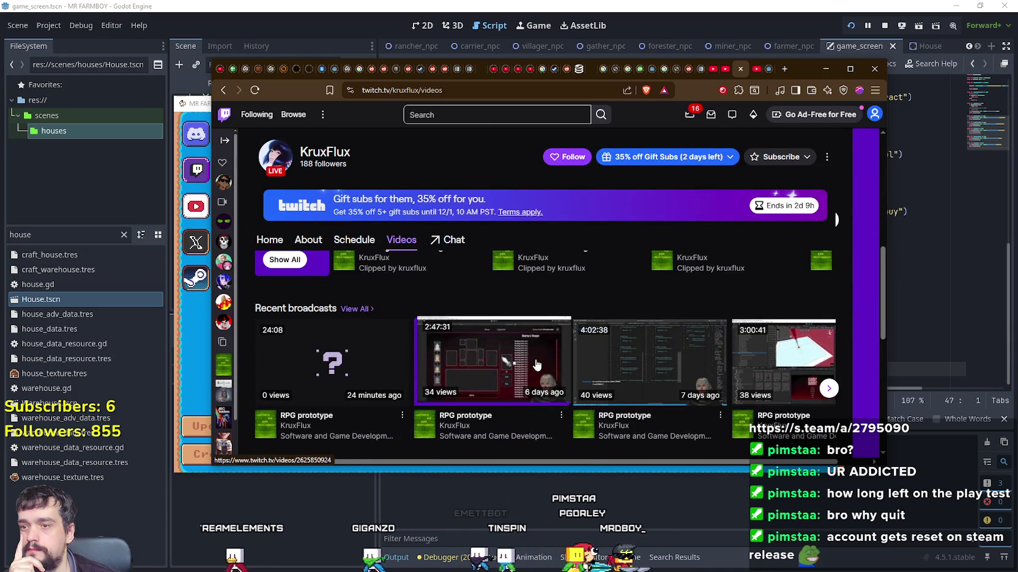
click(356, 312)
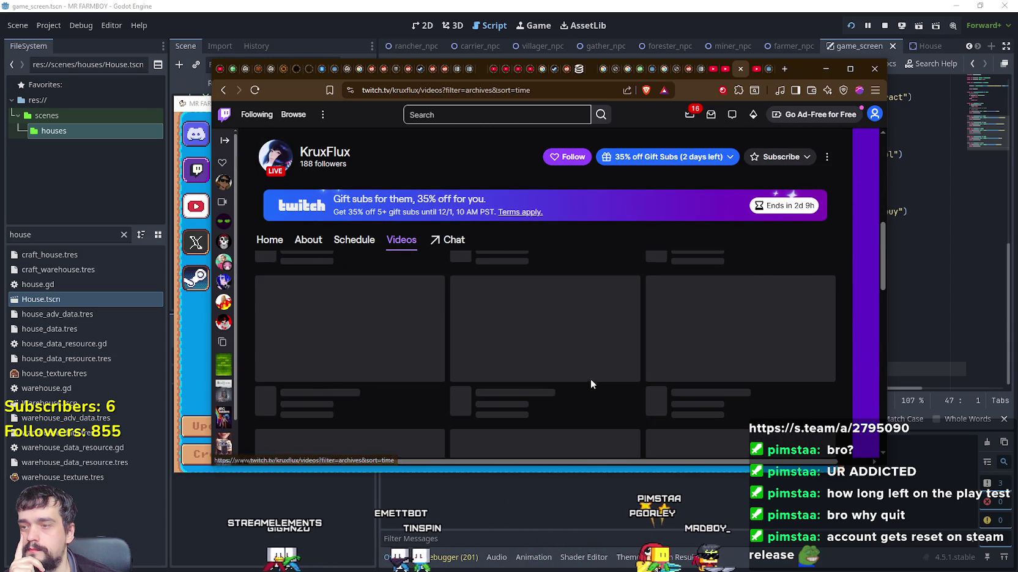
- Play the 2:47:31 "RPG prototype" broadcast from 6 days ago in full screen
scroll(up, 3)
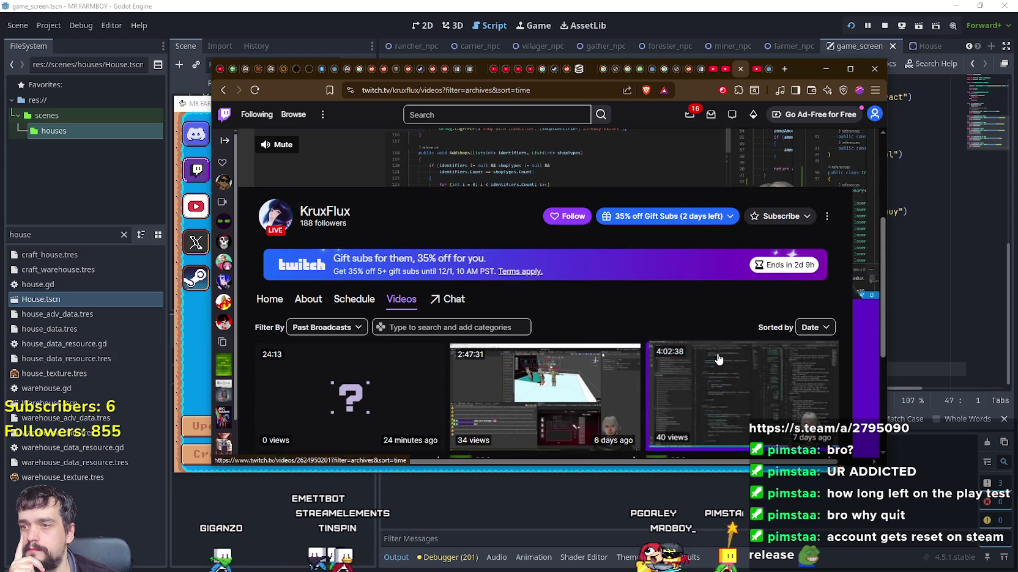
scroll(down, 3)
scroll(up, 3)
click(569, 312)
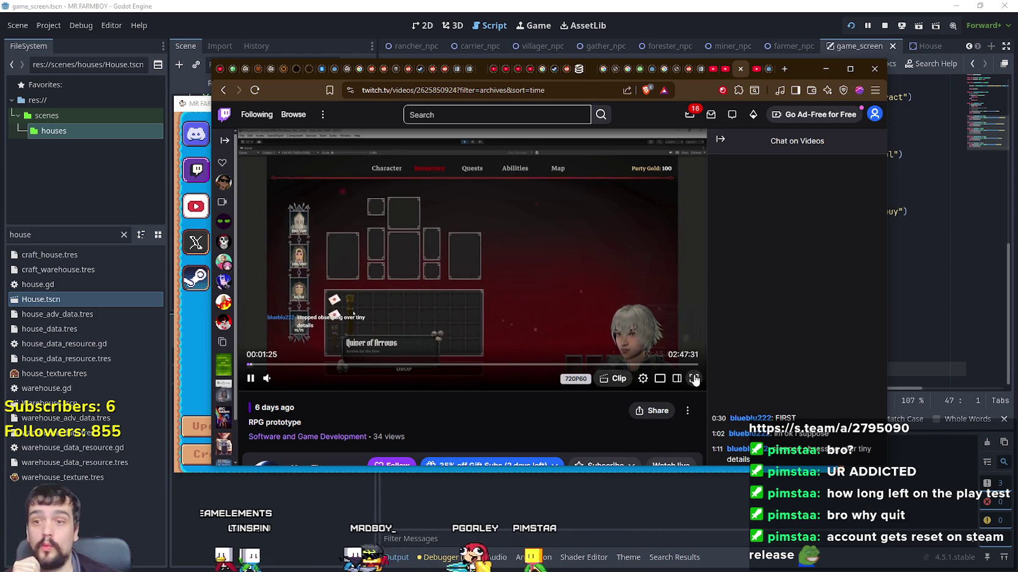
click(694, 379)
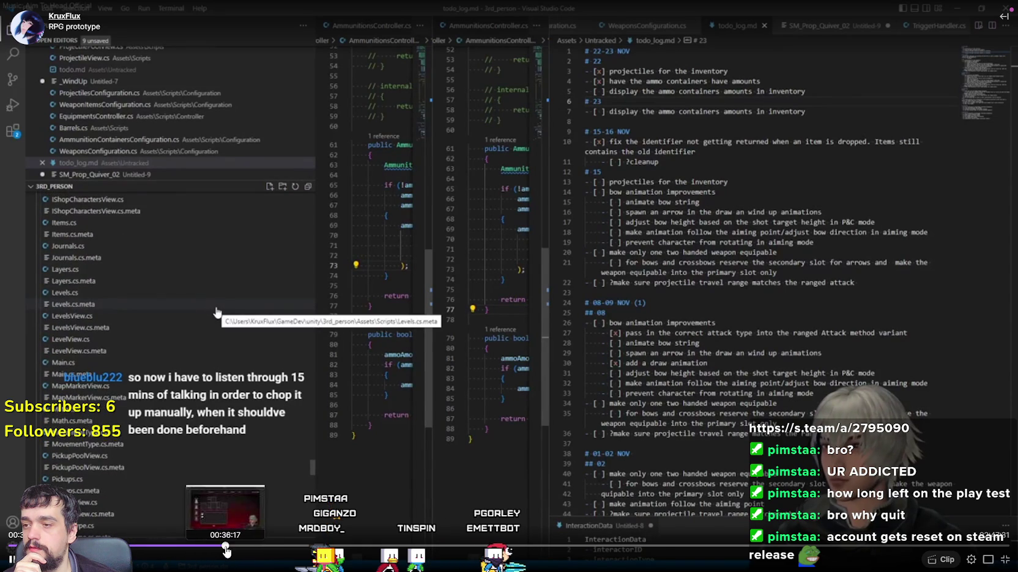
- Jump ahead on the seek bar past the coding sections to the Unity gameplay near 1:50
click(226, 546)
click(262, 546)
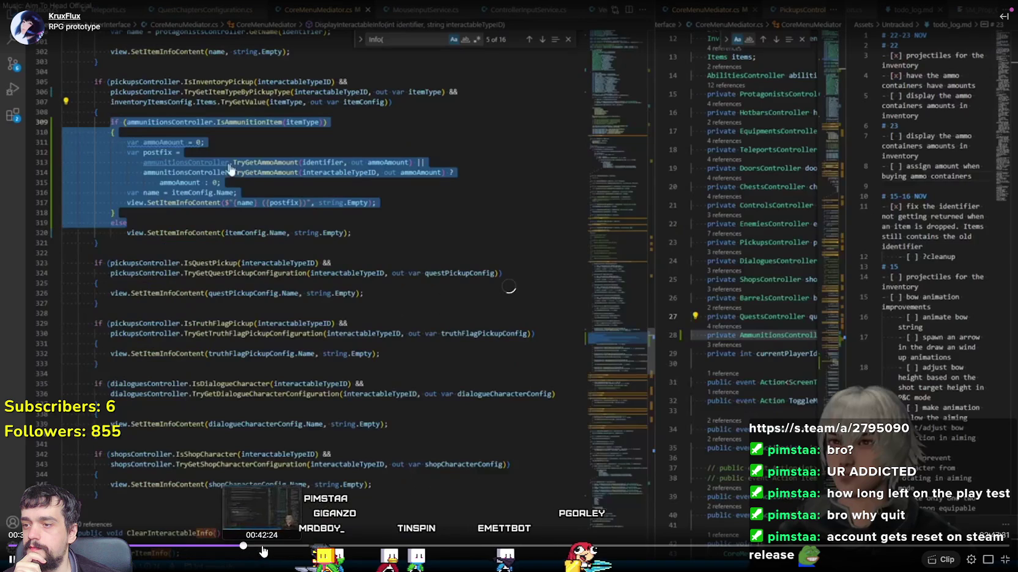
click(283, 546)
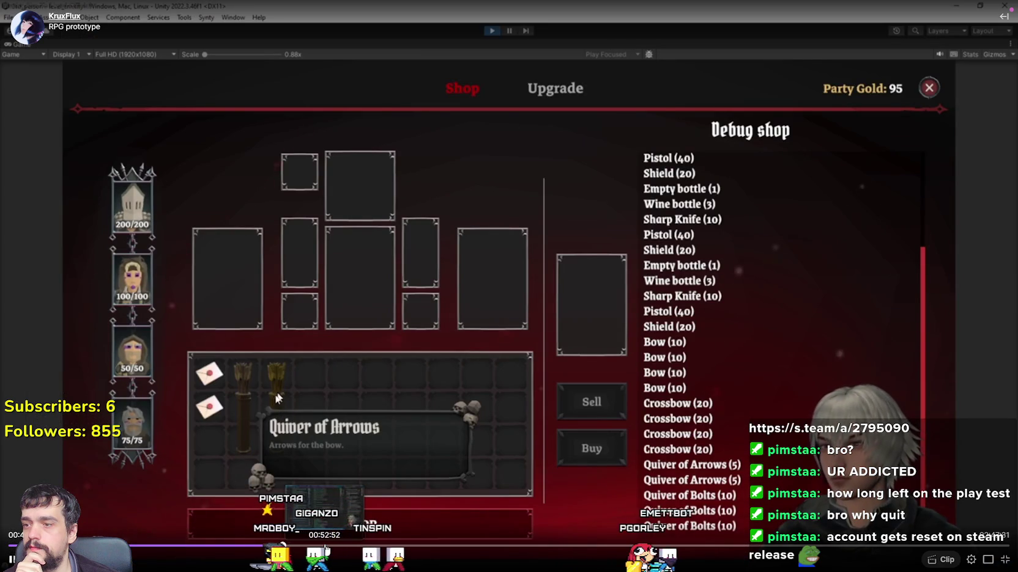
click(325, 547)
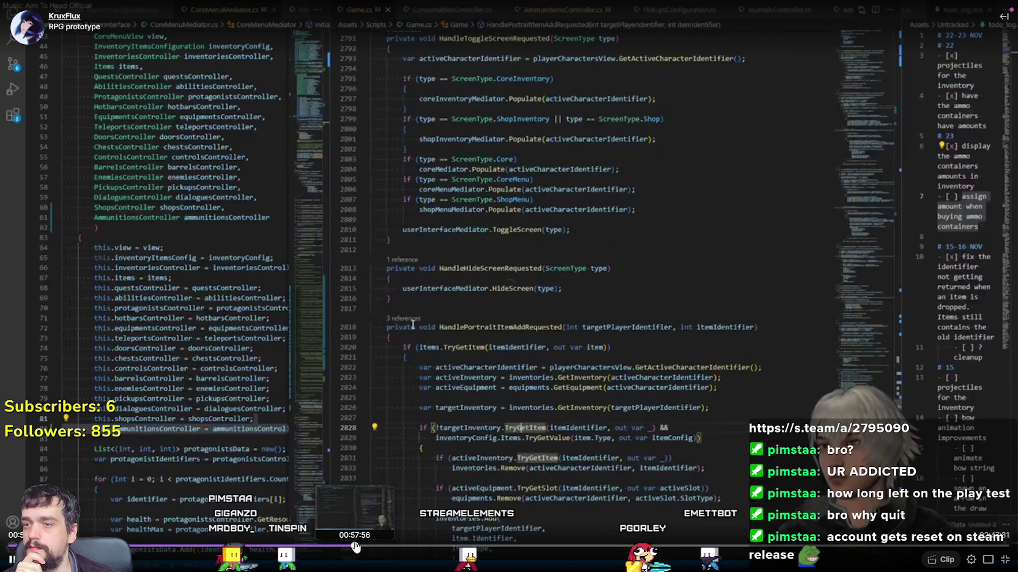
click(360, 547)
click(408, 547)
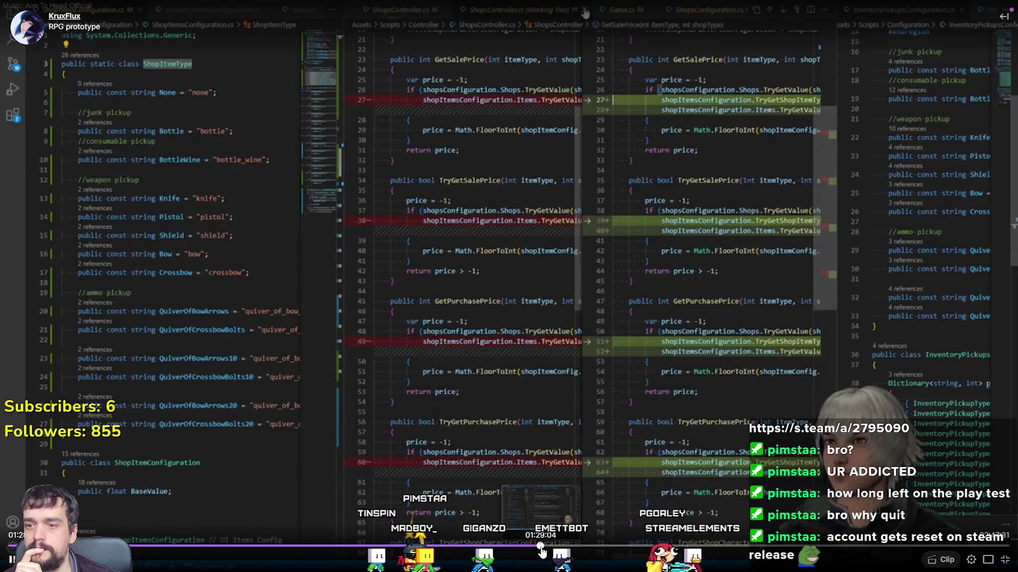
click(601, 551)
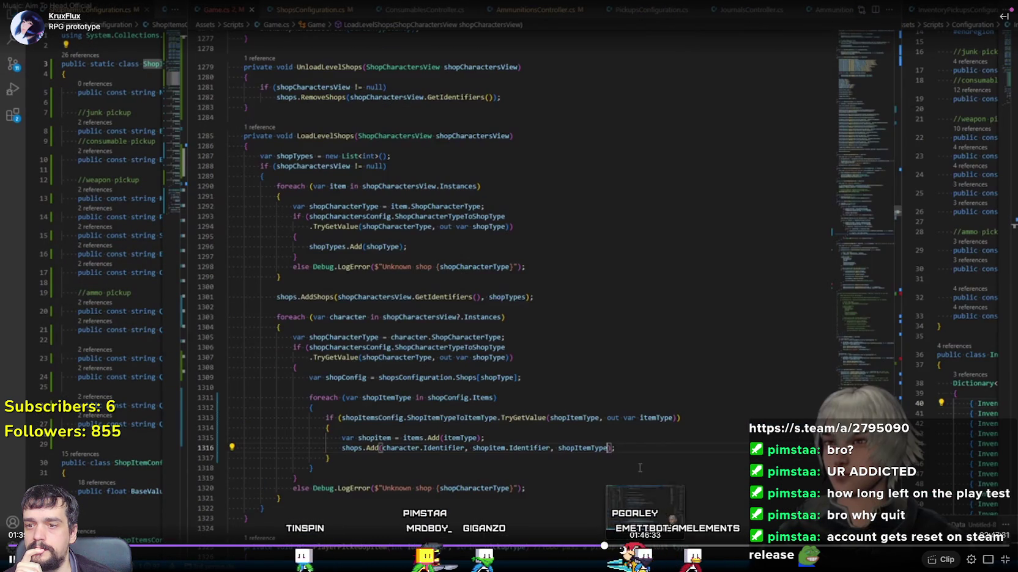
click(660, 551)
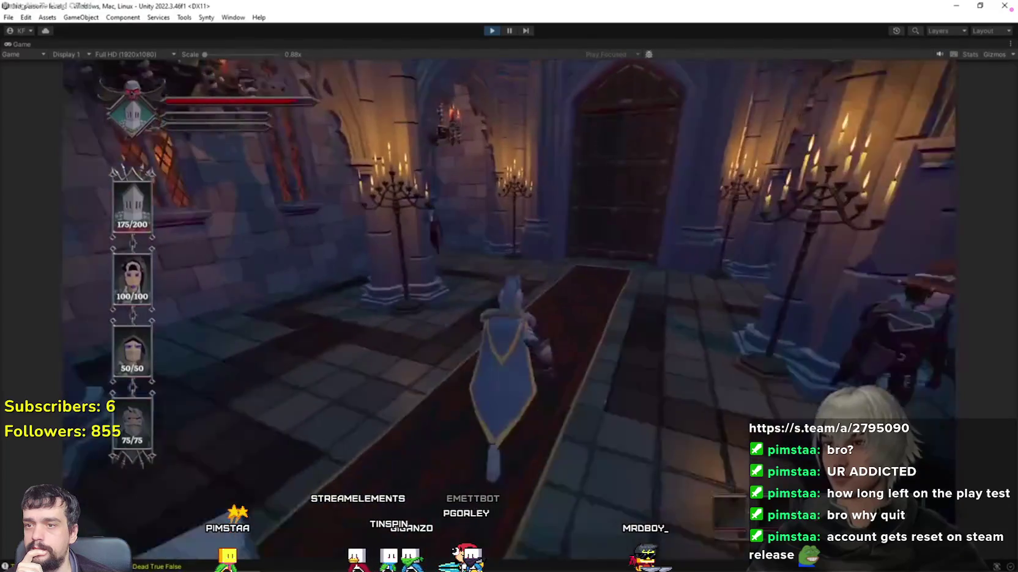
- Set the VOD's playback quality to 720p60
mouse_move(471, 340)
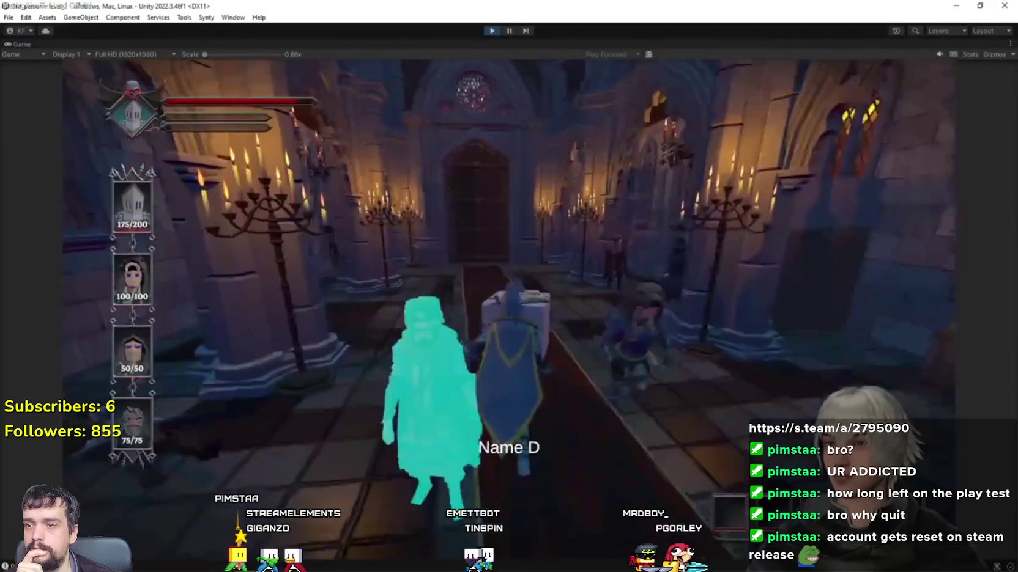
mouse_move(566, 339)
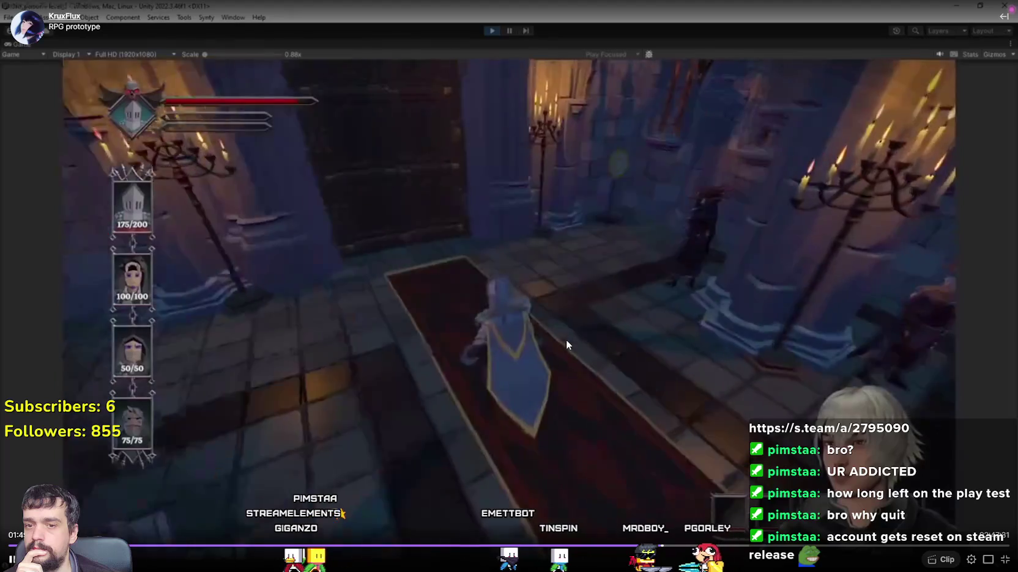
click(971, 560)
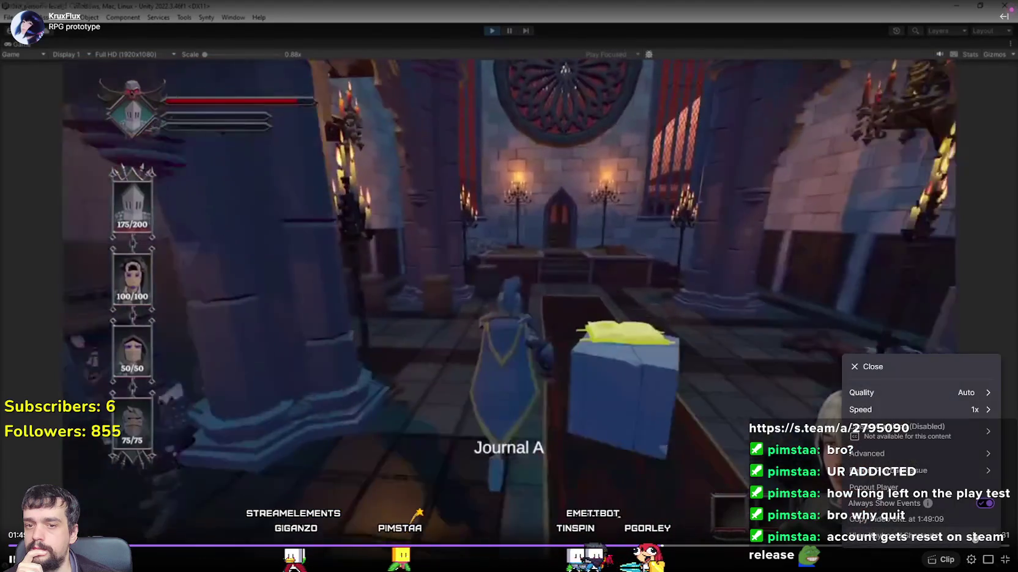
click(965, 392)
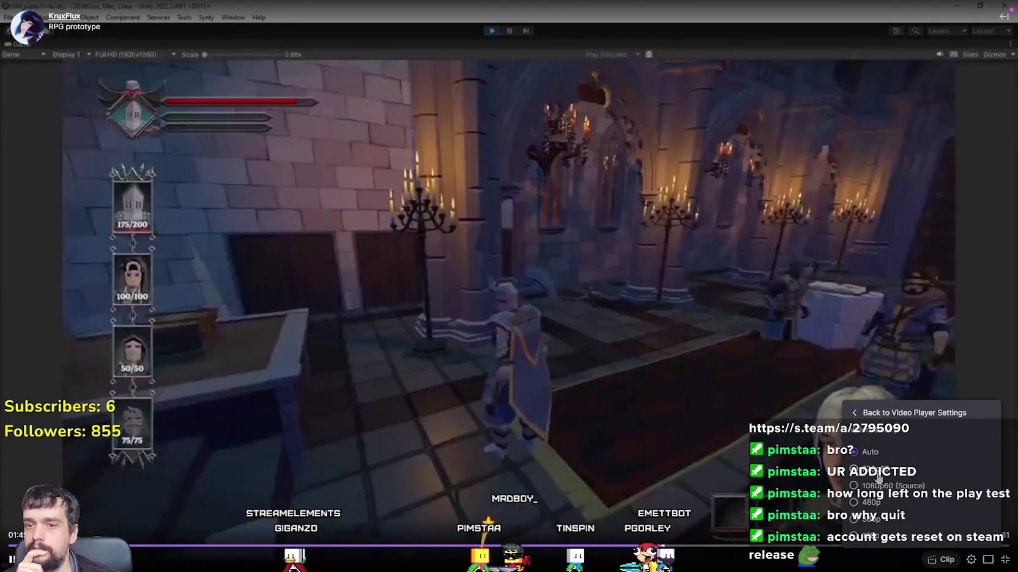
click(872, 469)
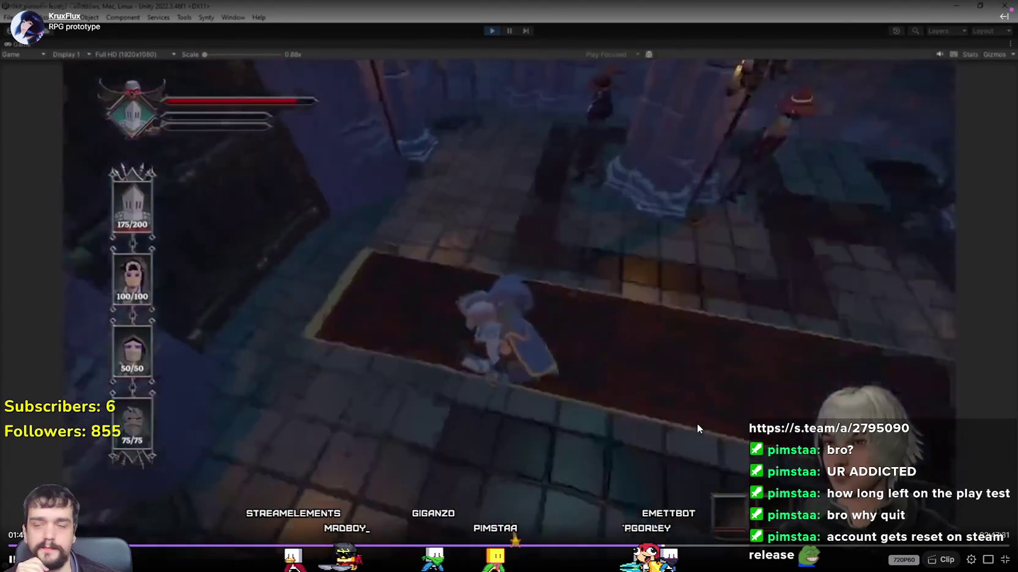
- Skip past 1:54 to the HandleItemPurchaseRequested shop coding section
click(689, 547)
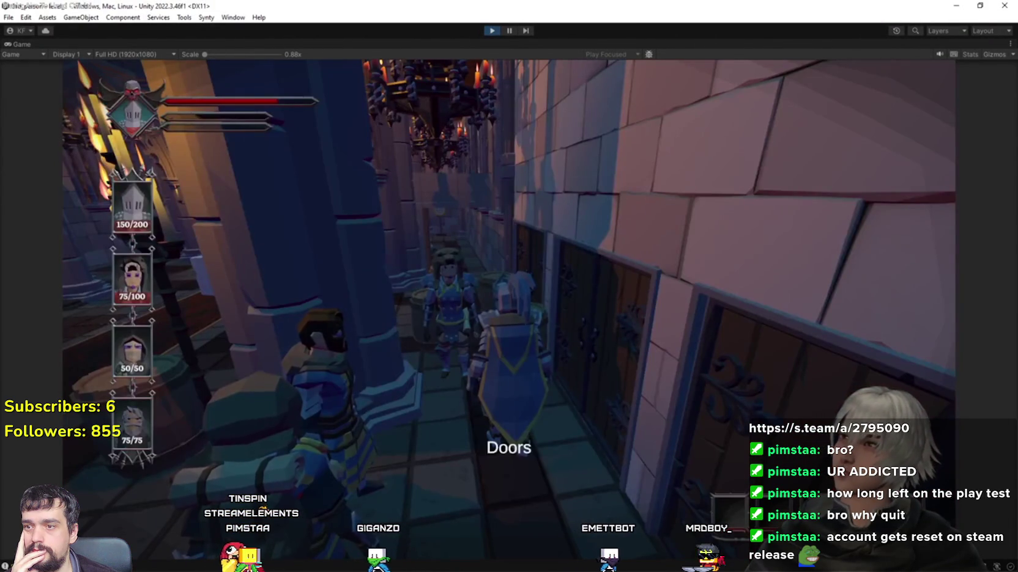
mouse_move(586, 344)
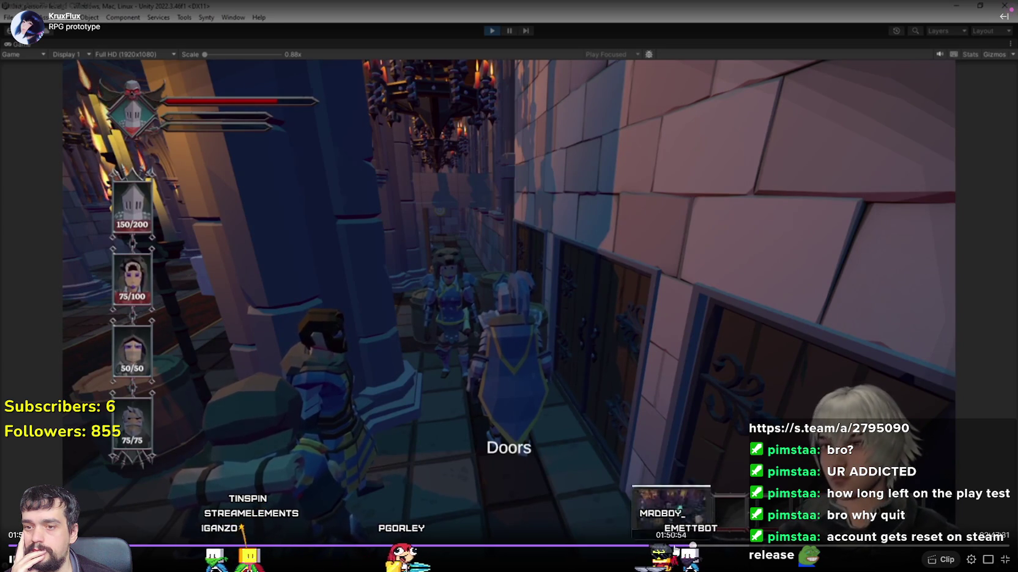
click(698, 548)
click(699, 552)
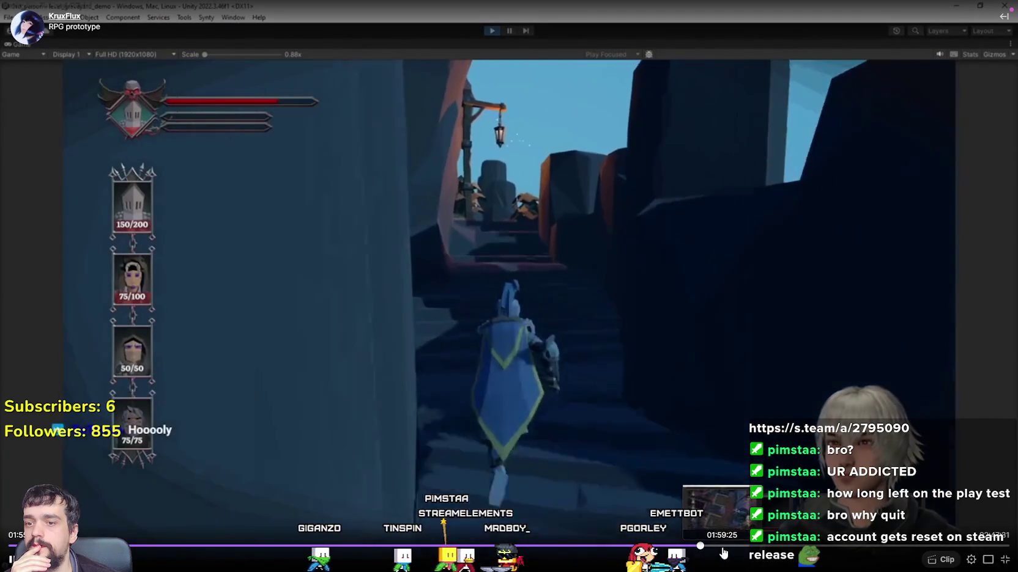
click(723, 552)
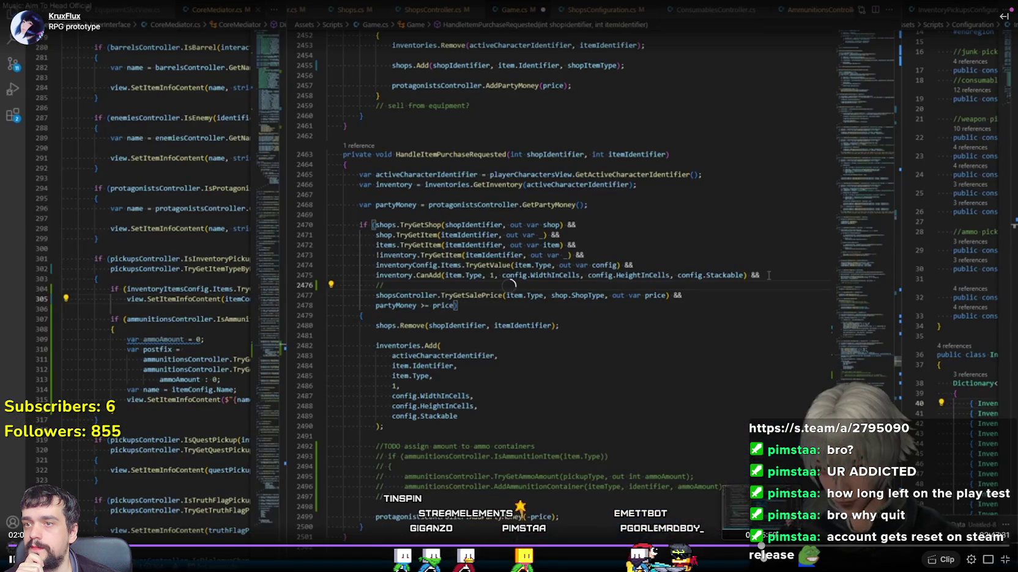
- Jump to a later coding section of the VOD near 2:32
click(896, 549)
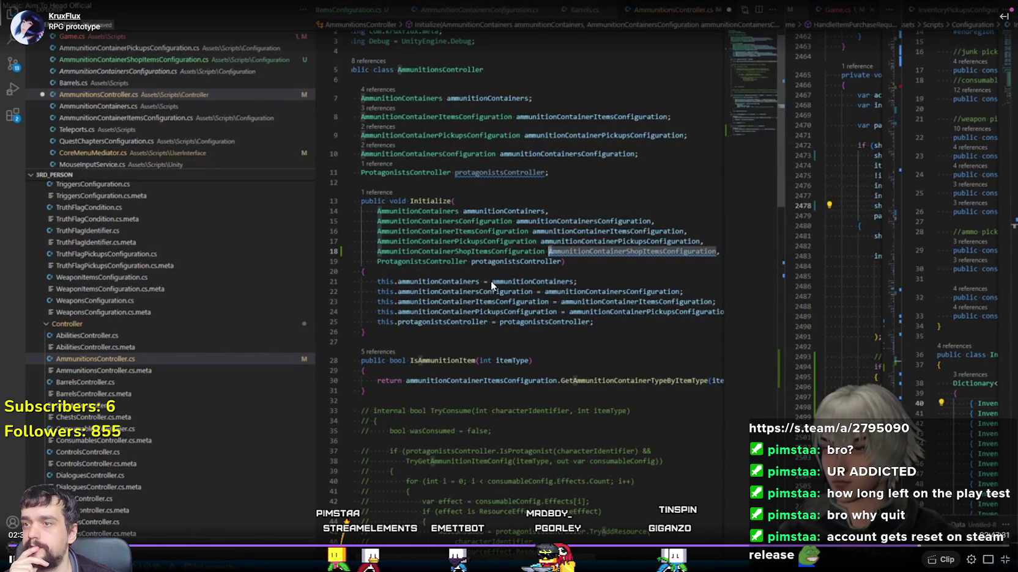
mouse_move(490, 281)
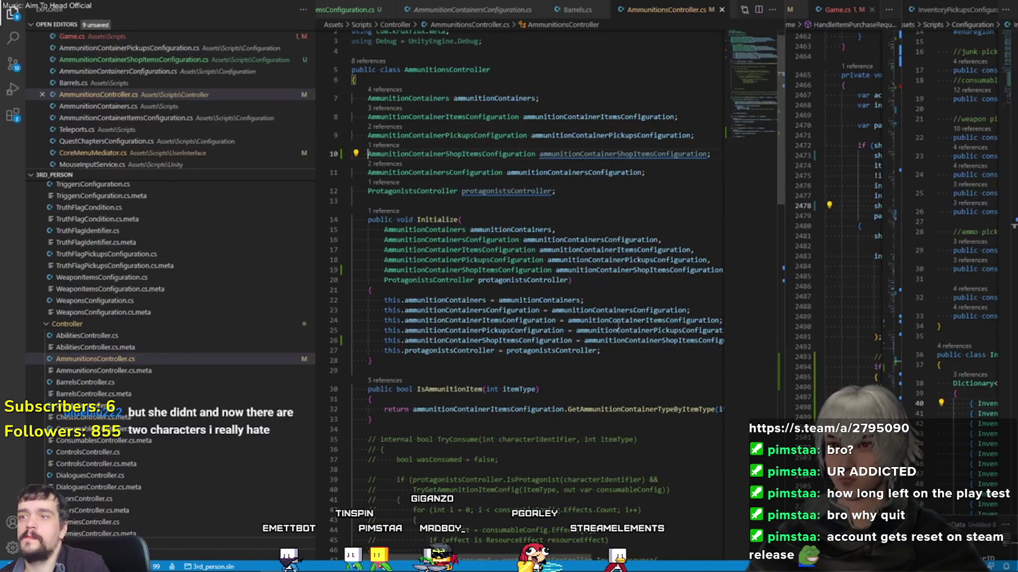
mouse_move(395, 185)
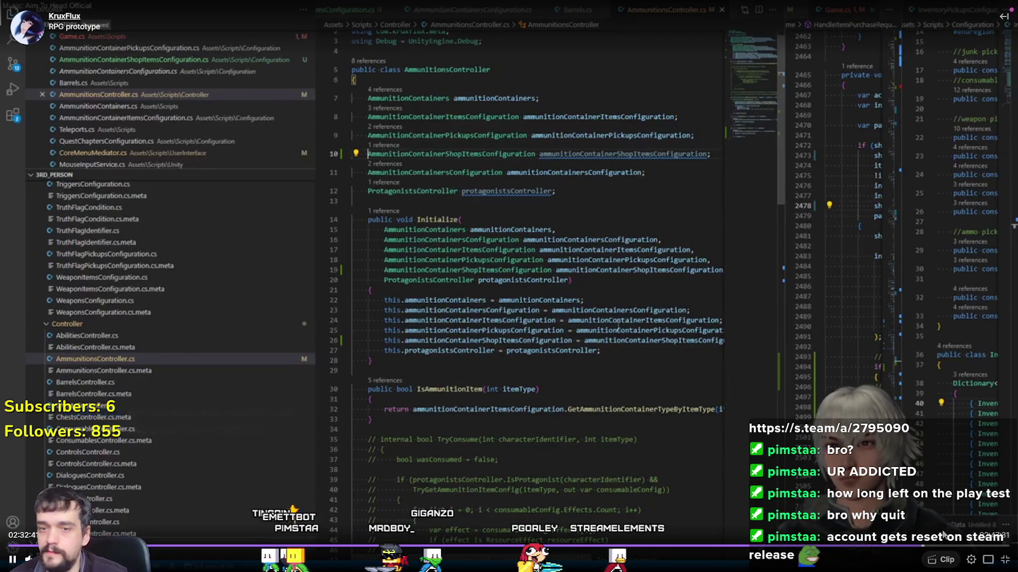
- Exit fullscreen, pause the VOD and minimize the browser to return to Godot's script editor
click(1003, 560)
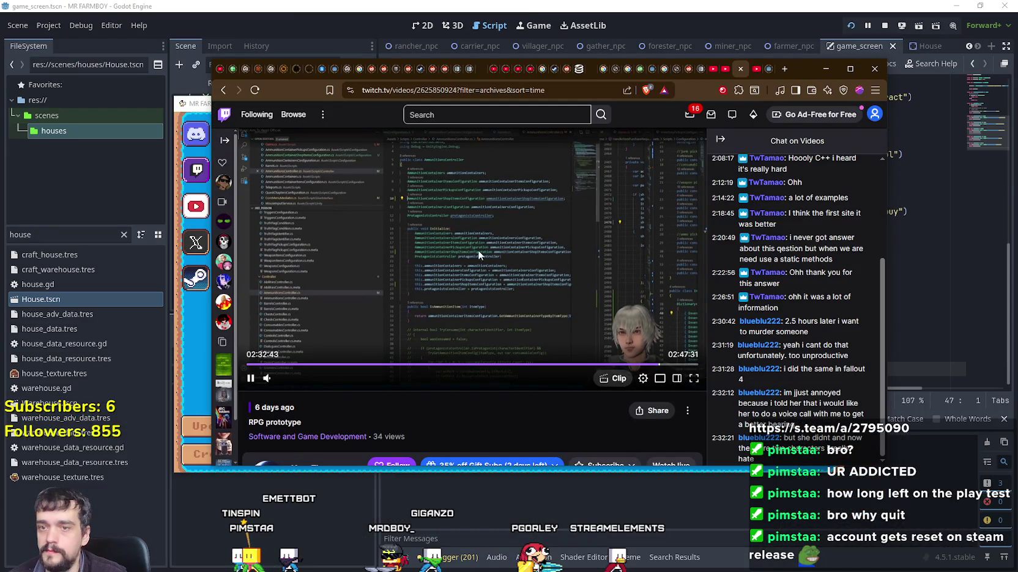
mouse_move(254, 389)
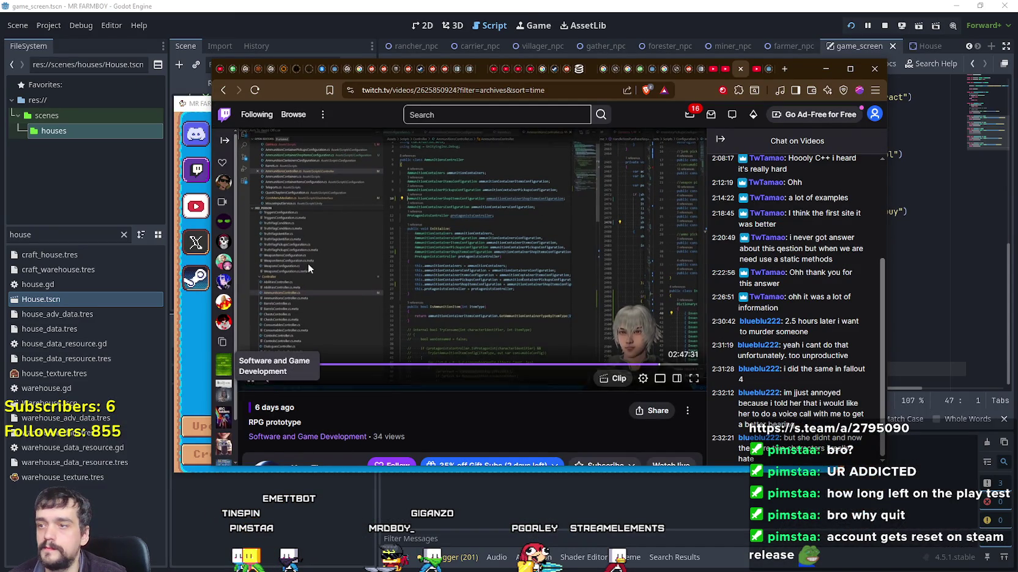
click(255, 389)
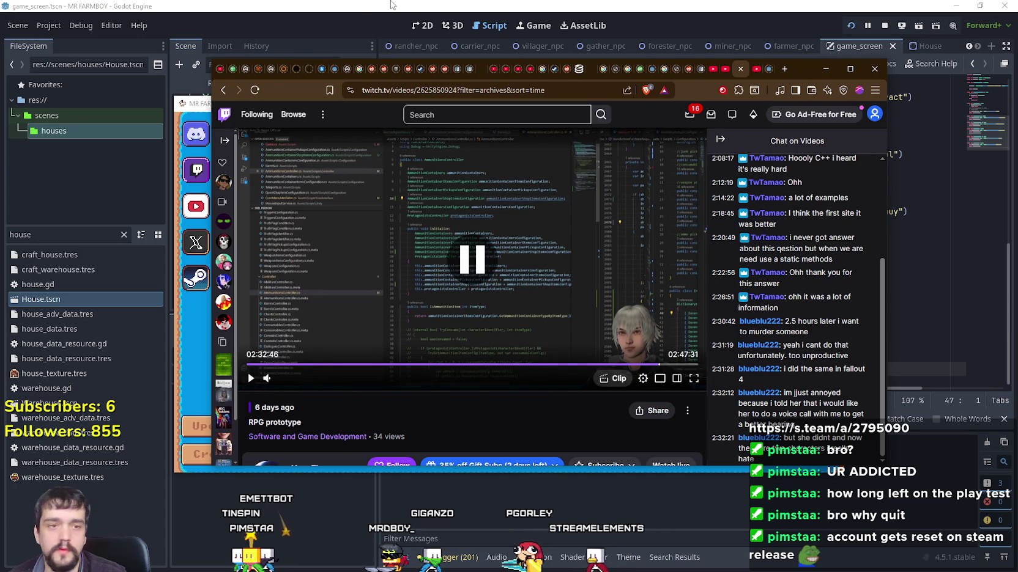
click(826, 69)
click(723, 304)
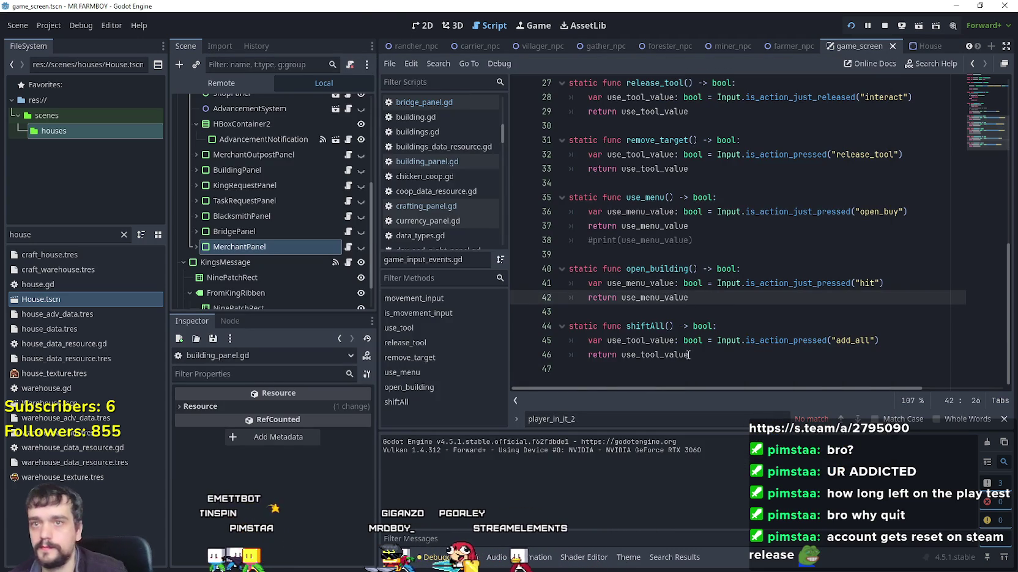
- Run the game and load Save 7, halting on the Nil player_in_it_2 assignment at line 99
key(F5)
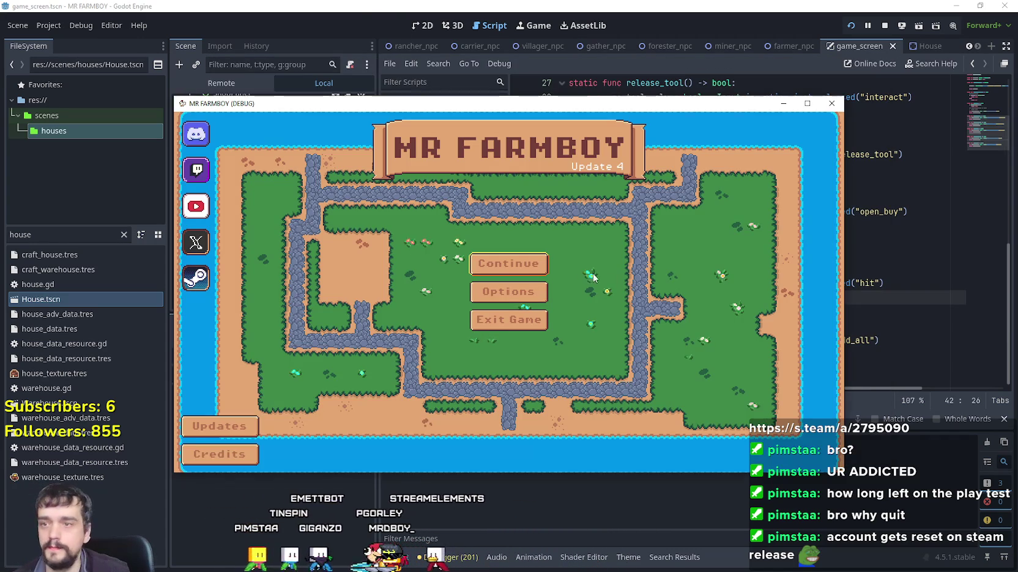
click(509, 261)
scroll(down, 3)
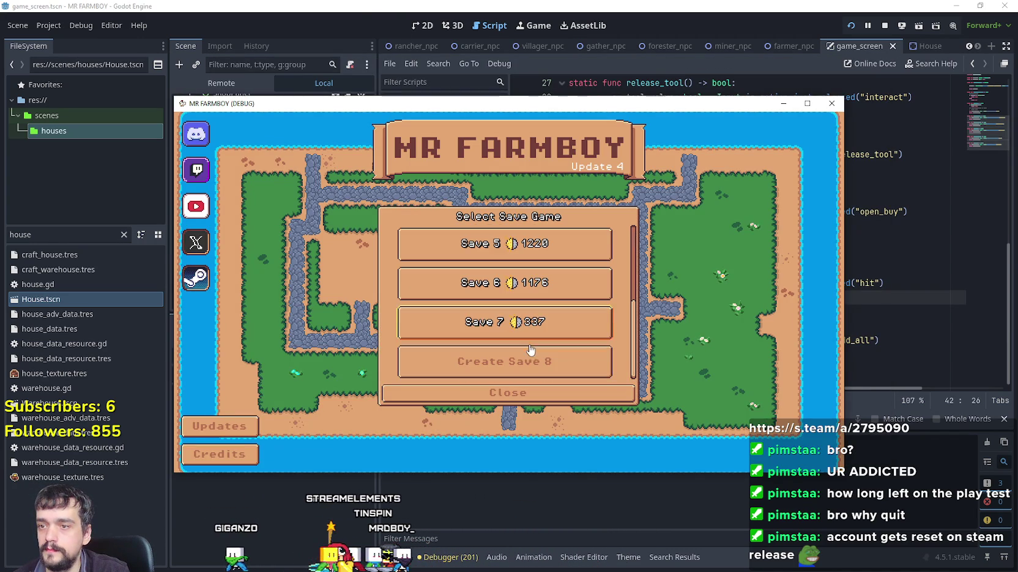
click(493, 330)
click(493, 330)
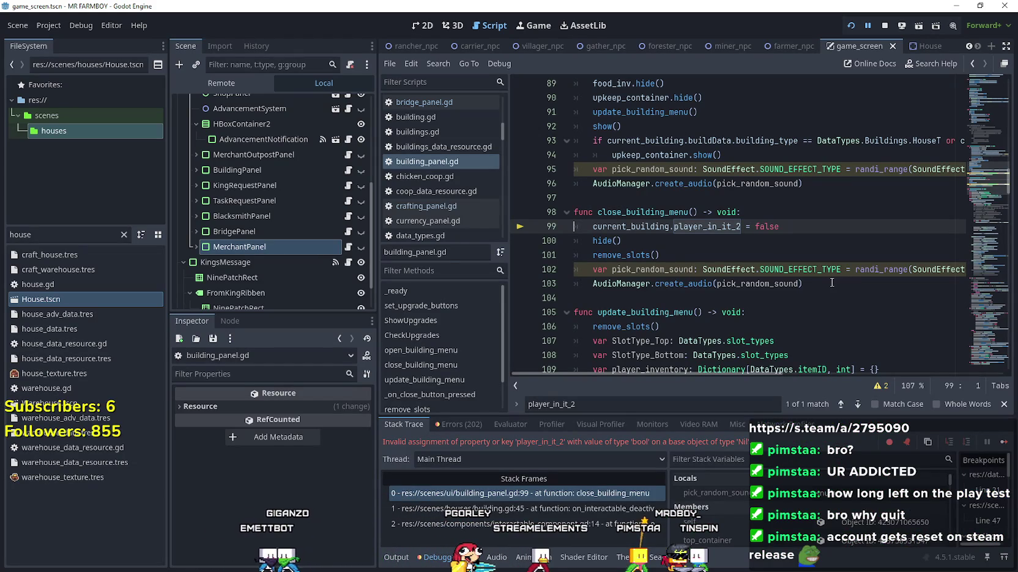
click(727, 241)
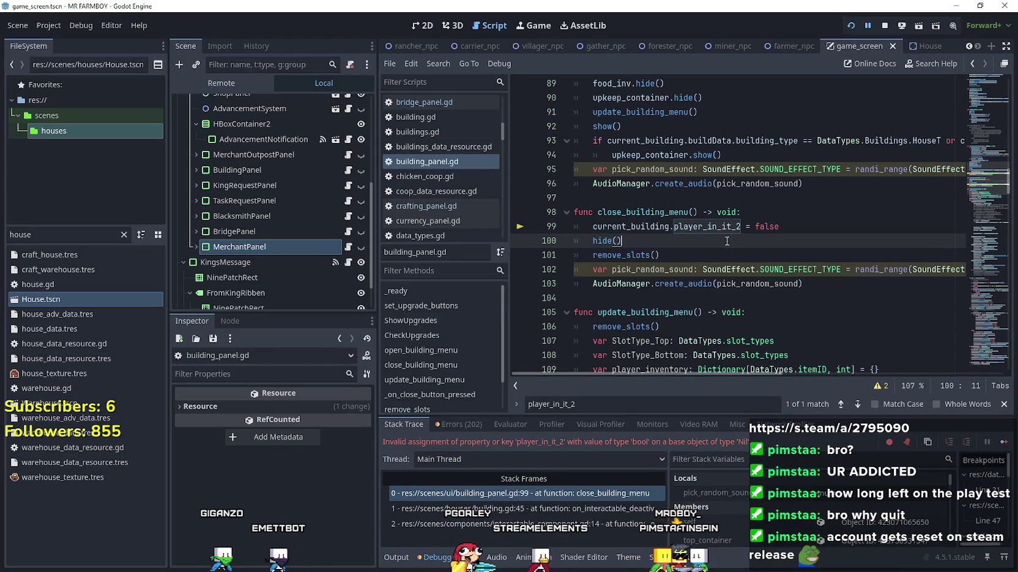
click(747, 212)
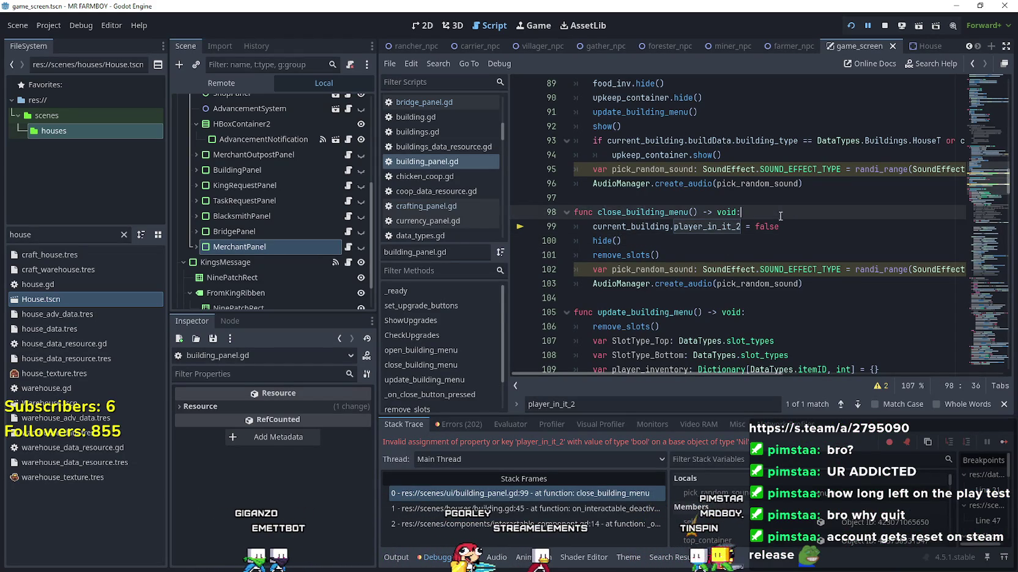
scroll(up, 3)
scroll(up, 3)
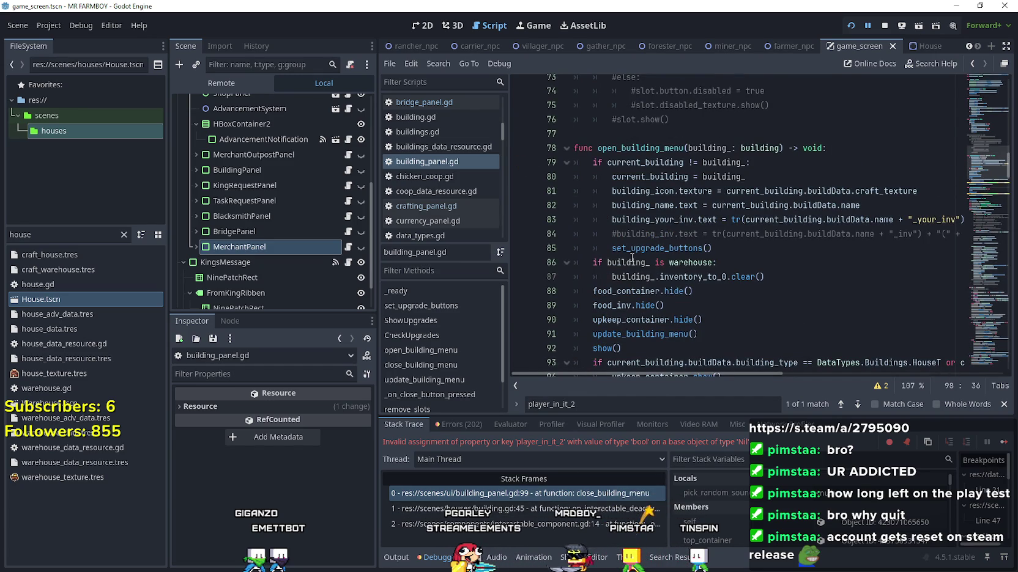
scroll(down, 3)
click(567, 509)
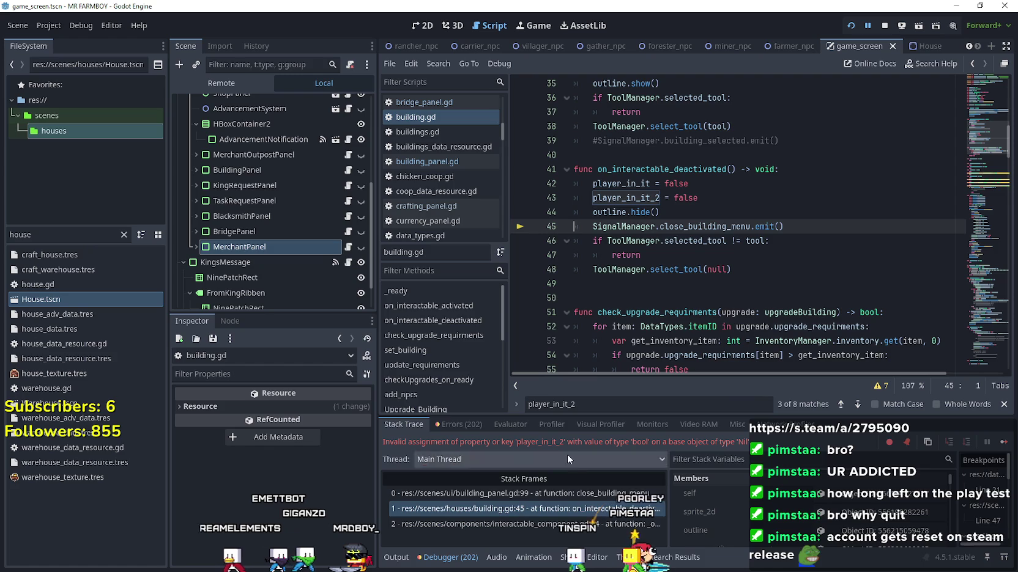
click(557, 495)
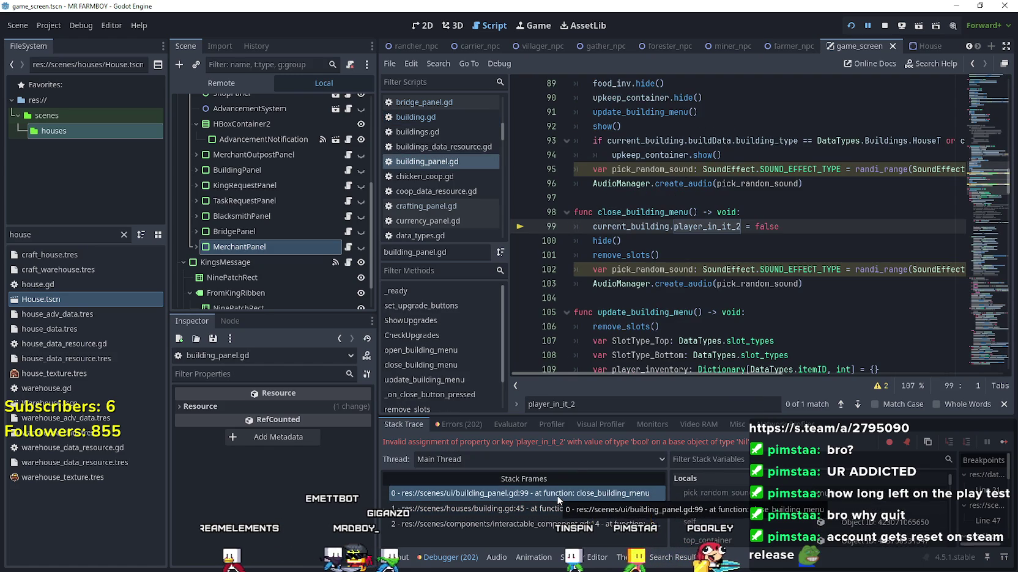
key(Left)
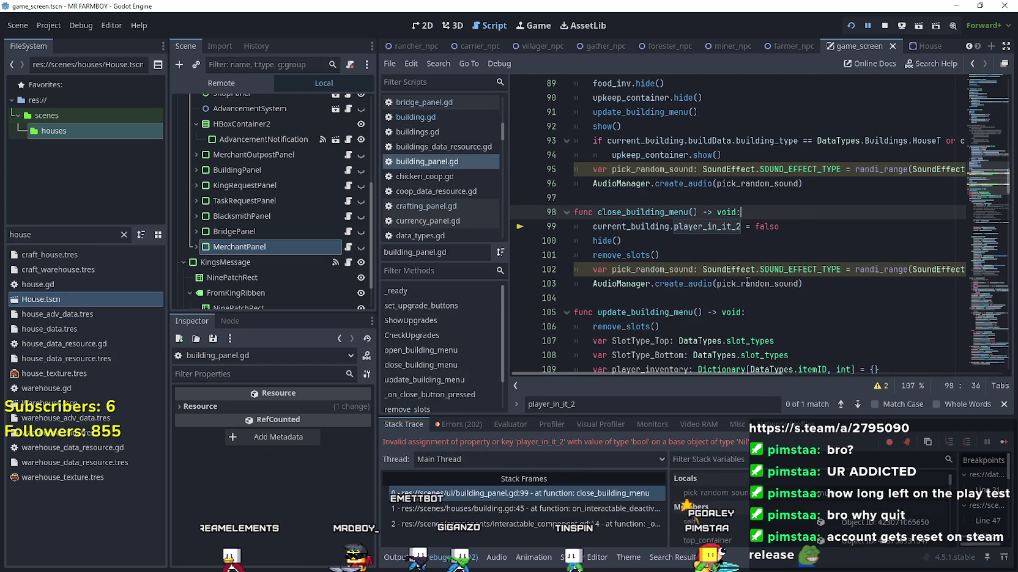
- Wrap the player_in_it_2 reset in a new 'if current_building:' check in close_building_menu
mouse_move(741, 285)
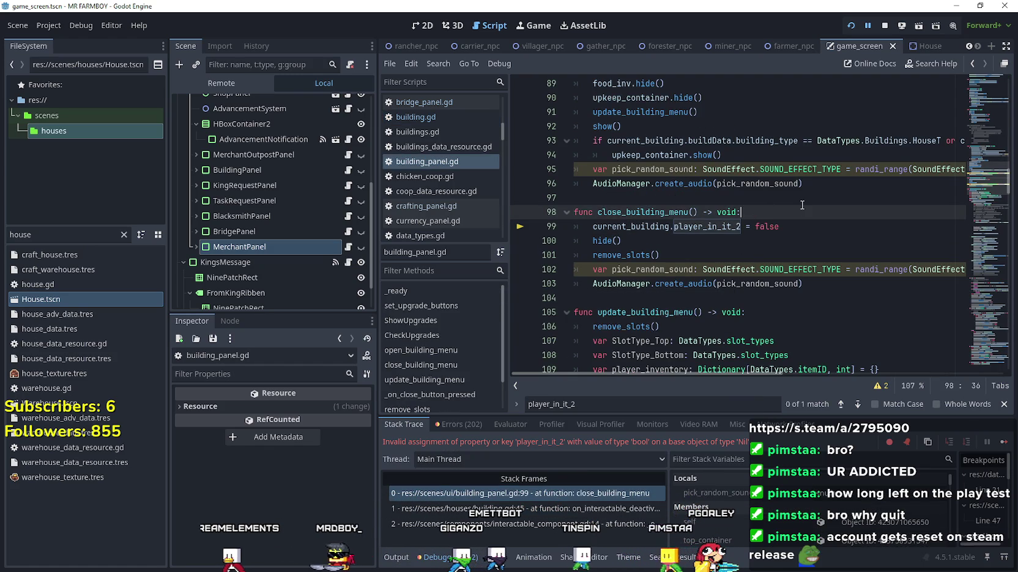
key(Return)
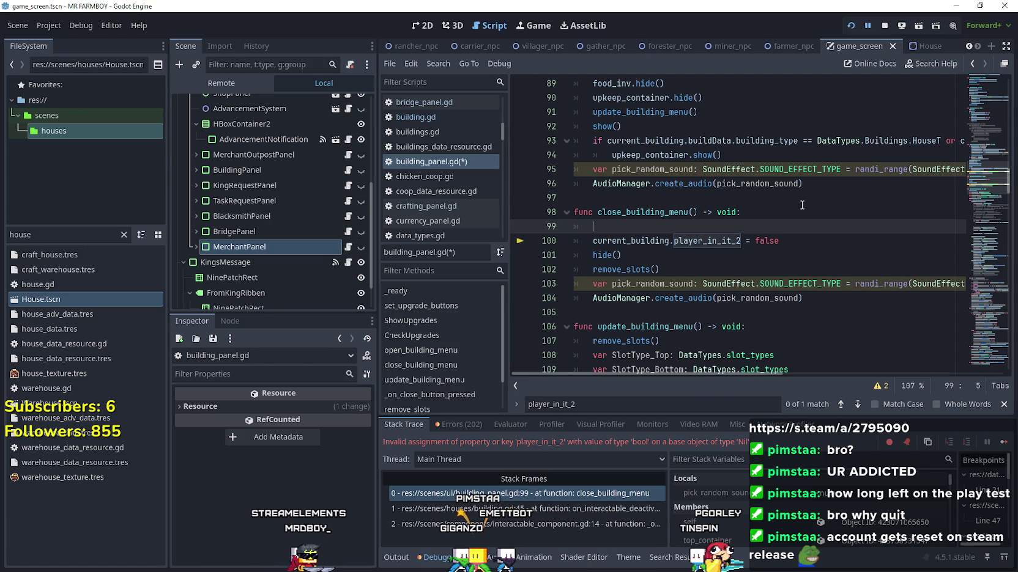
text(if )
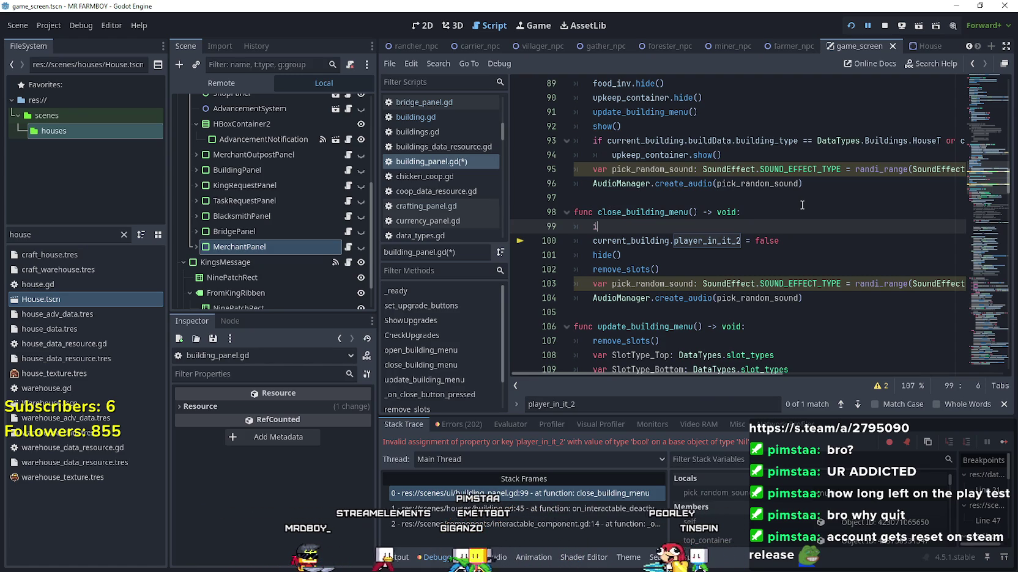
text(current_building)
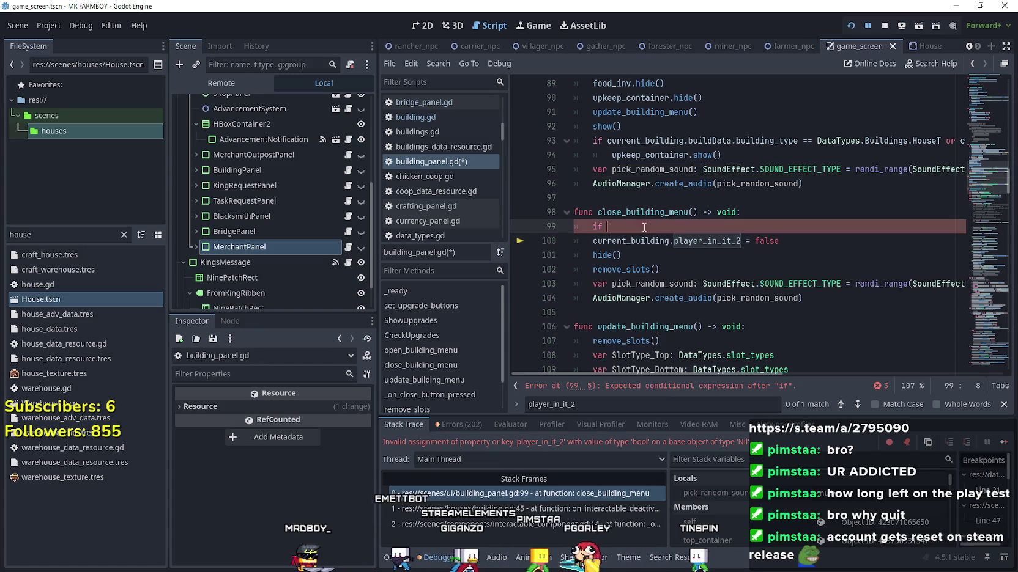
text(:)
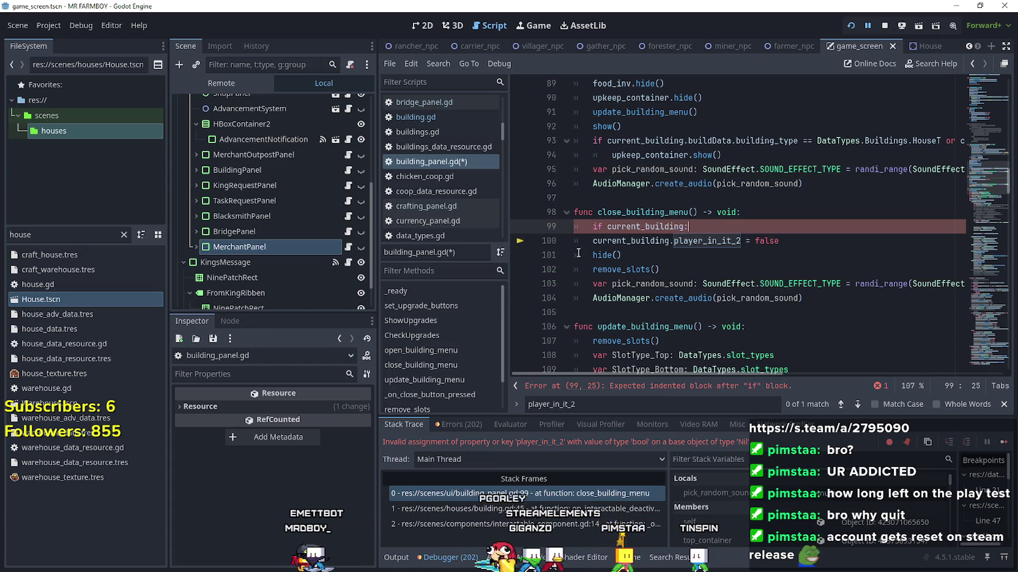
click(694, 241)
key(Tab)
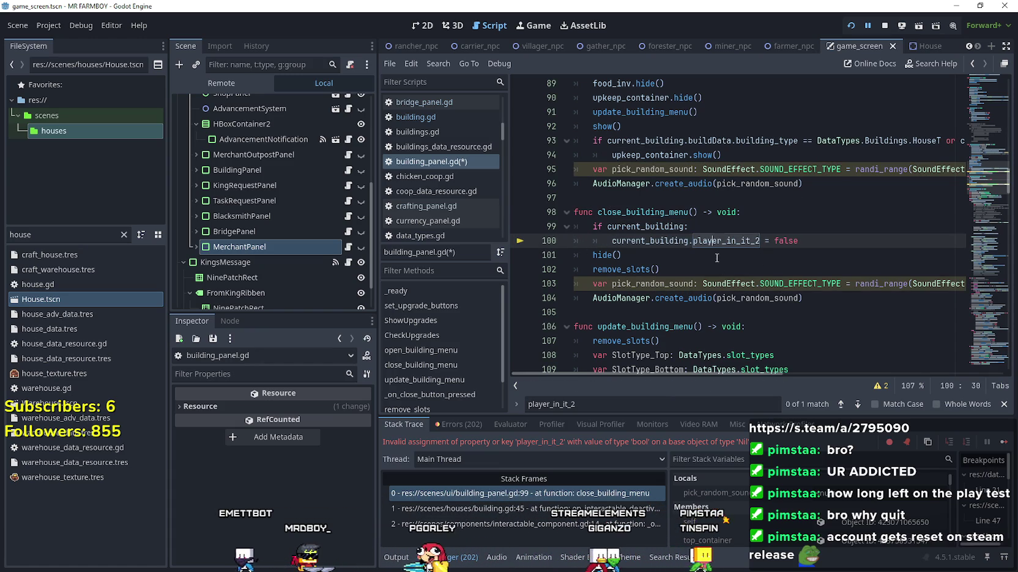
mouse_move(716, 243)
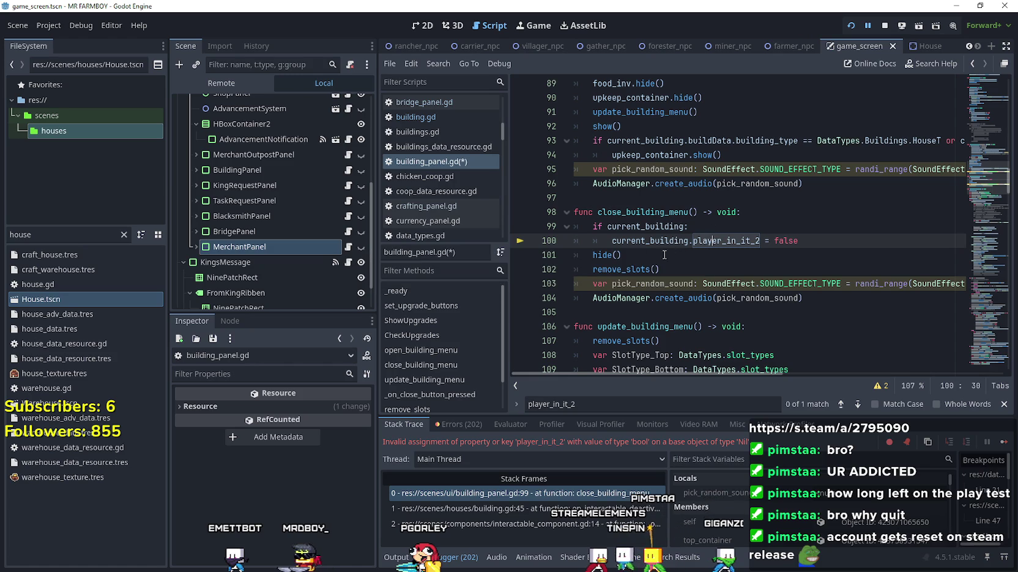
- Comment out lines 99–100, the current_building check and the player_in_it_2 reset
click(593, 231)
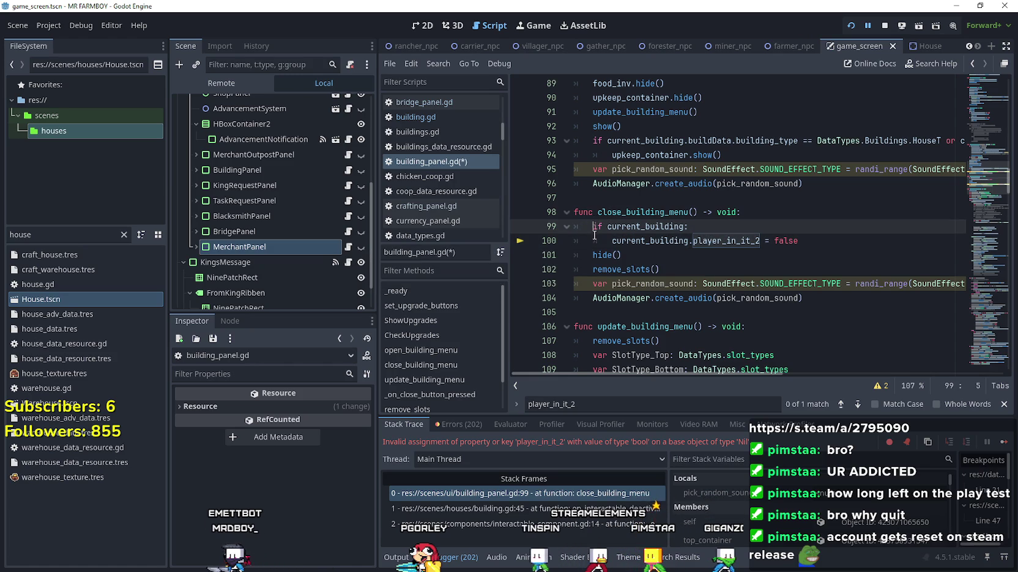
key(ctrl+k)
key(Down)
key(ctrl+k)
click(701, 255)
- Save the script, then in-game open and close the King's Outpost dialog
key(ctrl+s)
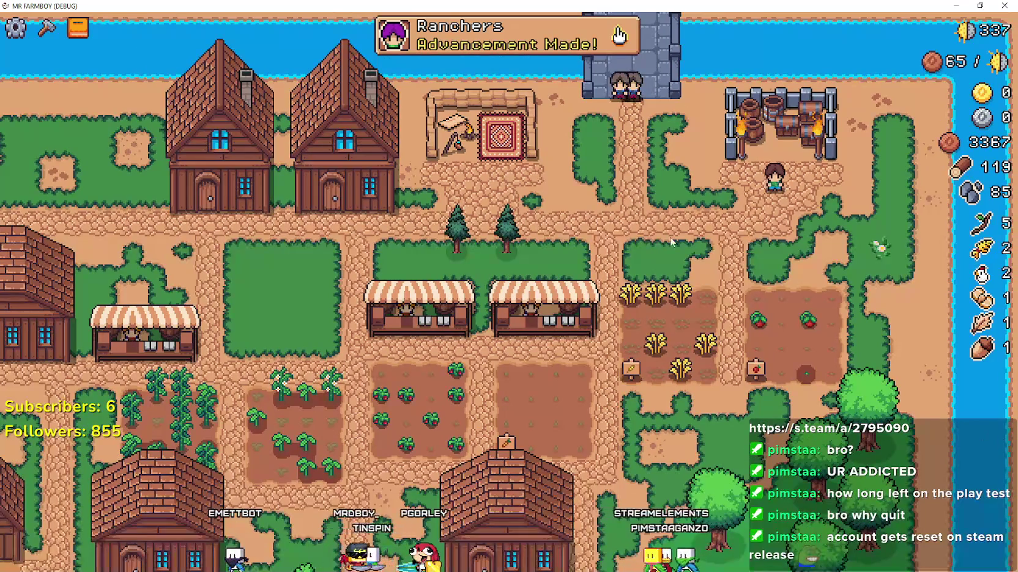
key(w)
key(e)
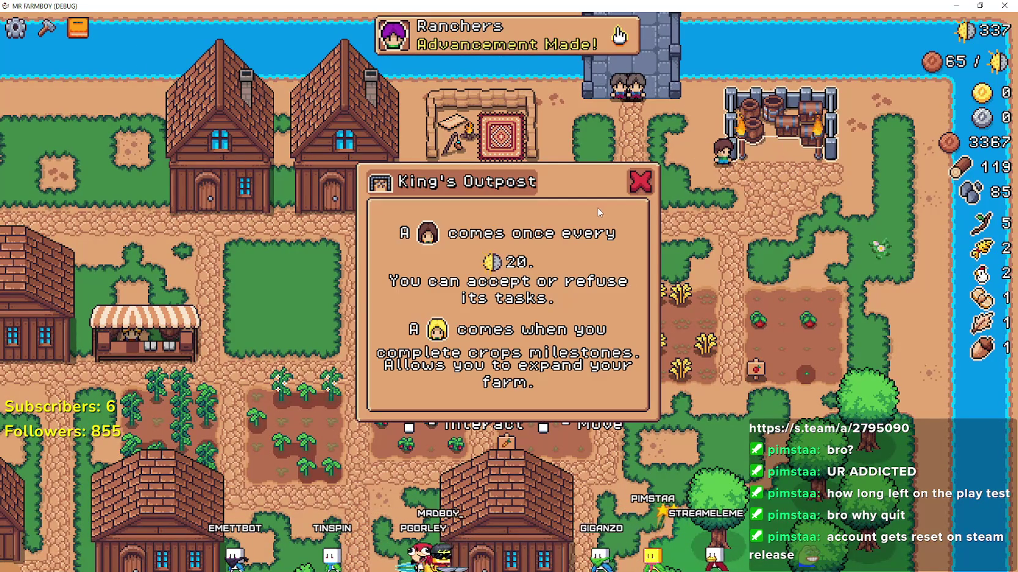
click(635, 186)
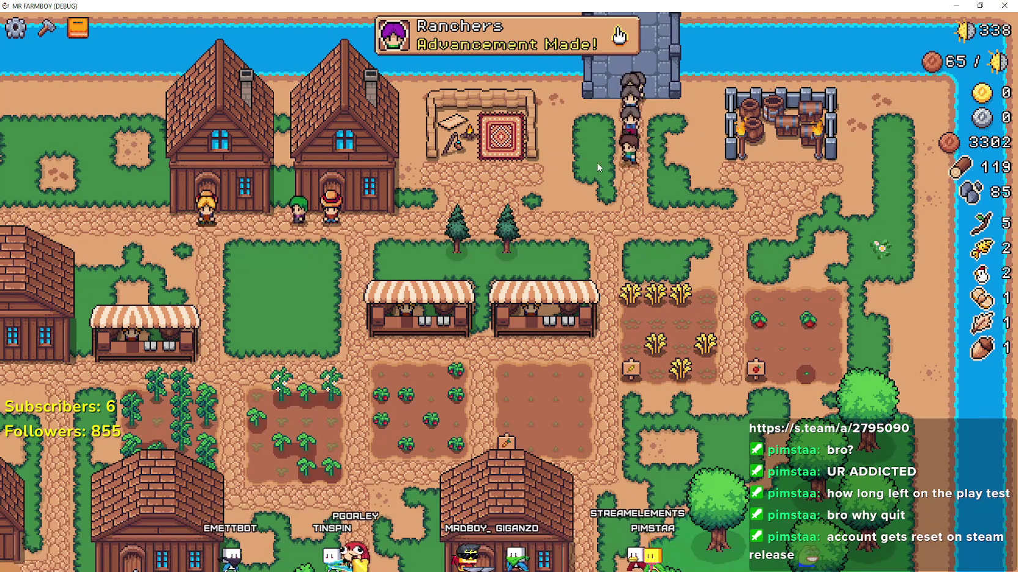
- Open and close the House menu several times past the breakpoint, then return to open_building's line 177
key(e)
key(a)
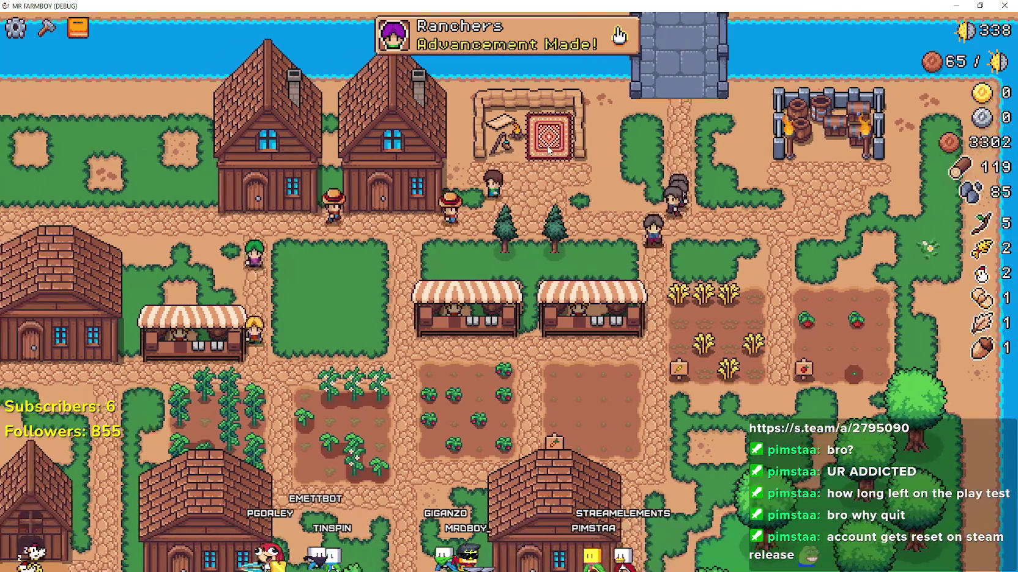
key(e)
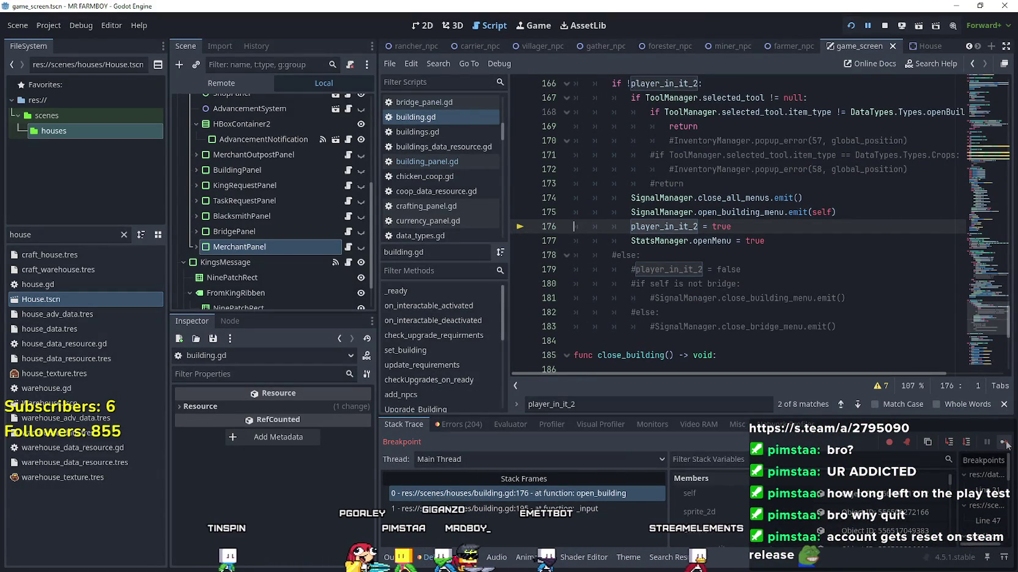
click(1004, 445)
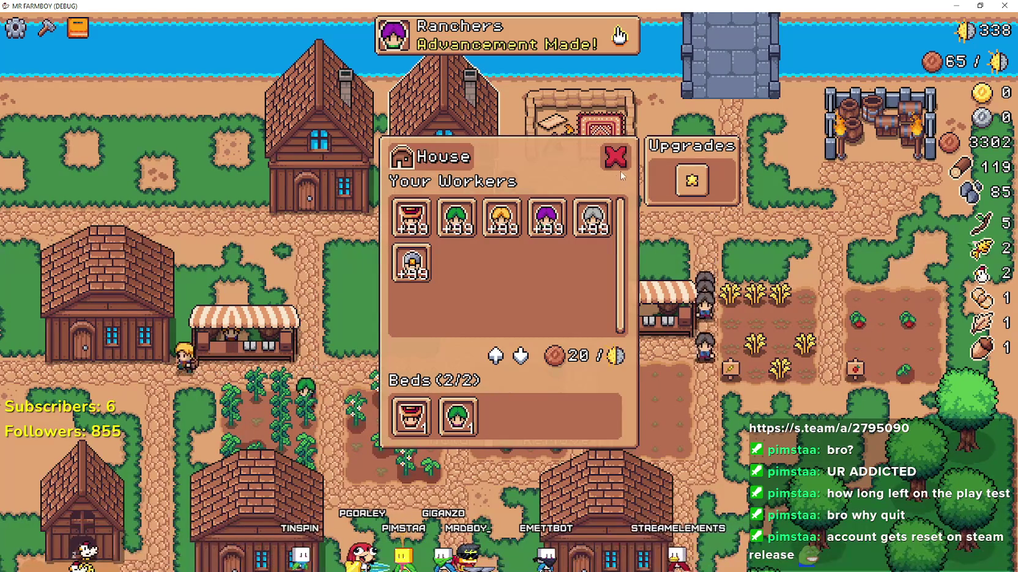
click(614, 161)
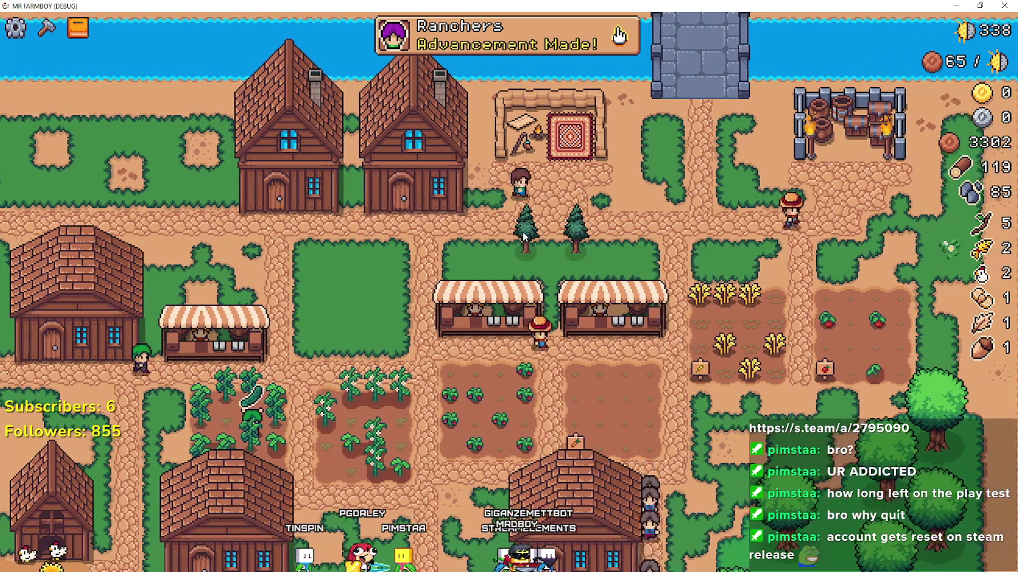
click(468, 192)
click(613, 156)
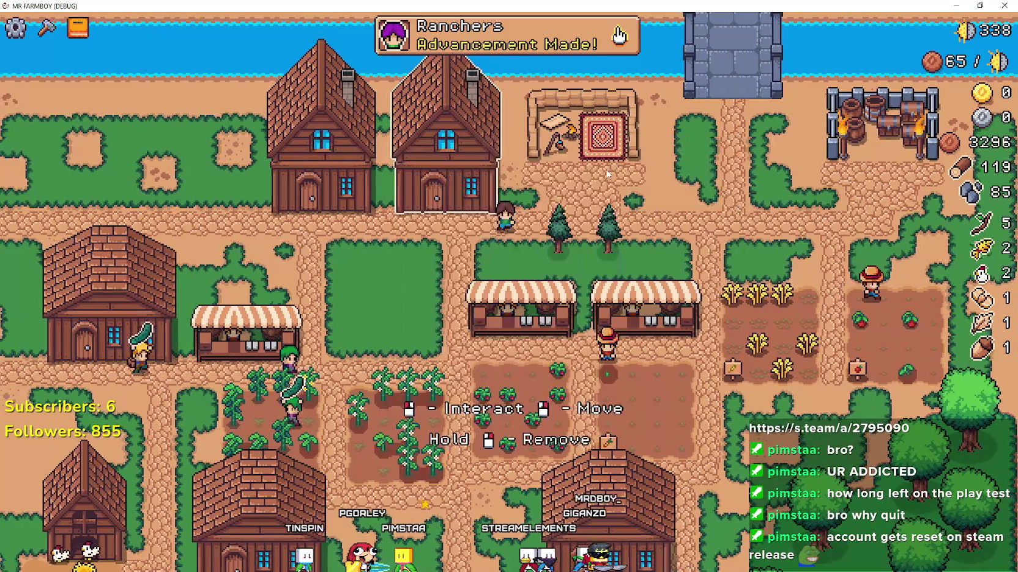
click(499, 184)
click(613, 155)
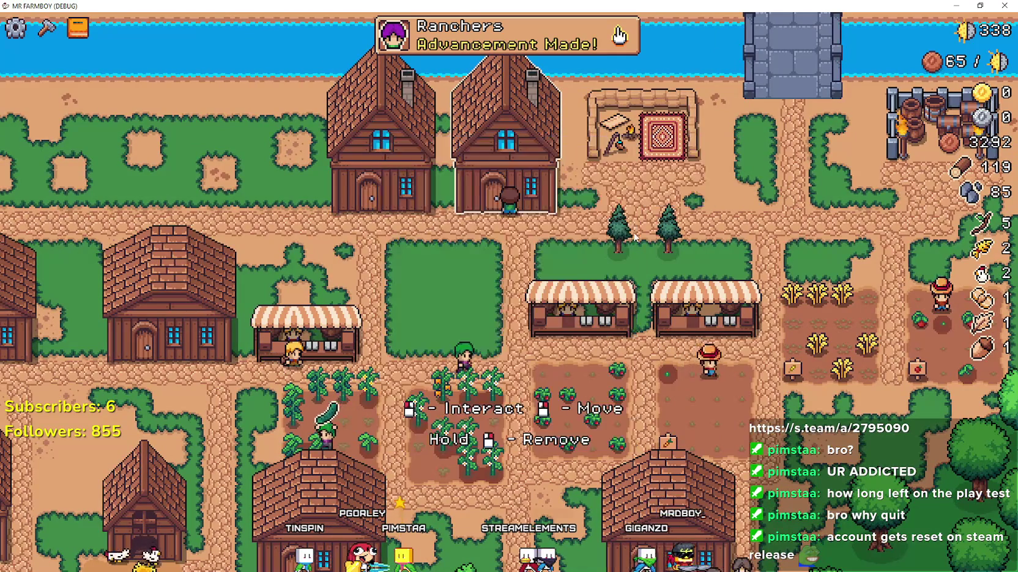
key(alt+Tab)
click(714, 240)
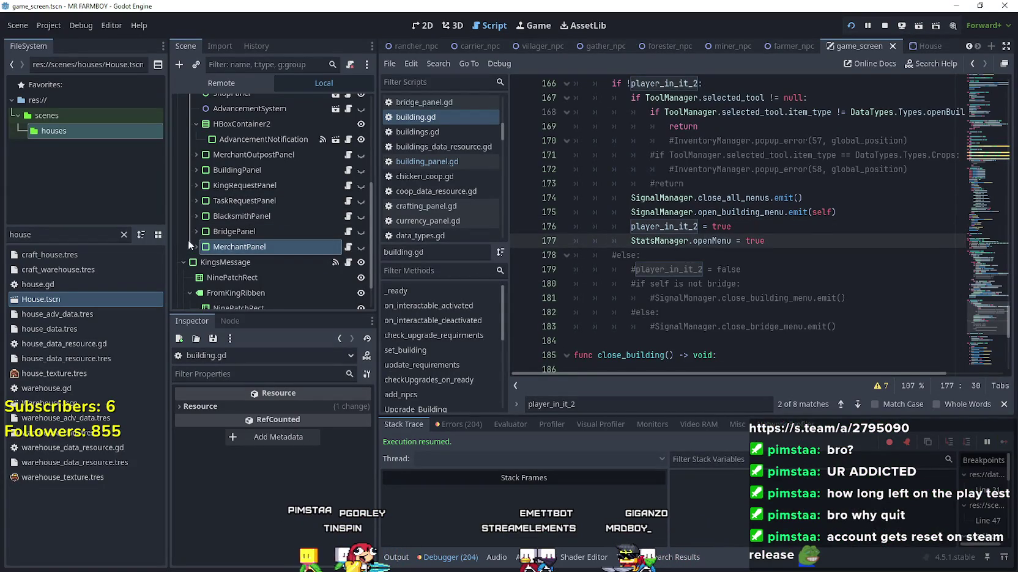
- Open House.tscn and building.gd, comment out the StatsManager.openMenu line, and save
double_click(61, 302)
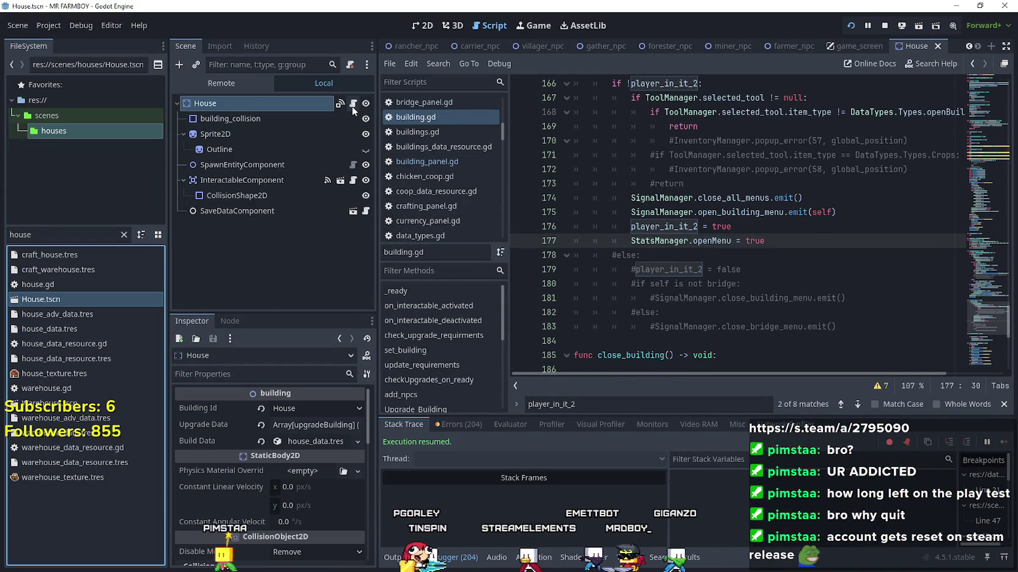
right_click(630, 97)
click(671, 309)
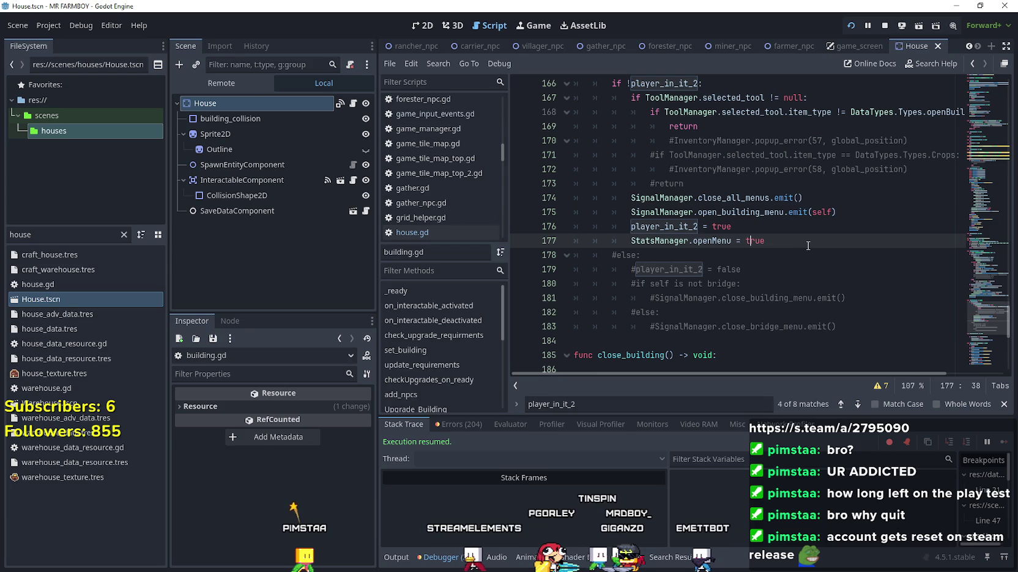
key(ctrl+k)
click(777, 231)
key(ctrl+s)
- Interact with the house in-game and continue past the line 165 and 166 breakpoints
scroll(up, 3)
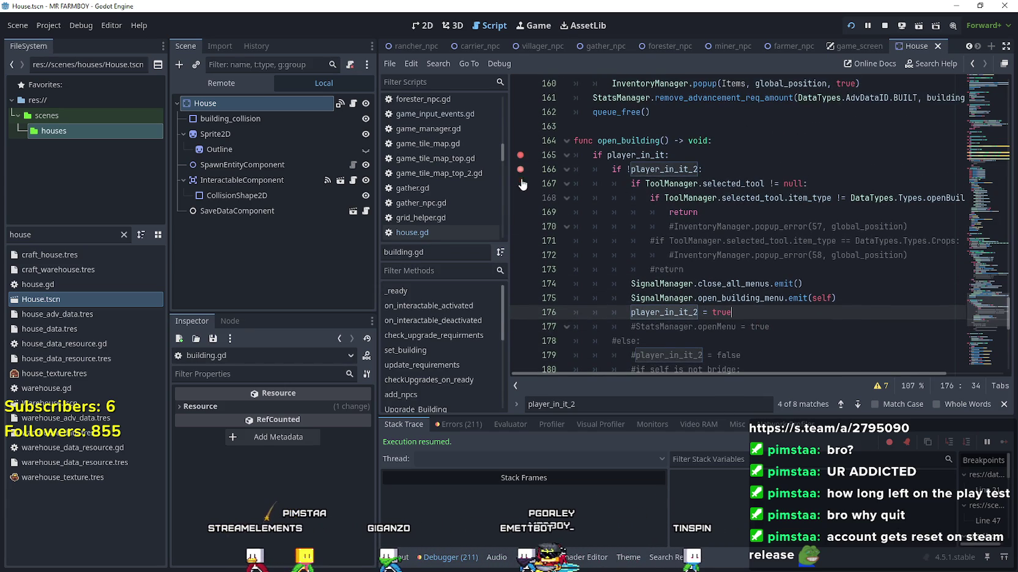
click(592, 247)
click(1003, 442)
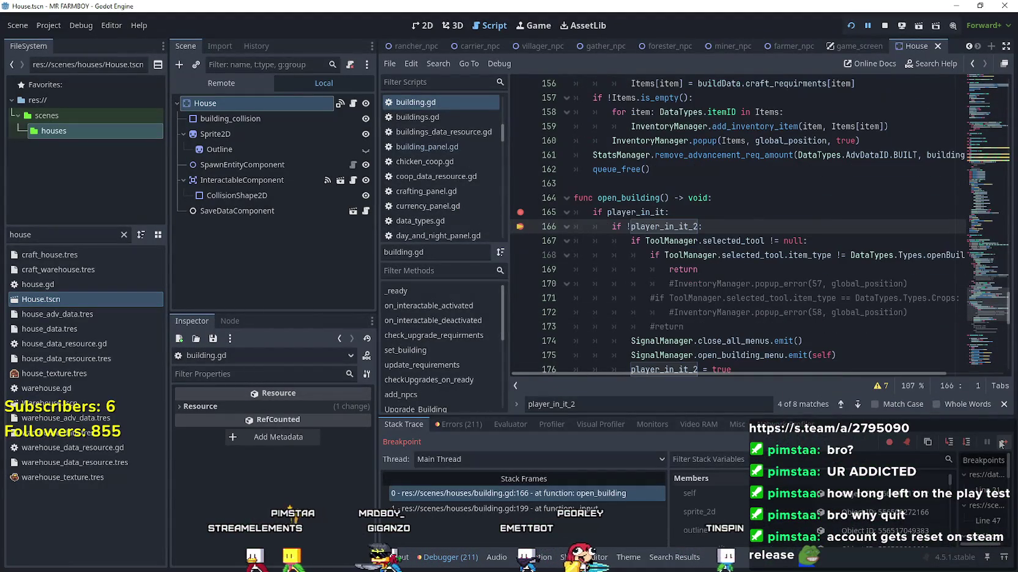
scroll(down, 3)
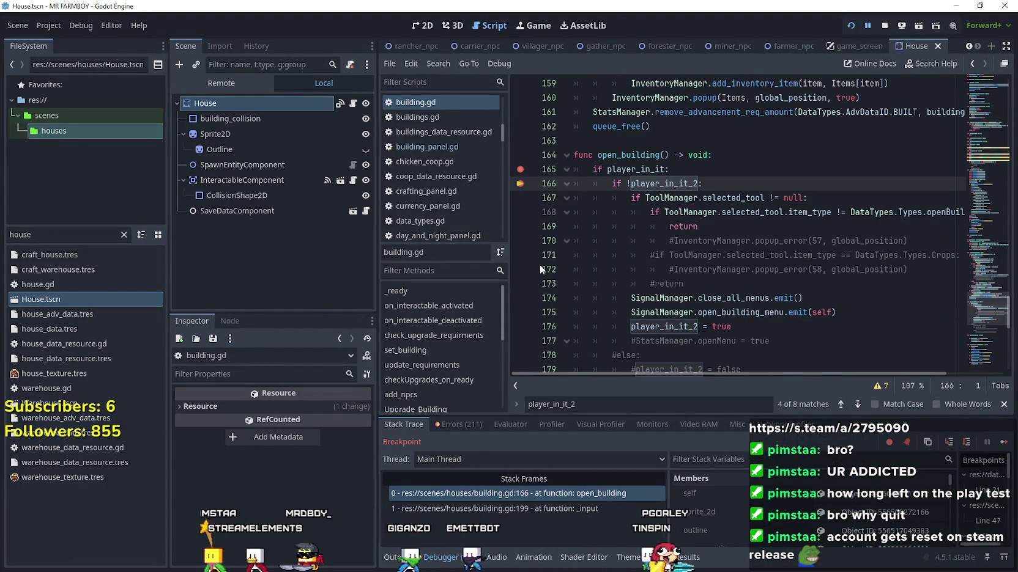
drag(733, 327, 562, 299)
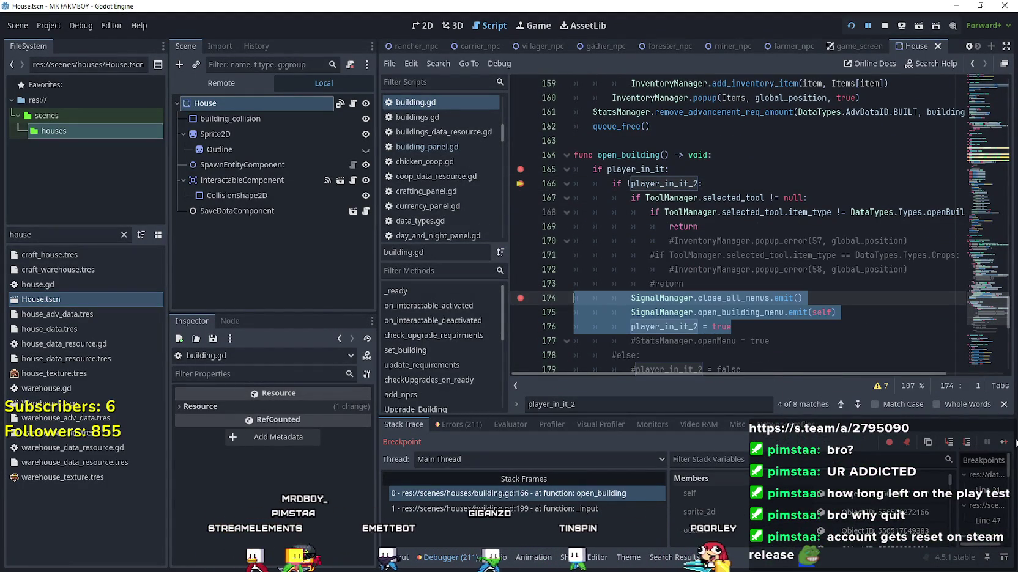
click(1003, 442)
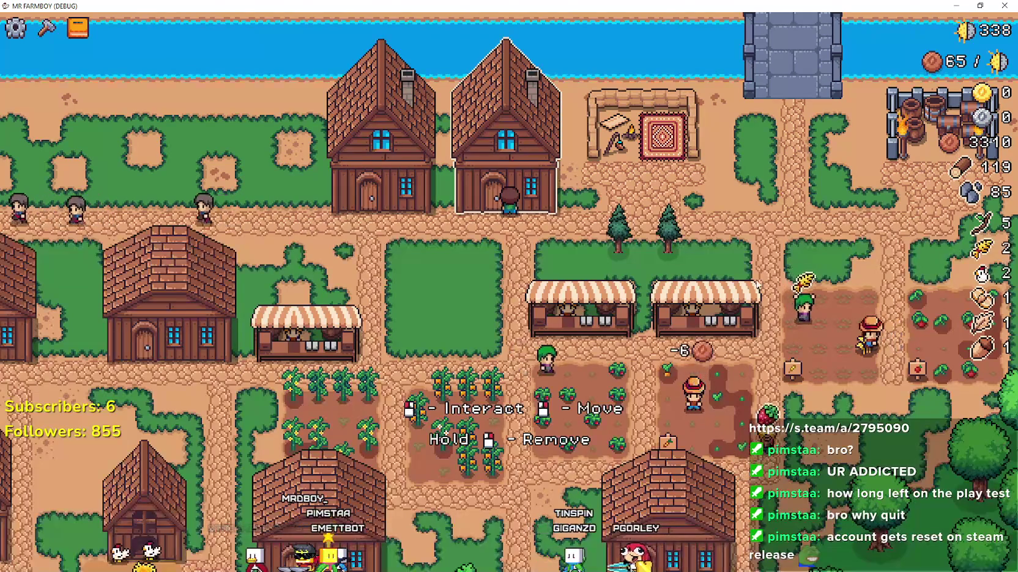
- Trigger the house again and continue through the line 165 and 174 breakpoints until the workers panel opens
click(526, 153)
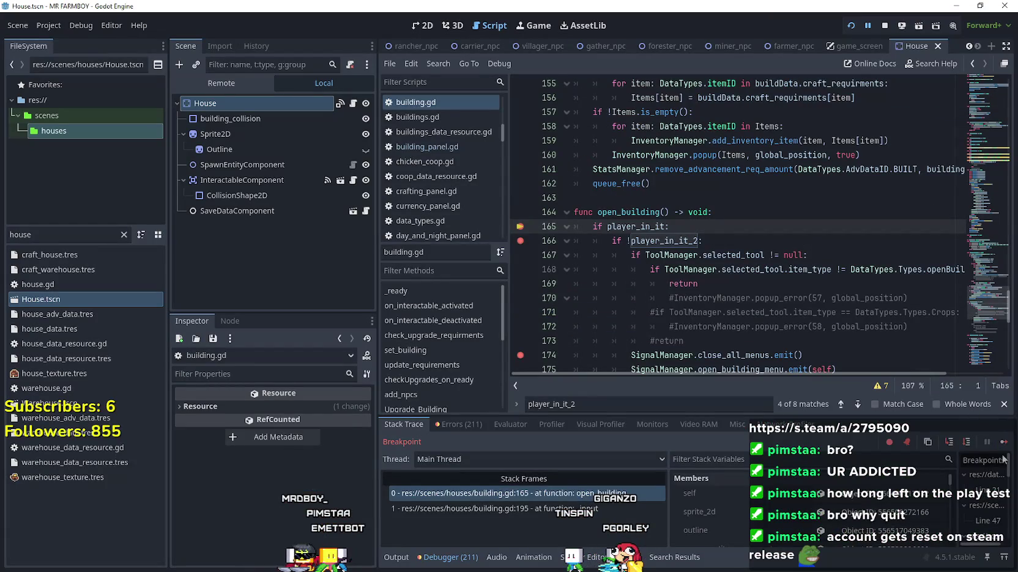
click(1003, 442)
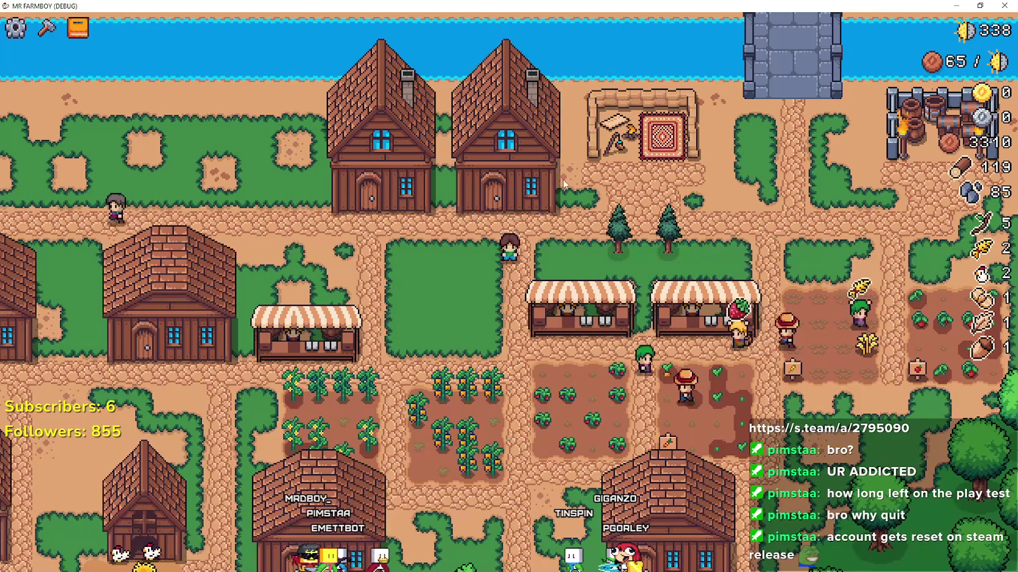
click(540, 190)
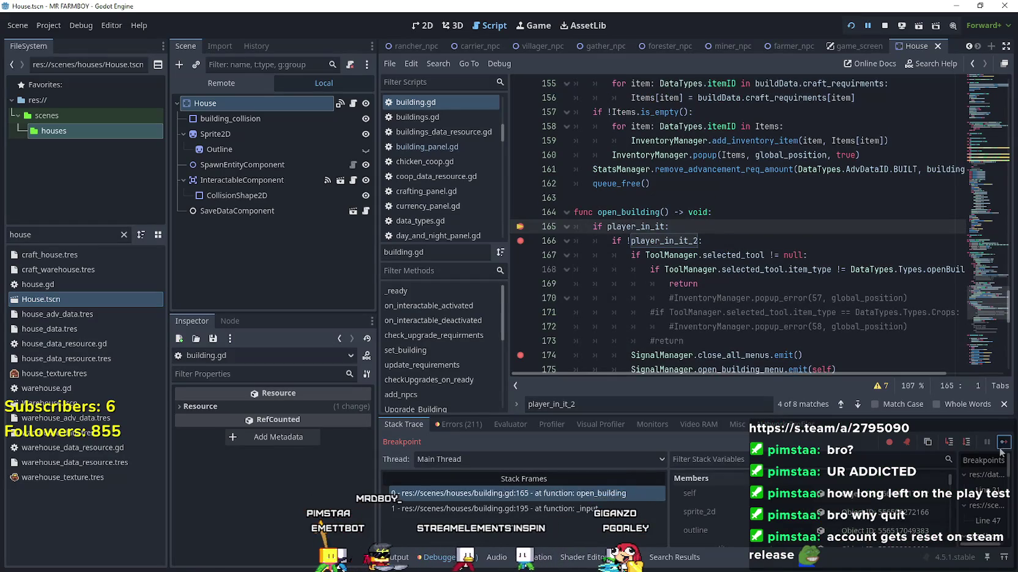
click(1003, 445)
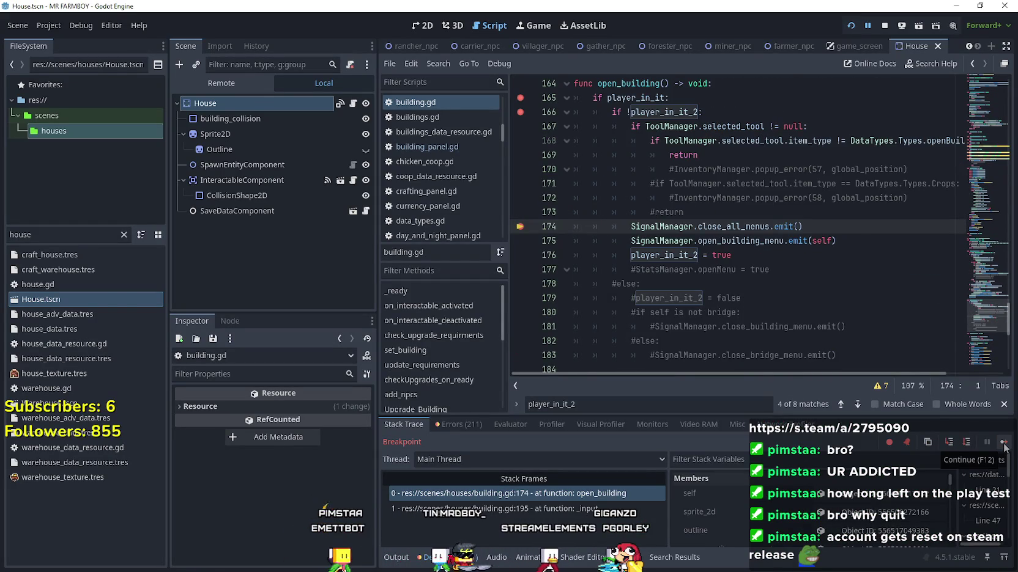
click(1003, 442)
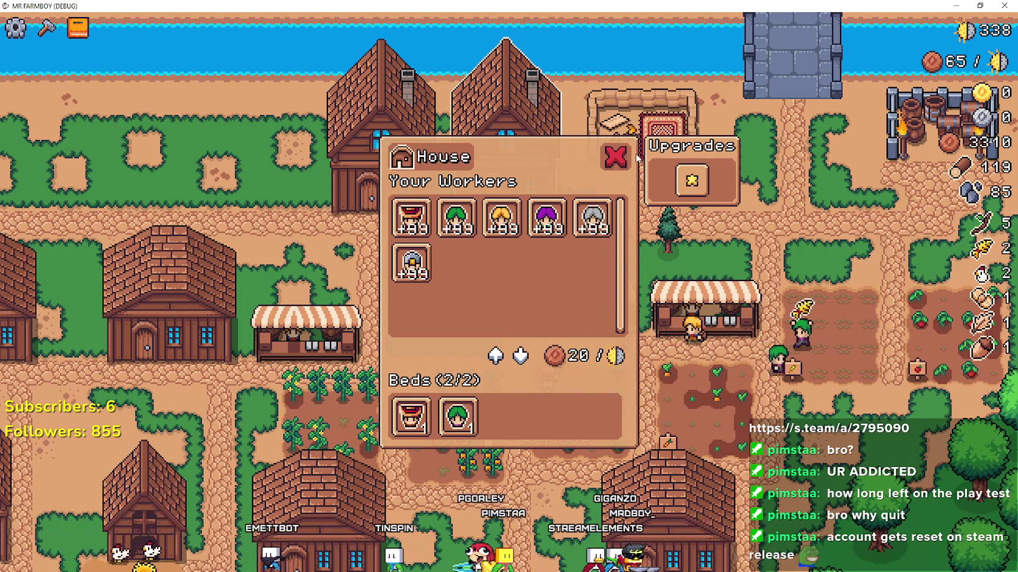
- Reopen the House in-game, continue until its panel is open, and return to the script editor
click(636, 153)
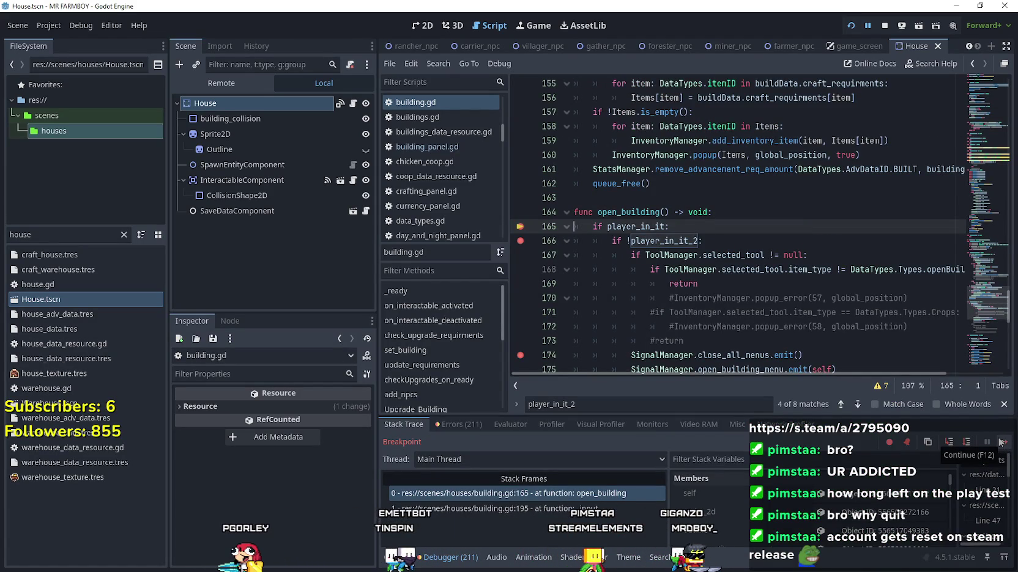
click(1001, 441)
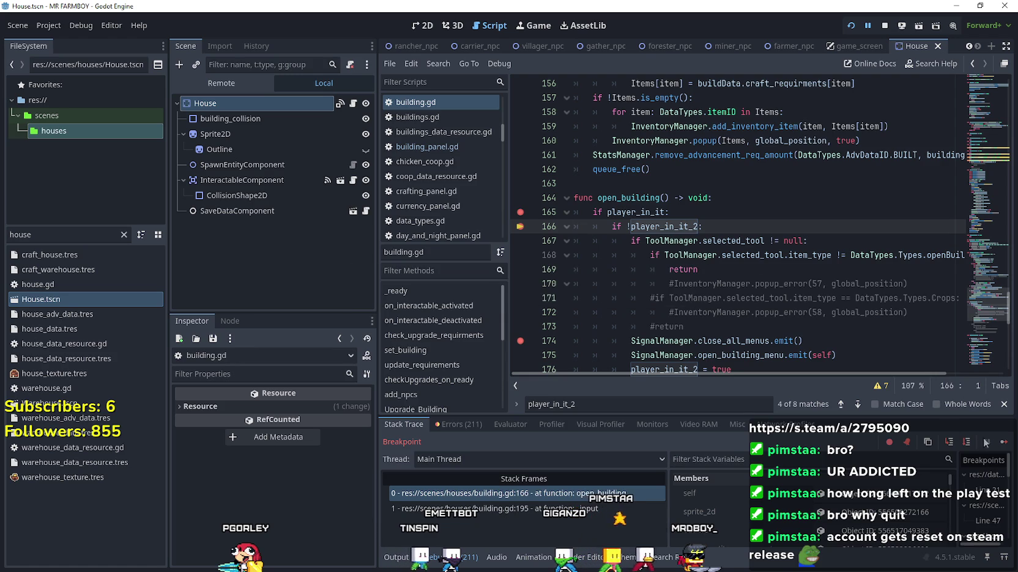
click(1003, 441)
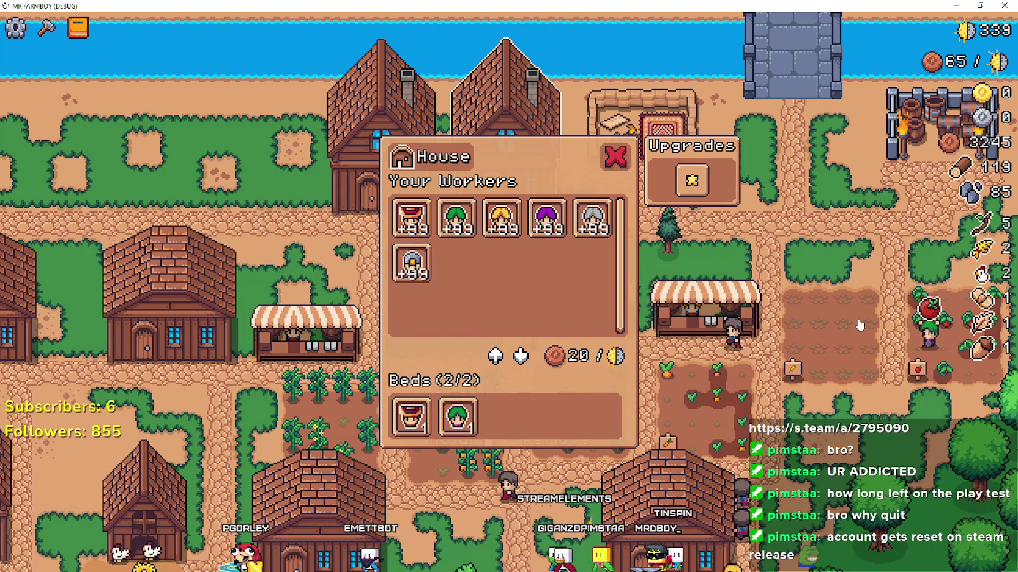
key(alt+Tab)
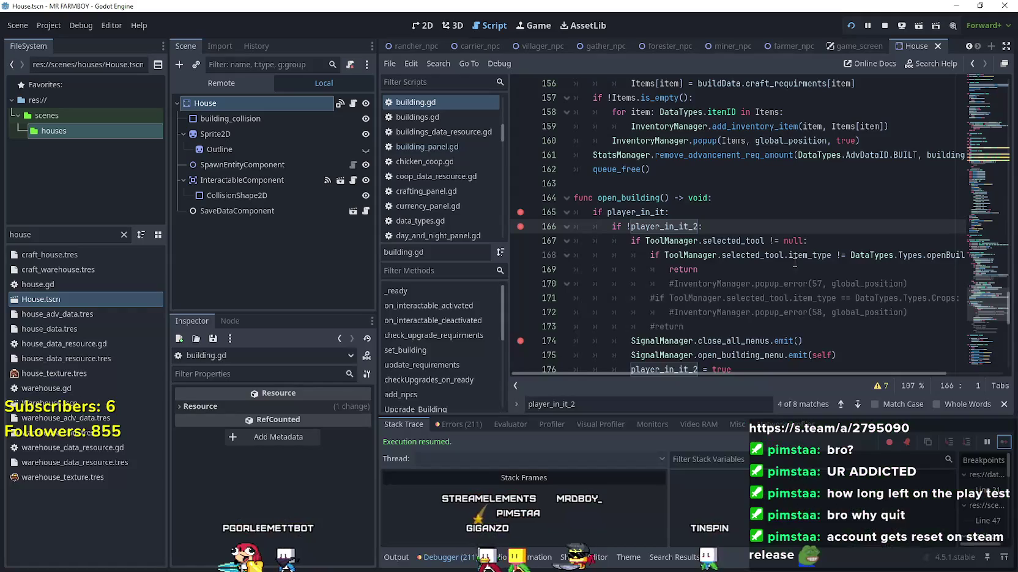
click(708, 227)
scroll(down, 3)
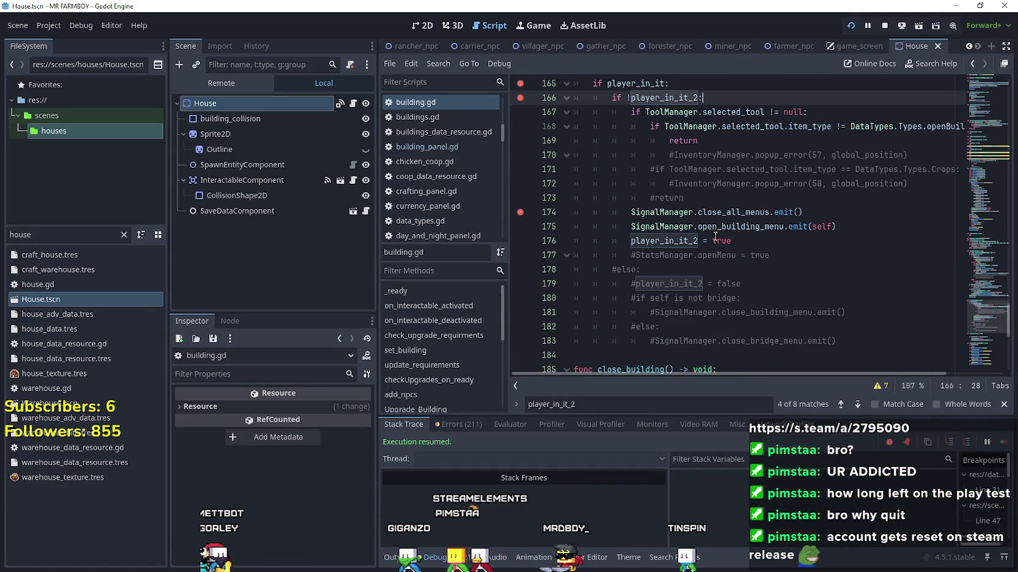
double_click(664, 240)
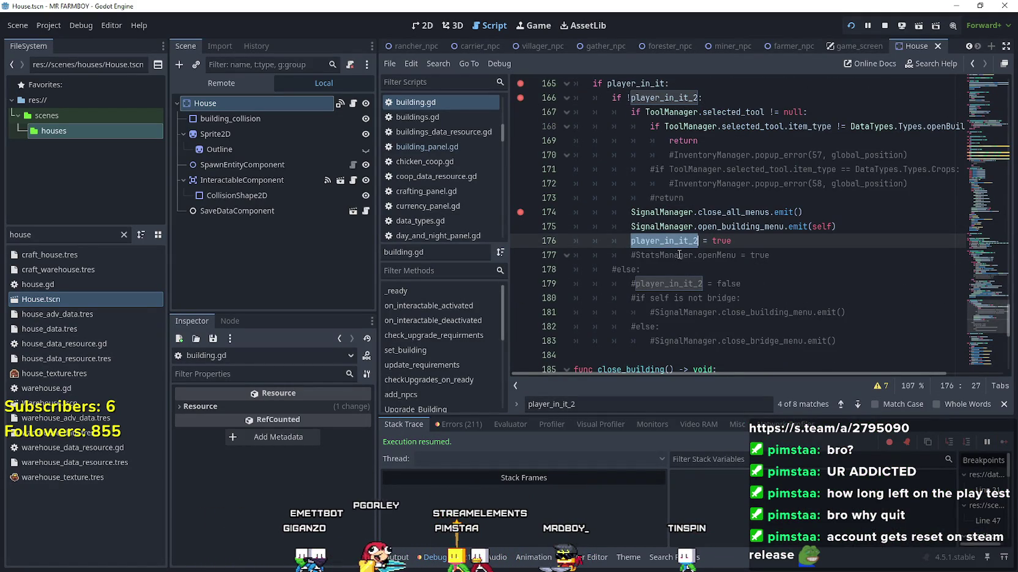
scroll(up, 3)
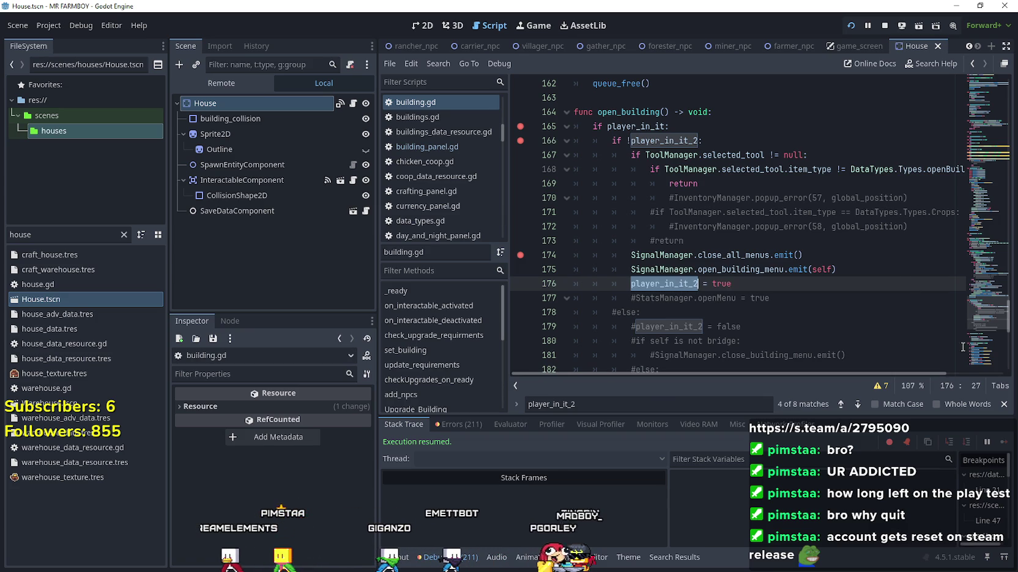
click(798, 298)
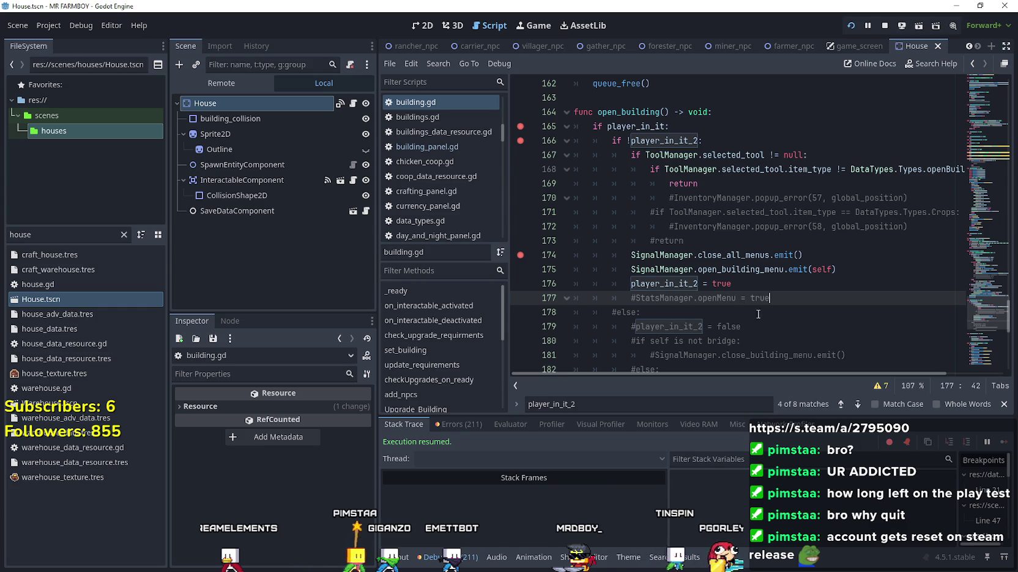
drag(636, 297, 778, 299)
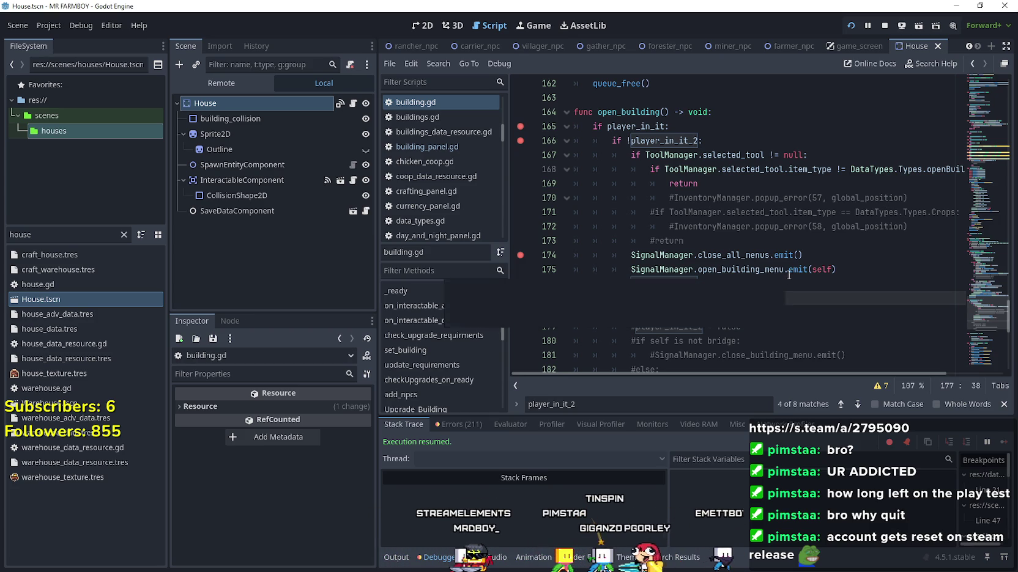
click(772, 283)
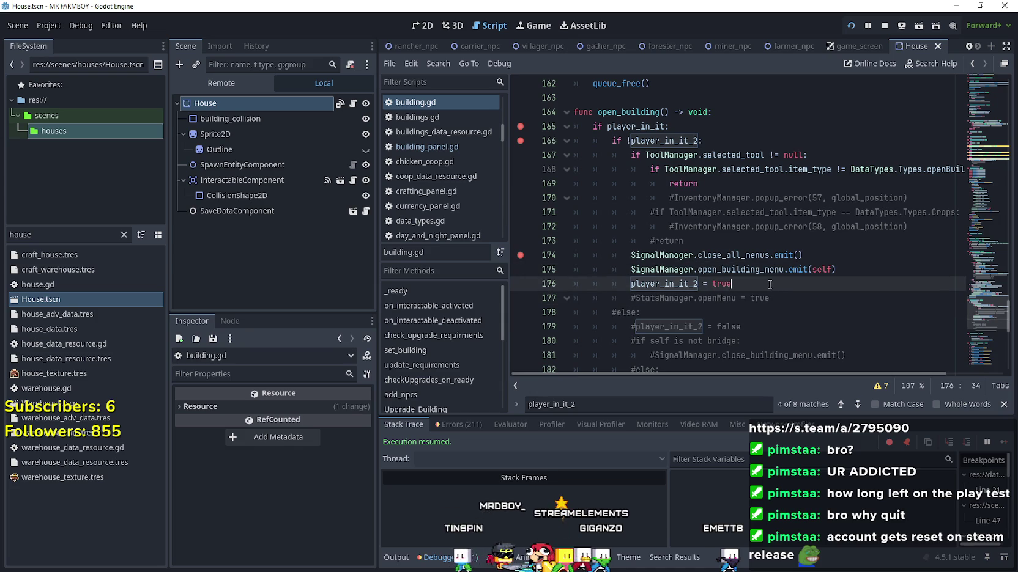
drag(685, 240, 554, 202)
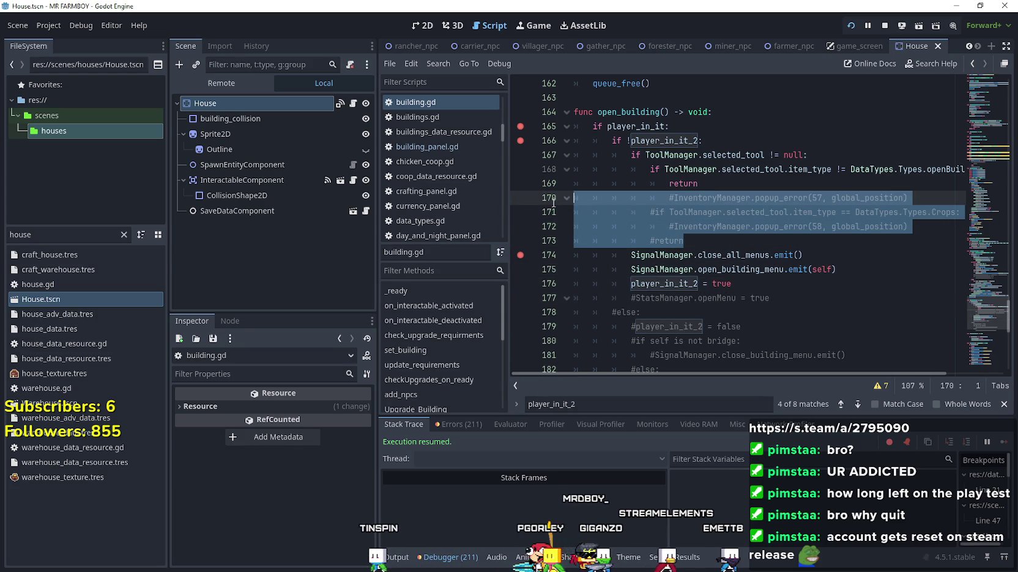
- Delete the commented popup error lines and the commented block below player_in_it_2 = true, undoing one bad deletion
key(BackSpace)
key(BackSpace)
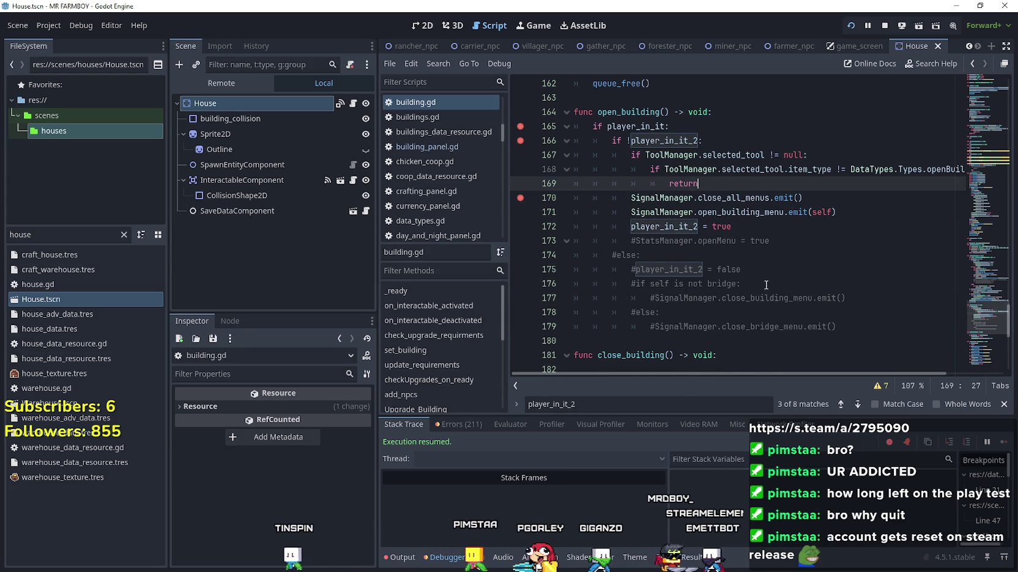
scroll(down, 3)
drag(693, 283, 545, 200)
key(BackSpace)
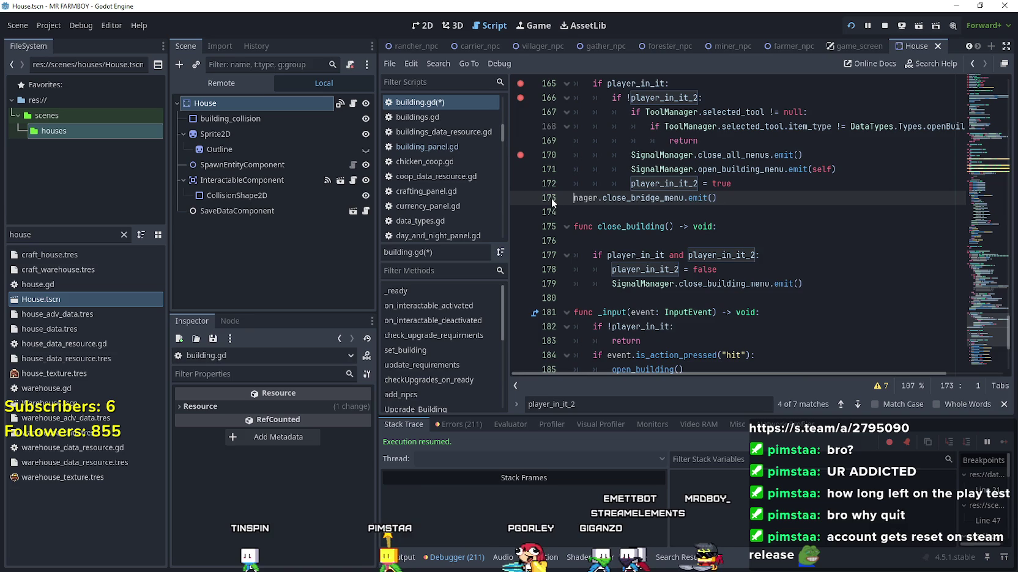
key(ctrl+z)
key(ctrl+z)
key(ctrl+z)
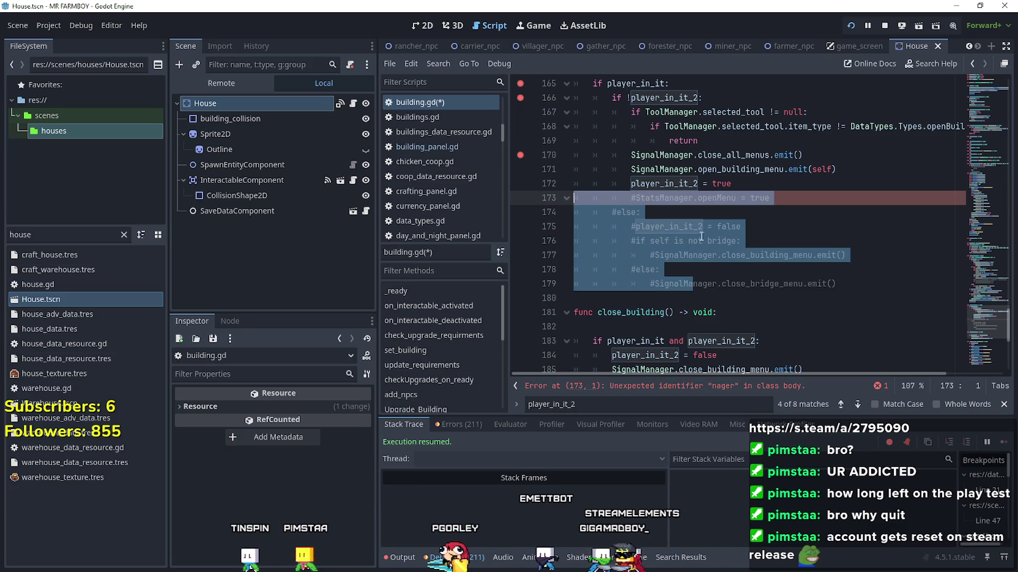
drag(587, 217, 556, 201)
key(BackSpace)
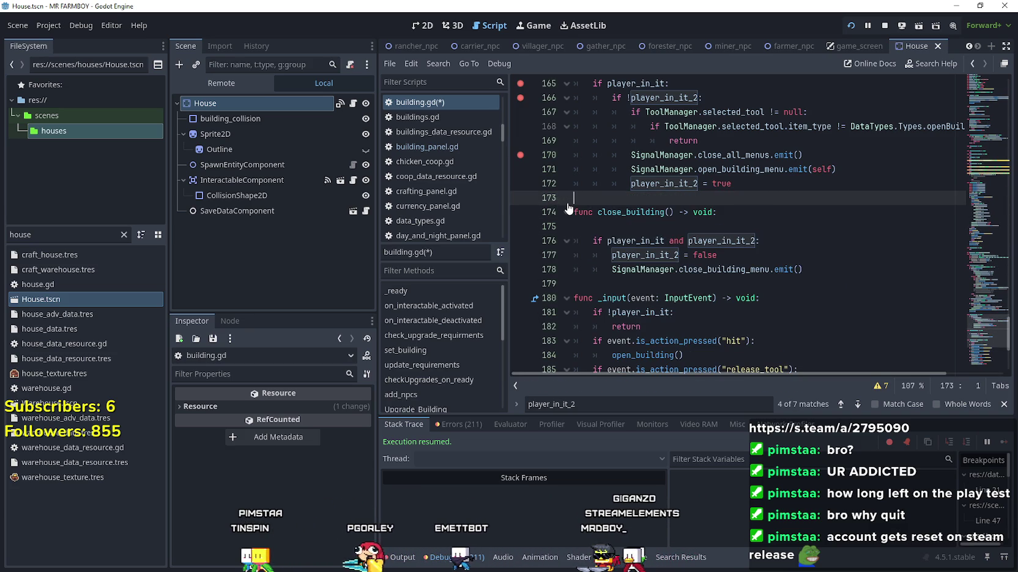
- Review the open_building() call on line 184 and select the open_building function body
scroll(down, 3)
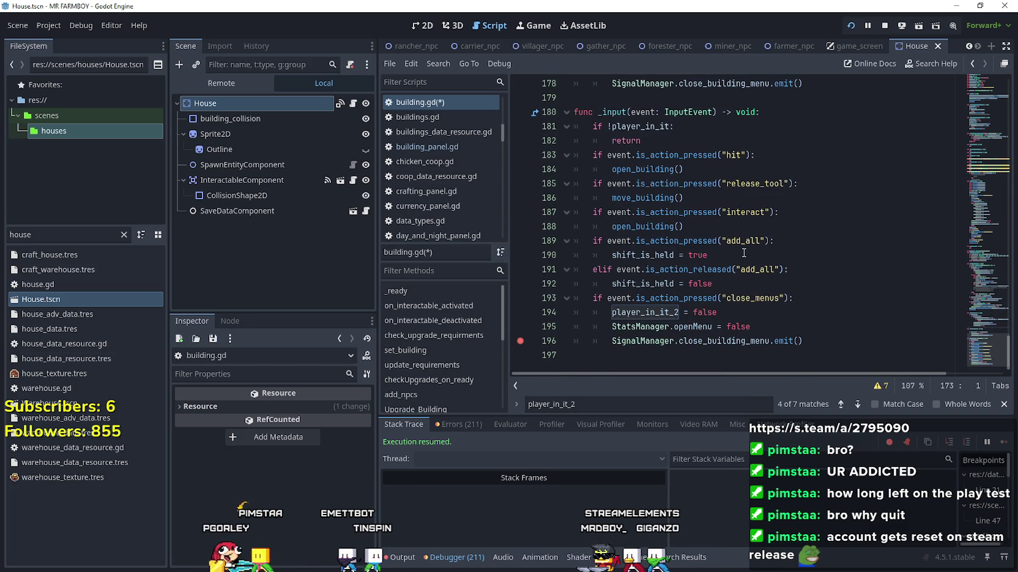
triple_click(636, 169)
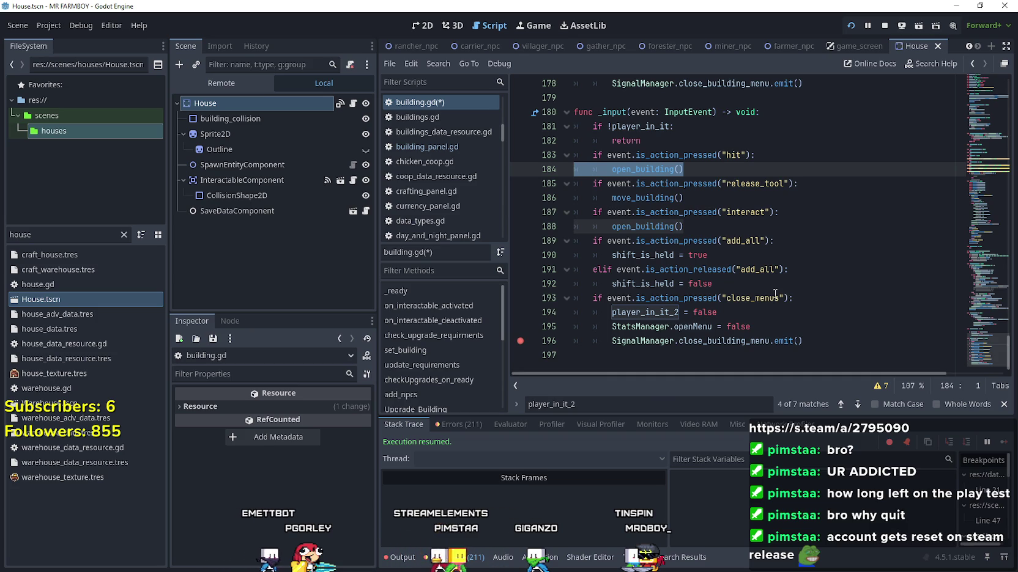
scroll(up, 3)
drag(985, 338, 961, 128)
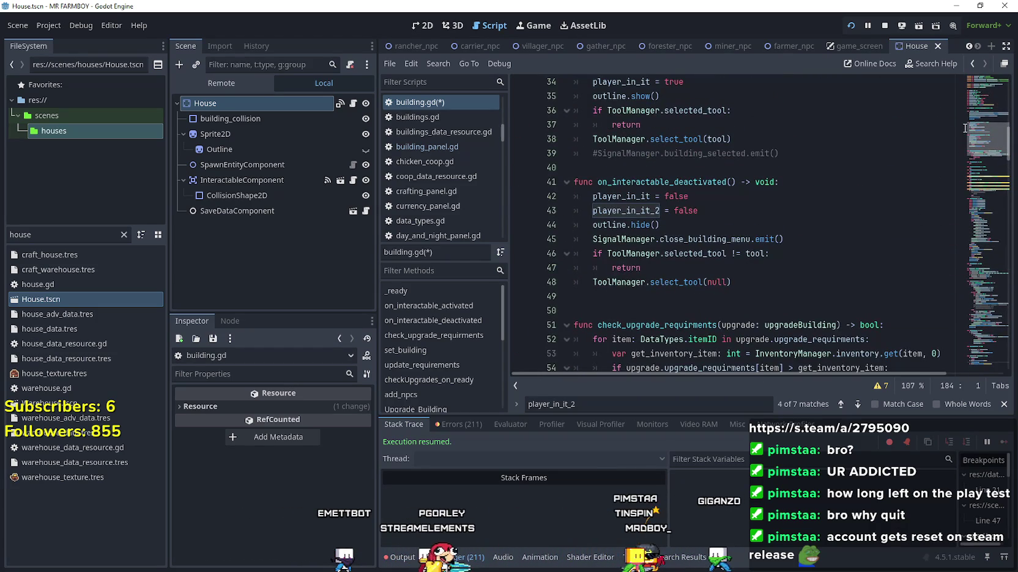
scroll(down, 3)
scroll(down, 3)
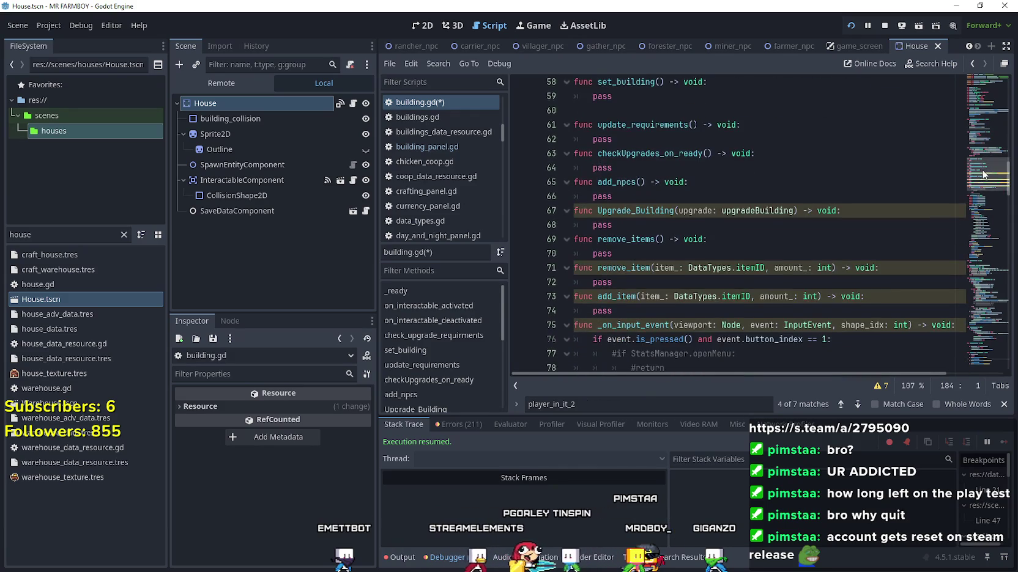
drag(976, 266, 978, 320)
drag(732, 270, 521, 165)
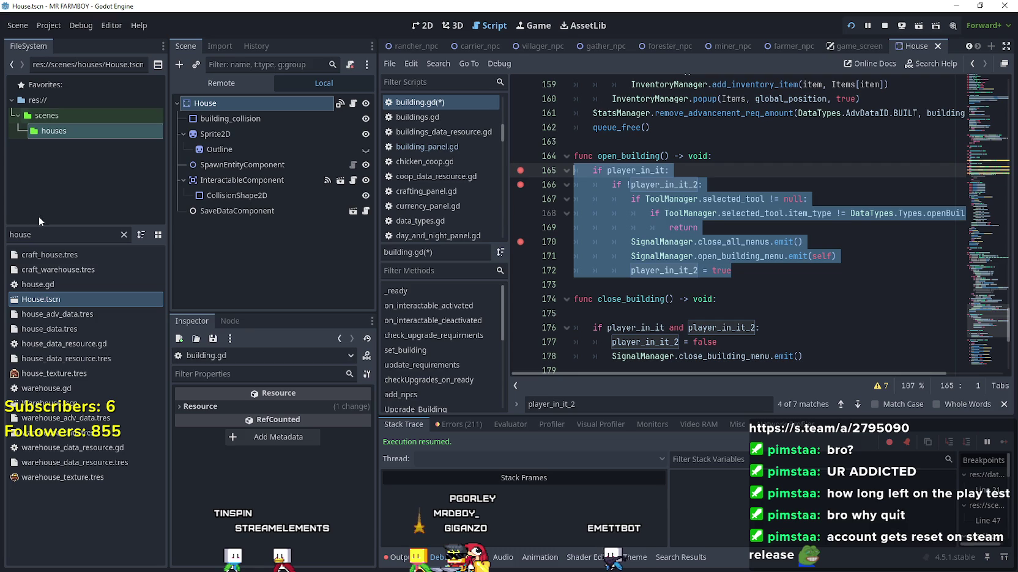
- Check the hit action condition that opens the building in the game_screen script
click(854, 46)
scroll(down, 3)
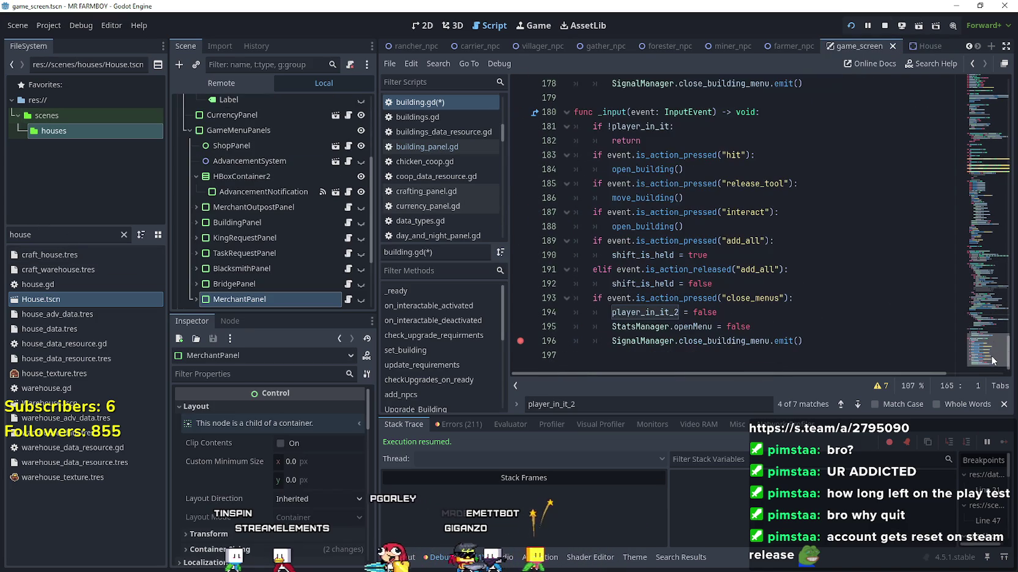
drag(683, 169, 575, 155)
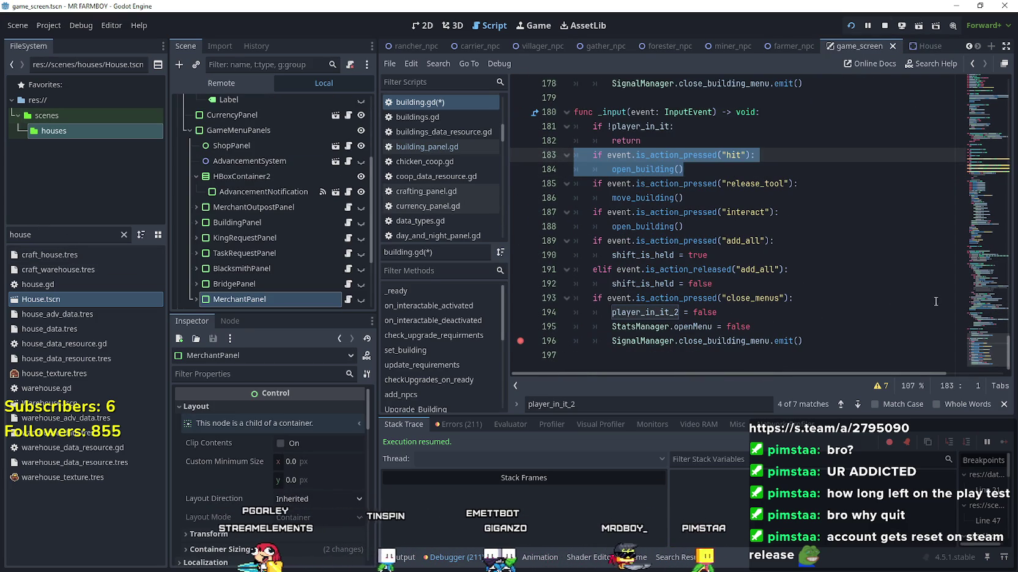
click(923, 46)
click(875, 46)
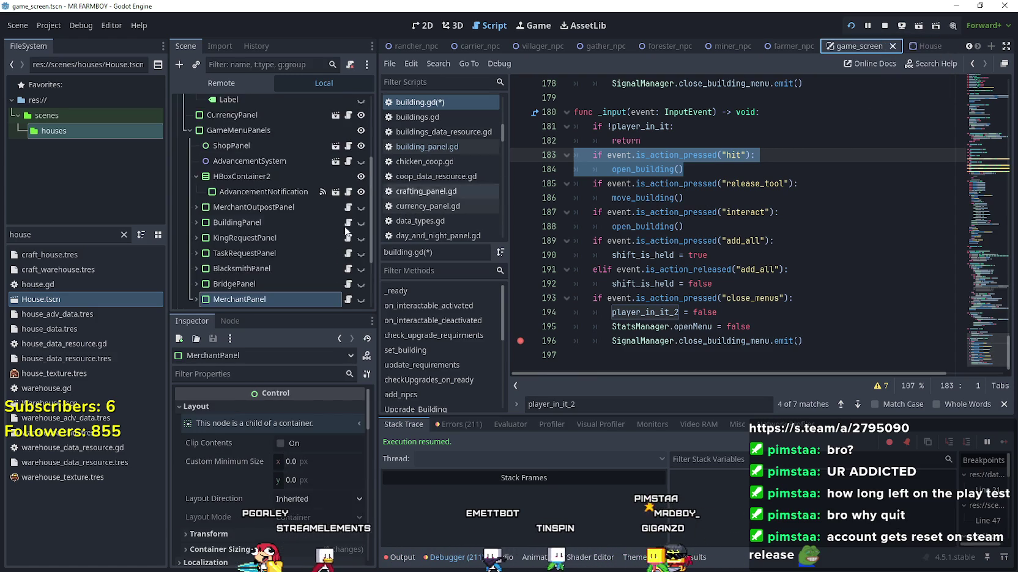
scroll(down, 3)
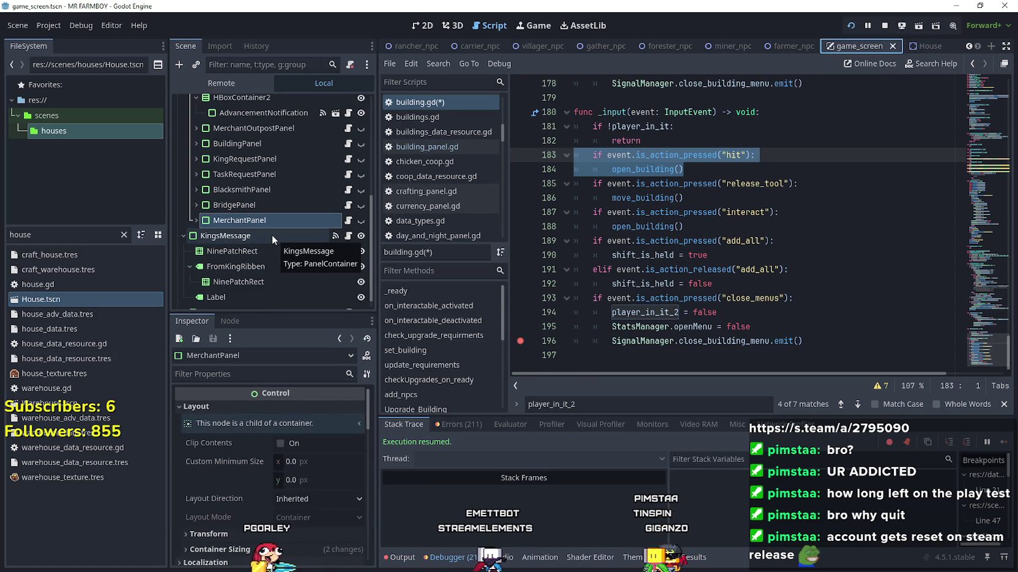
- Expand BuildingPanel in the Scene tree and select its closeButton node
click(193, 143)
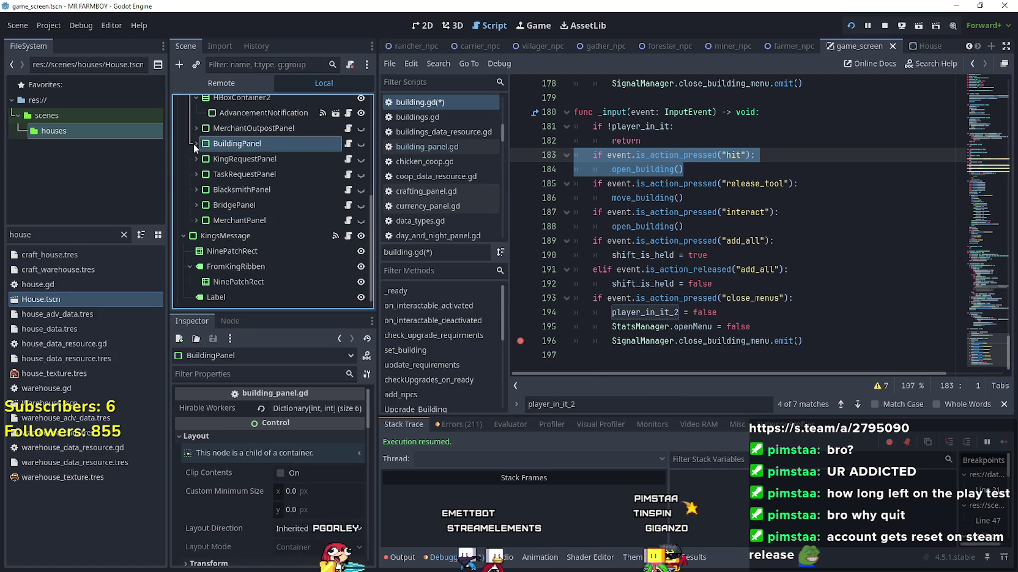
click(196, 144)
scroll(down, 3)
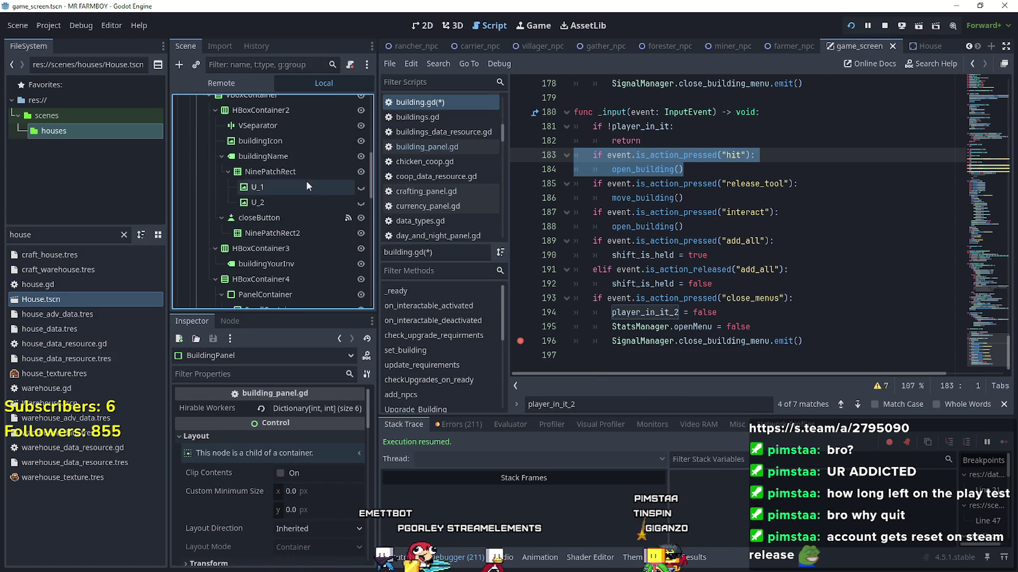
click(270, 215)
scroll(down, 3)
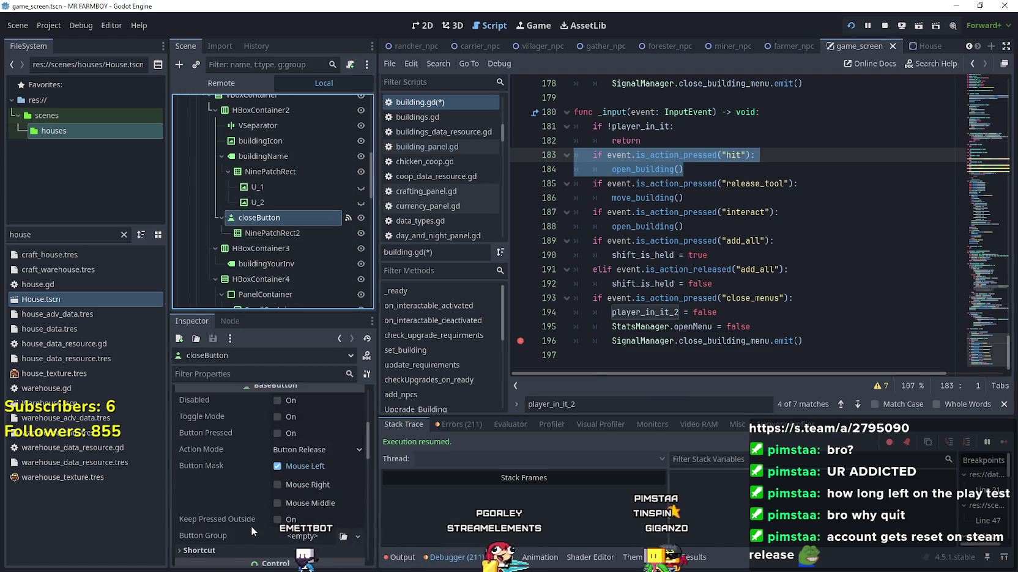
scroll(up, 3)
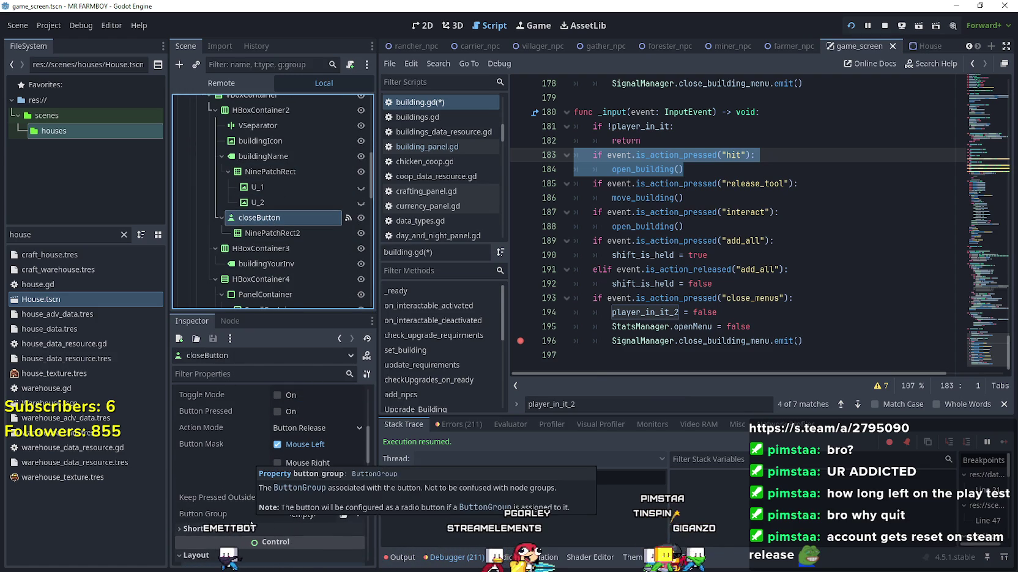
scroll(up, 3)
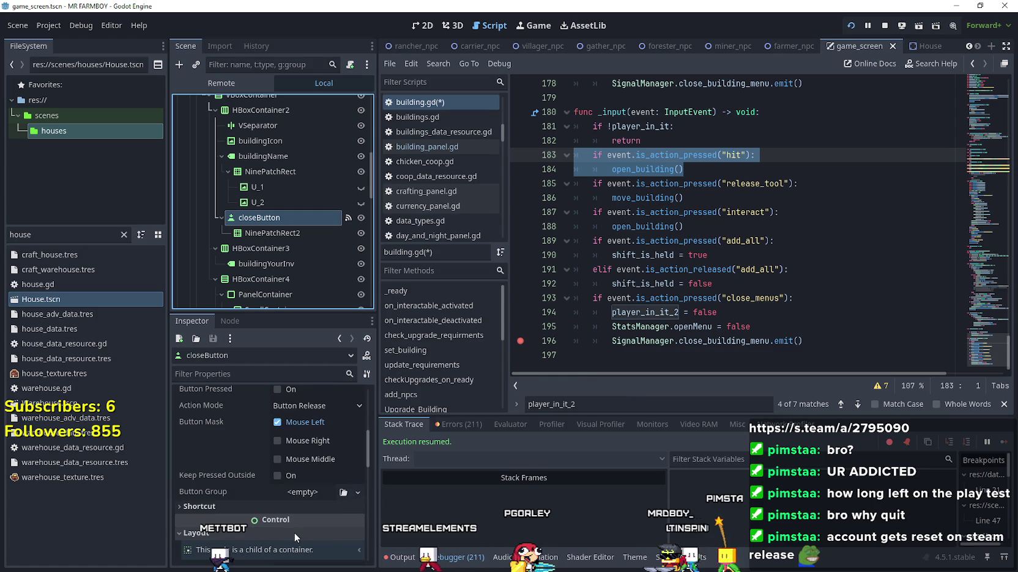
scroll(down, 3)
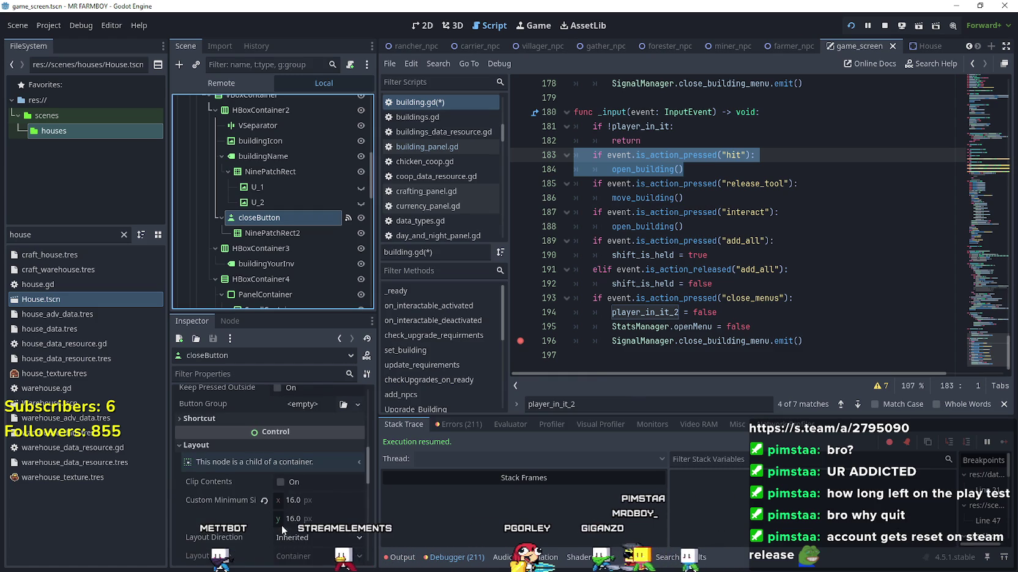
scroll(up, 3)
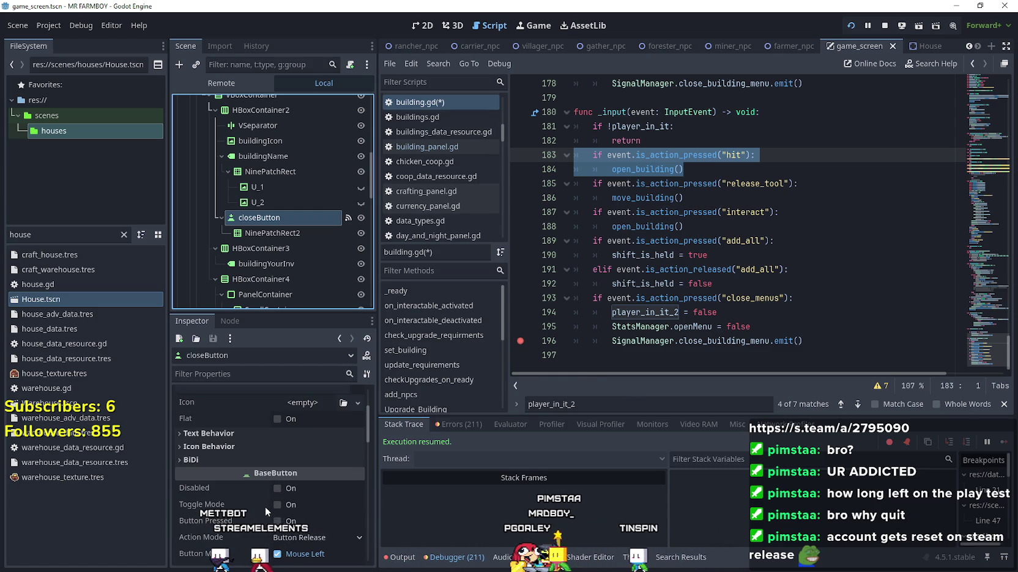
scroll(up, 3)
scroll(down, 3)
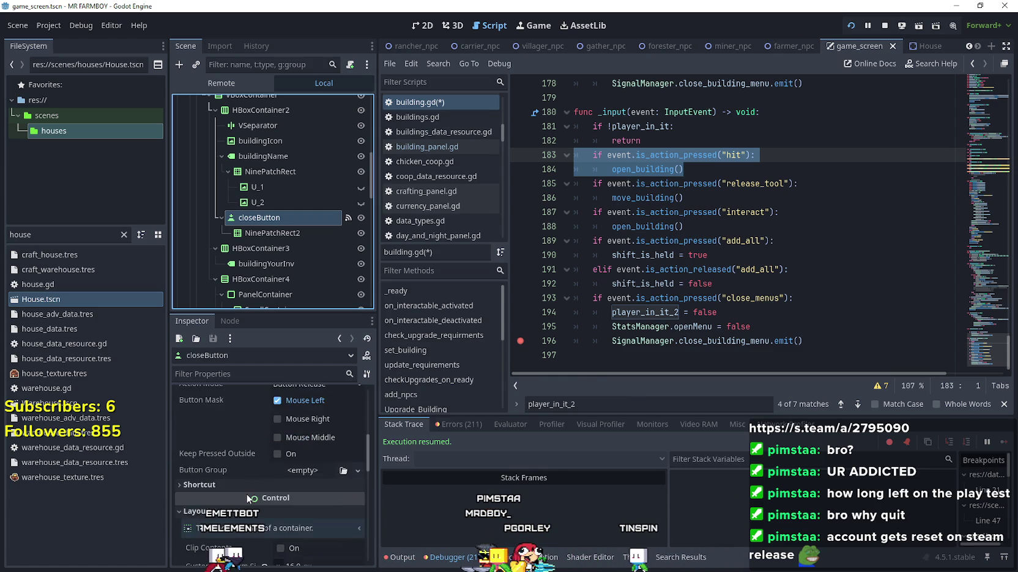
scroll(down, 3)
- Turn off closeButton's Force Pass Scroll Events and save the scene and script
click(252, 504)
scroll(down, 3)
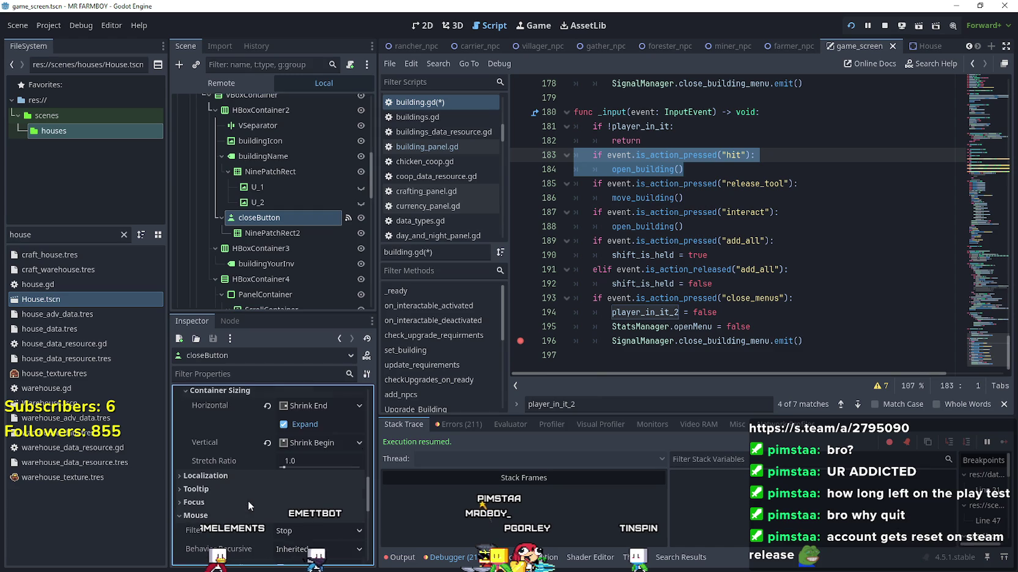
scroll(down, 3)
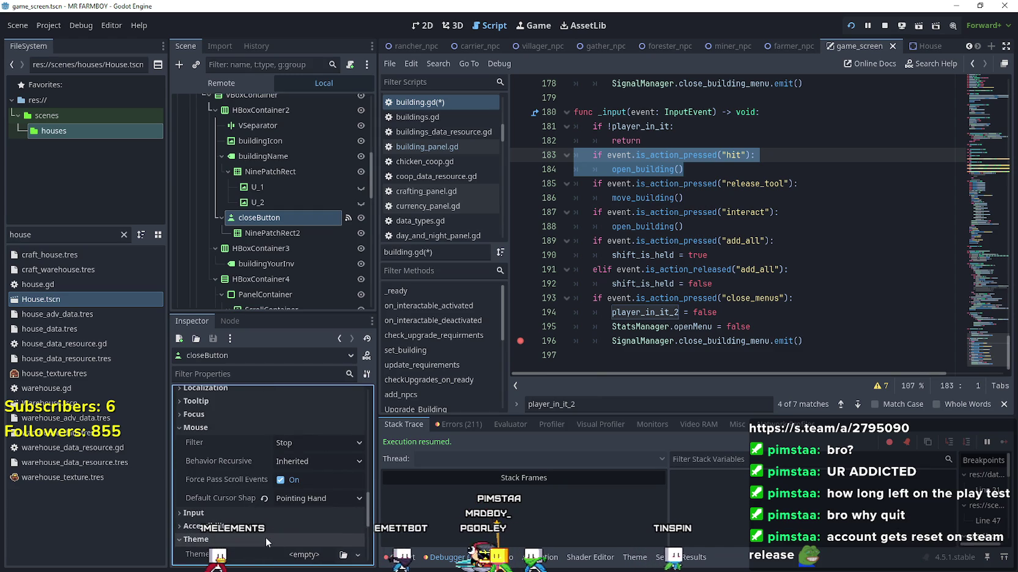
scroll(down, 3)
click(287, 416)
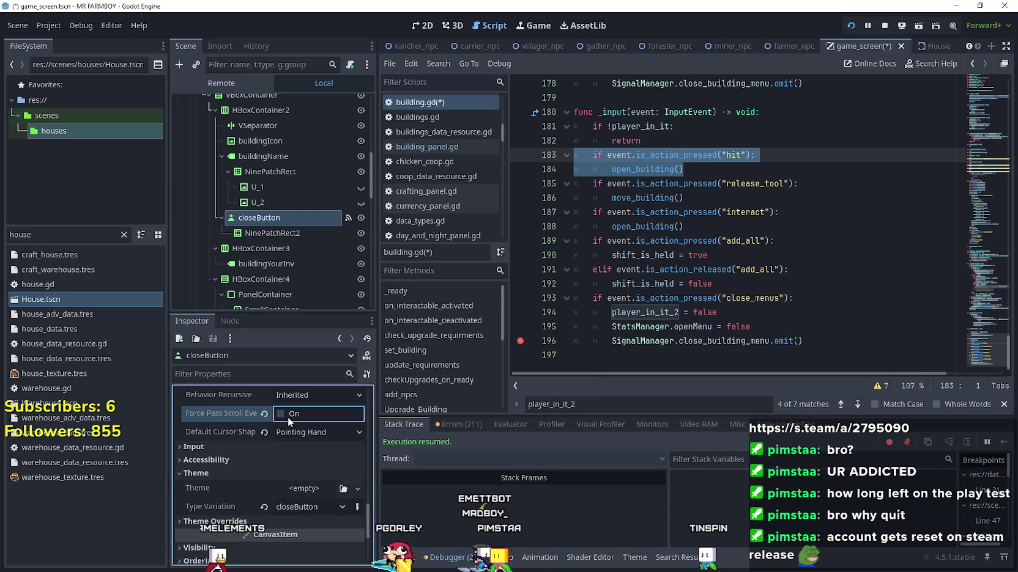
key(ctrl+s)
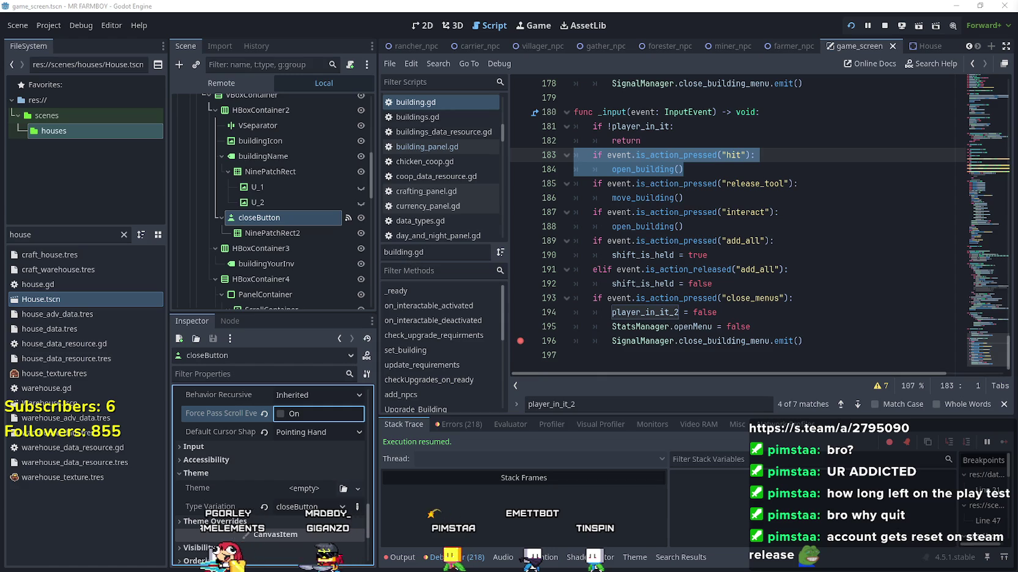
- Return to the running game, trigger open_building at the house, and continue past the breakpoints
key(alt+Tab)
click(697, 297)
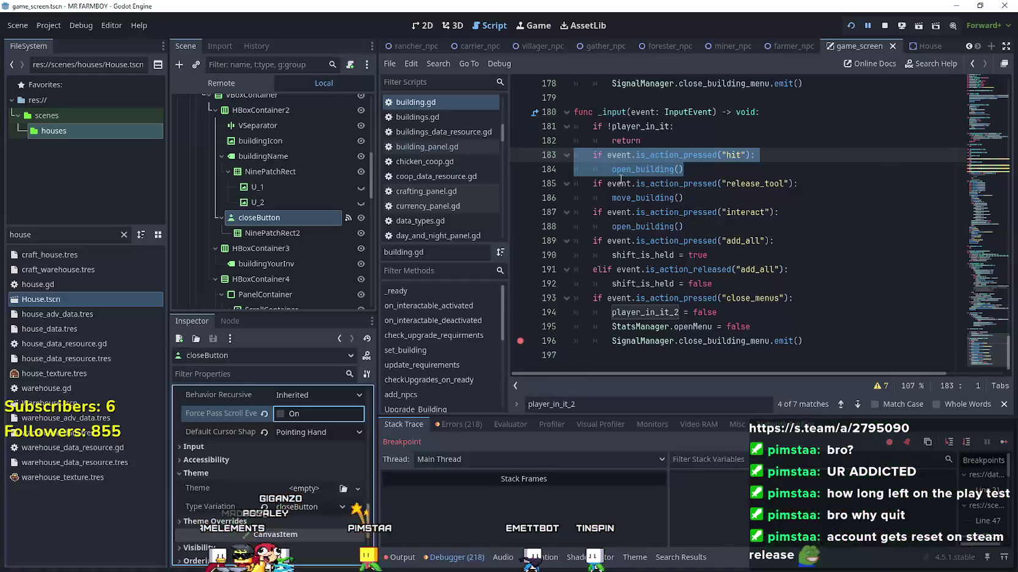
click(1003, 442)
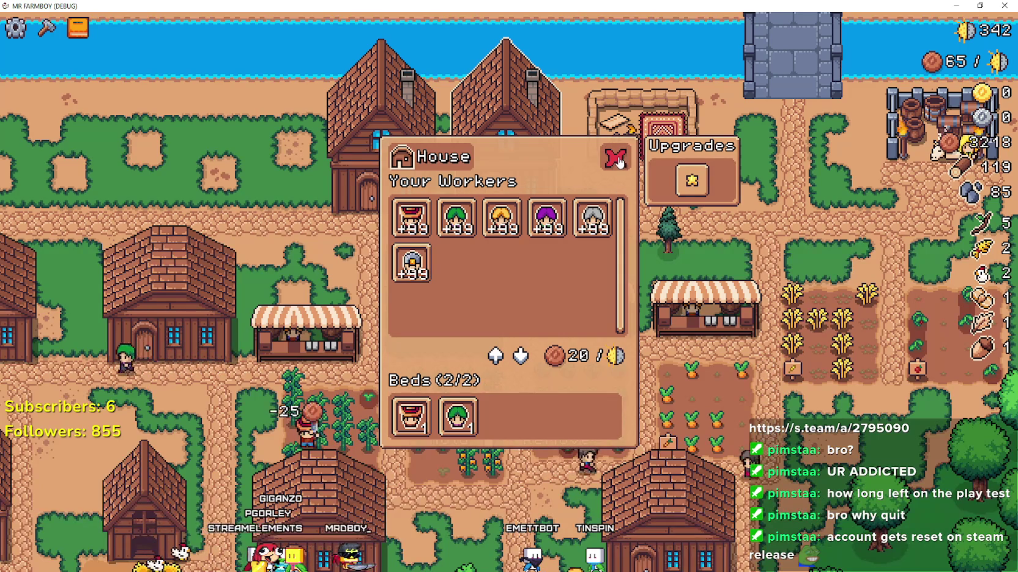
click(617, 159)
click(1004, 442)
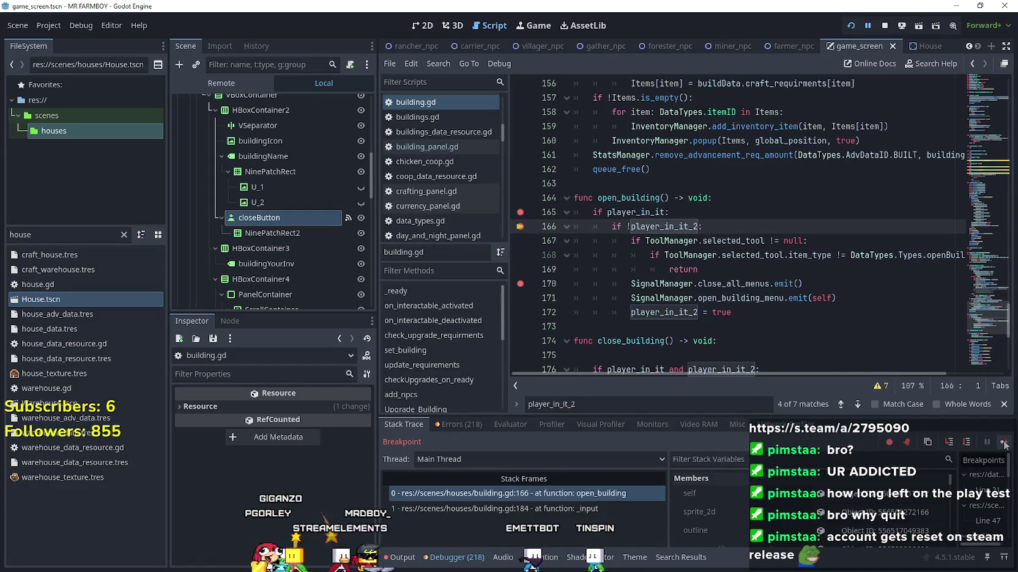
click(671, 236)
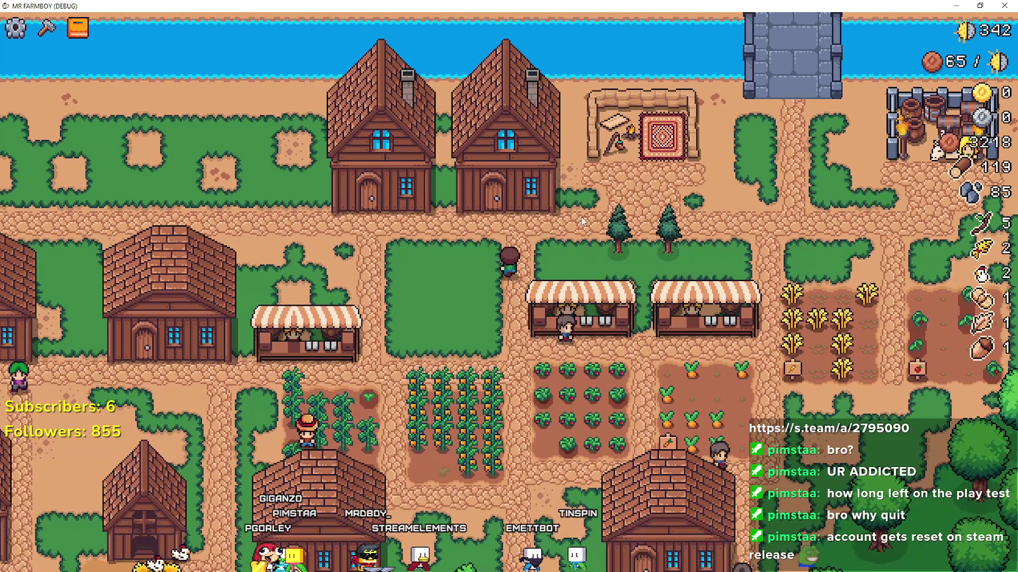
- Test closing the House panel, continuing through the line 170 and 165 breakpoints
click(510, 186)
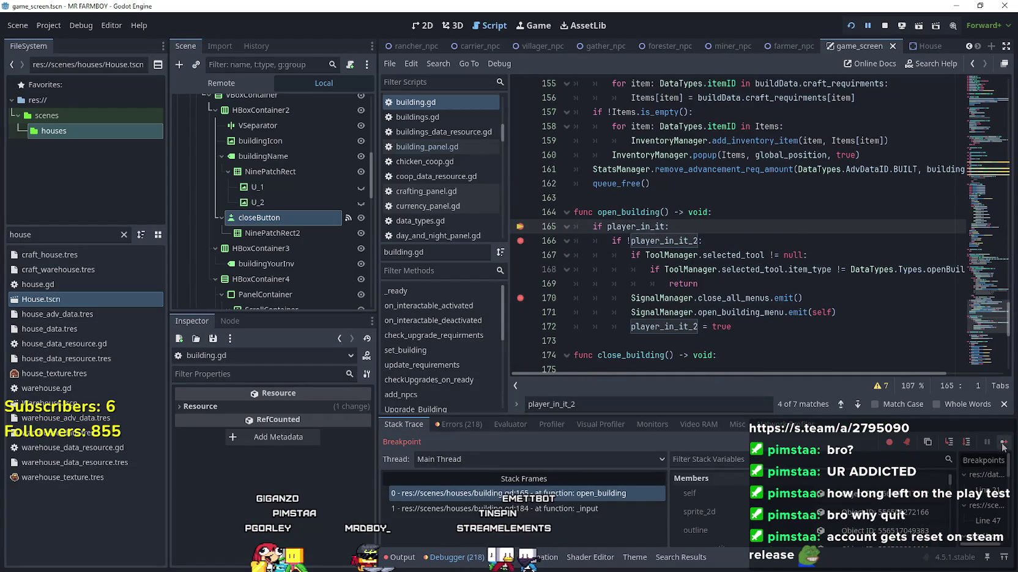
click(1003, 441)
click(1004, 441)
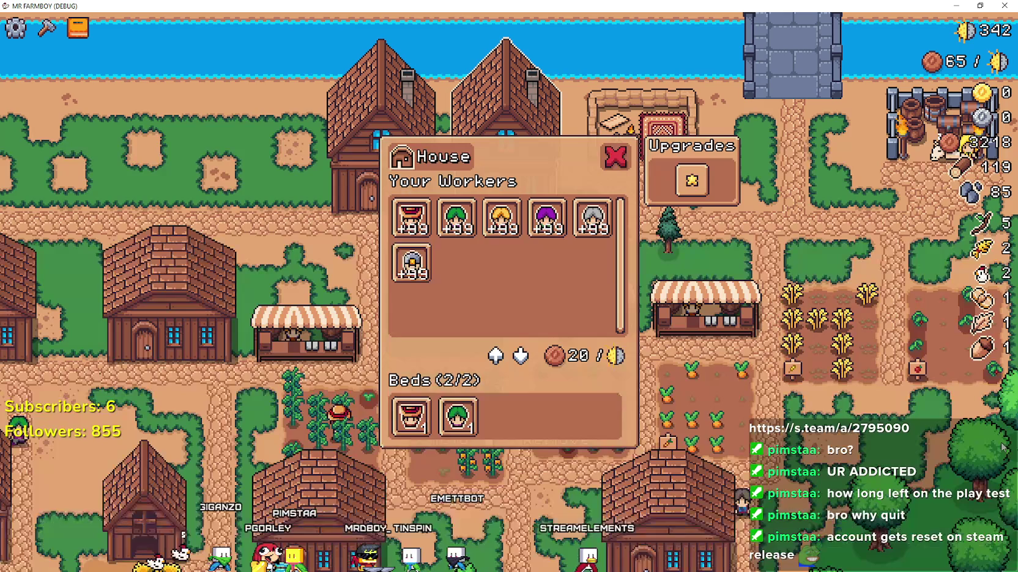
click(610, 161)
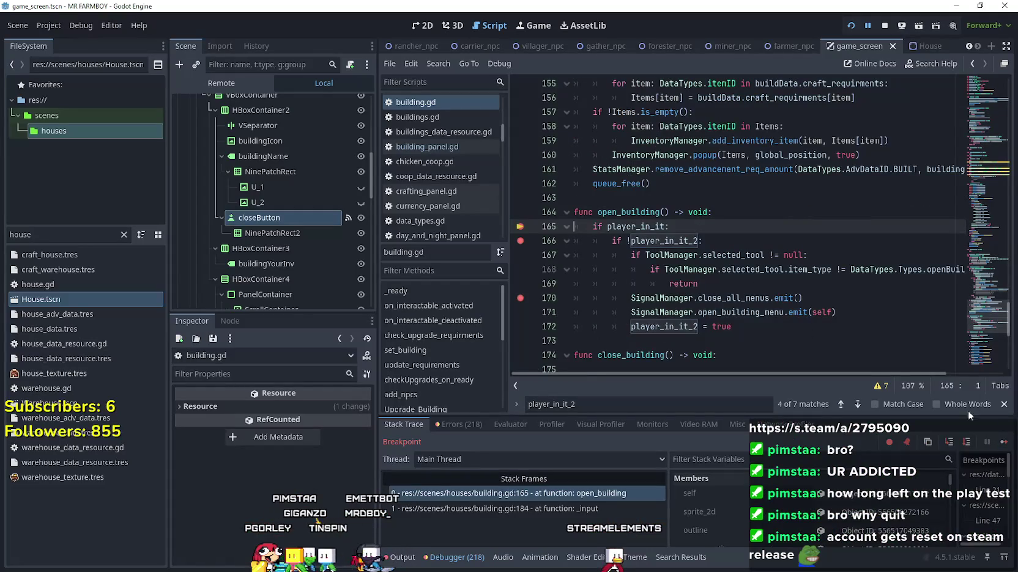
click(1003, 442)
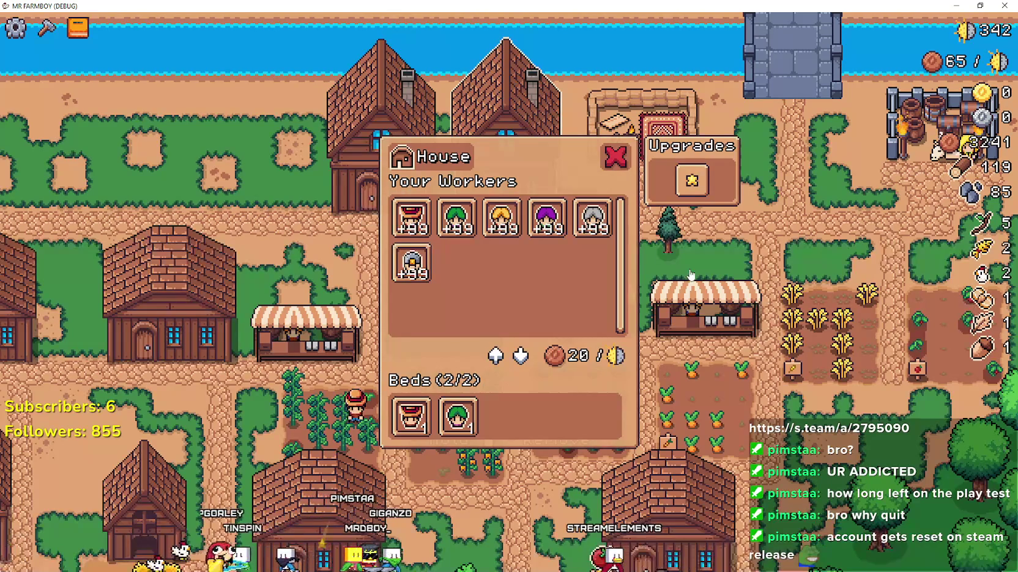
click(766, 309)
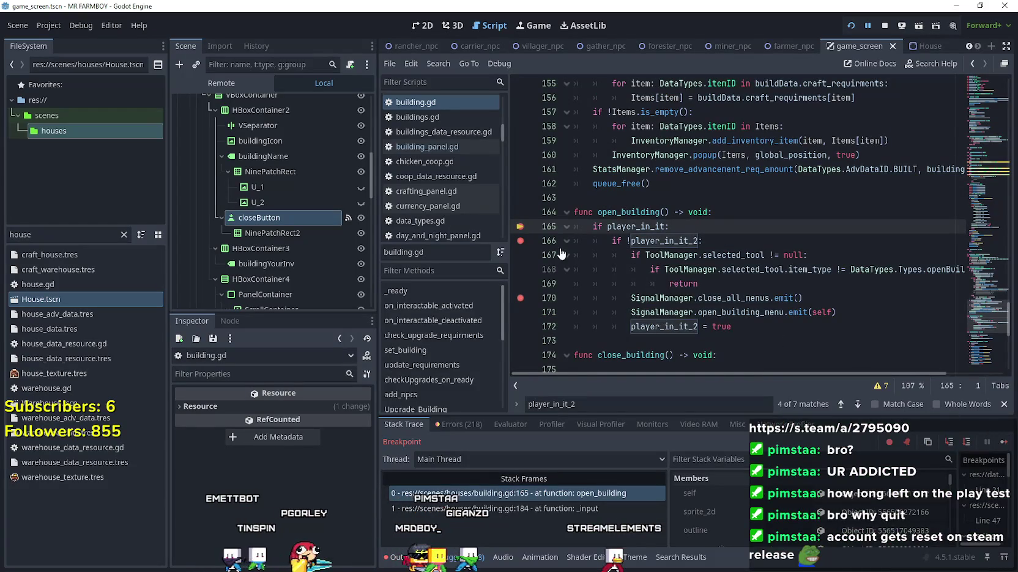
- Clear the breakpoints on lines 165–174 of open_building, resume, and close the House panel
drag(517, 367, 517, 228)
click(726, 313)
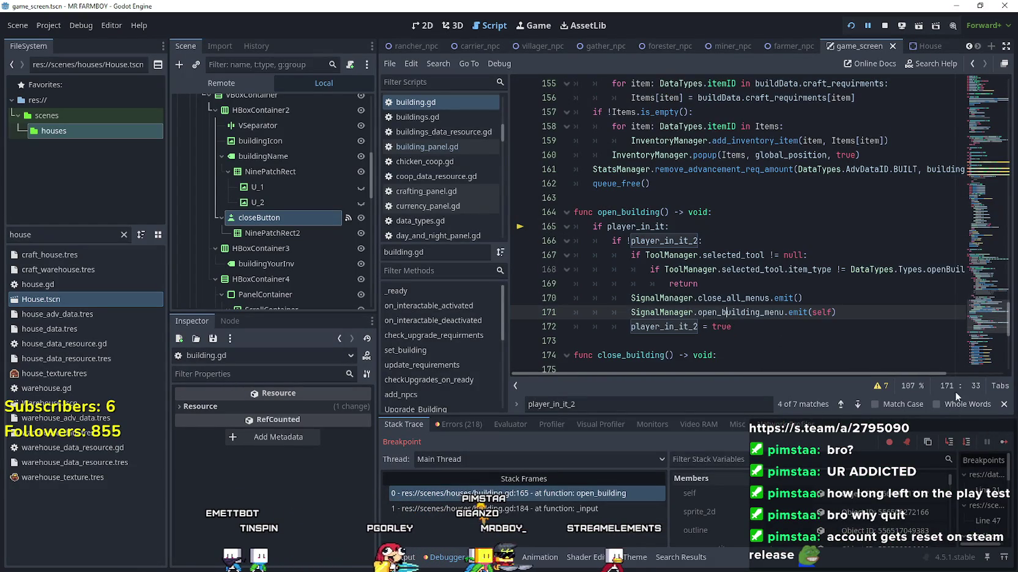
click(1003, 442)
click(614, 169)
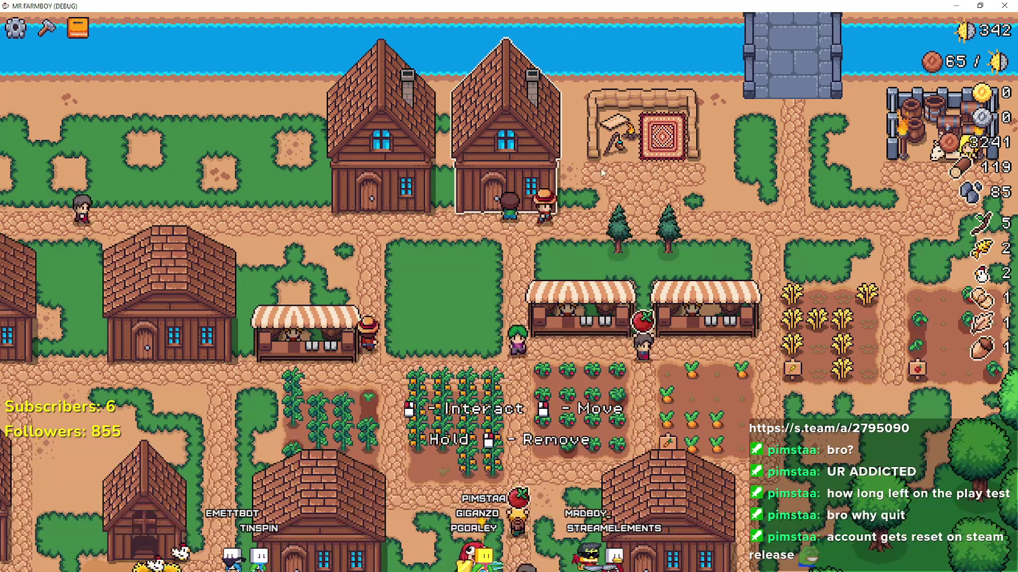
- Open and close the House panel four times in-game, then return to the editor
click(539, 194)
click(615, 156)
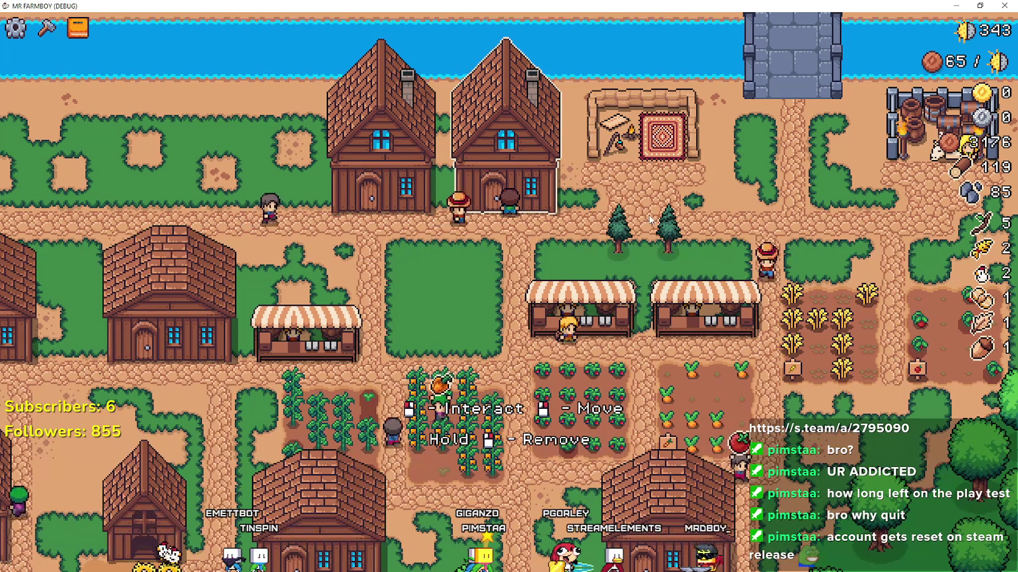
click(507, 162)
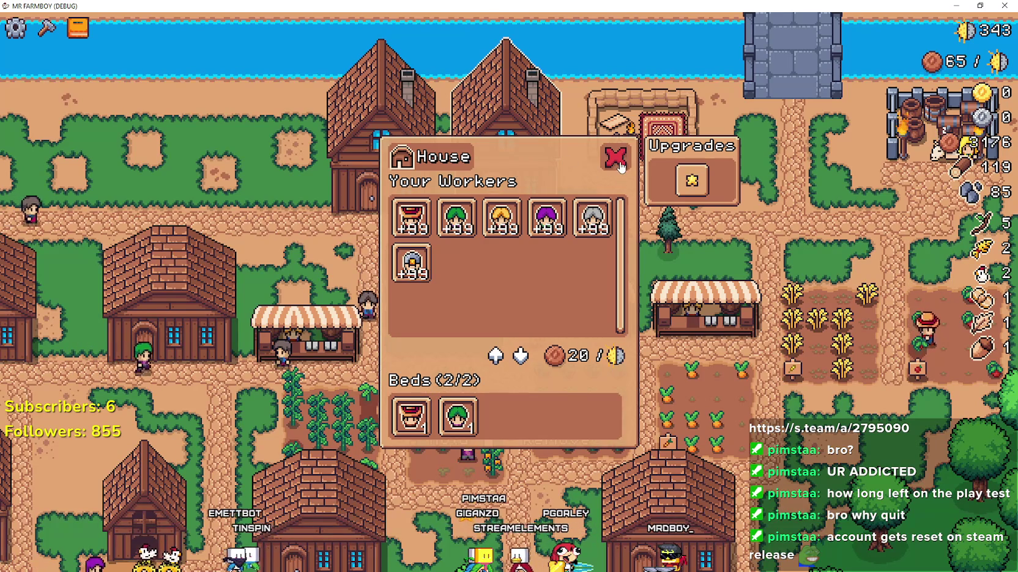
click(615, 156)
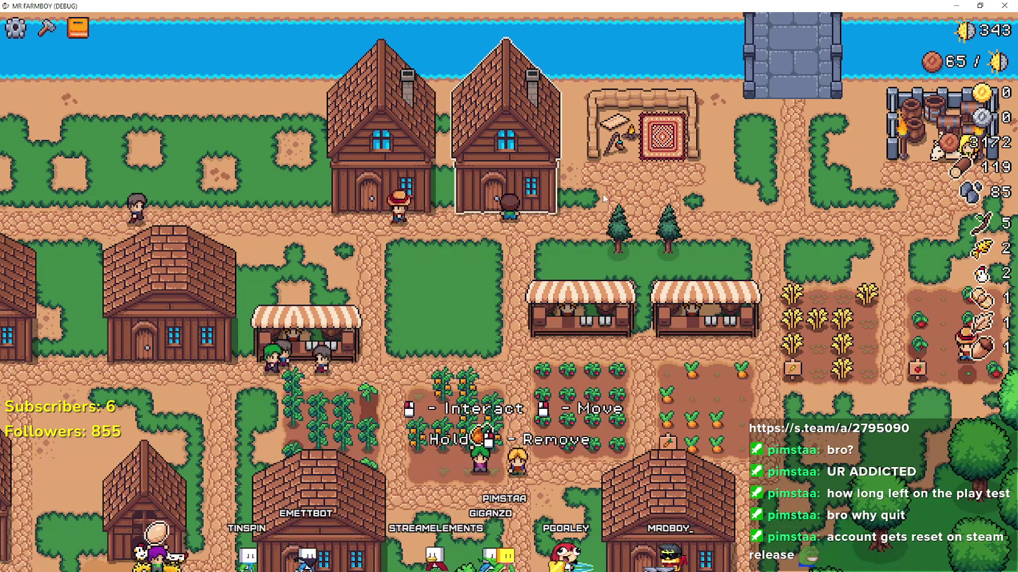
click(544, 169)
click(720, 291)
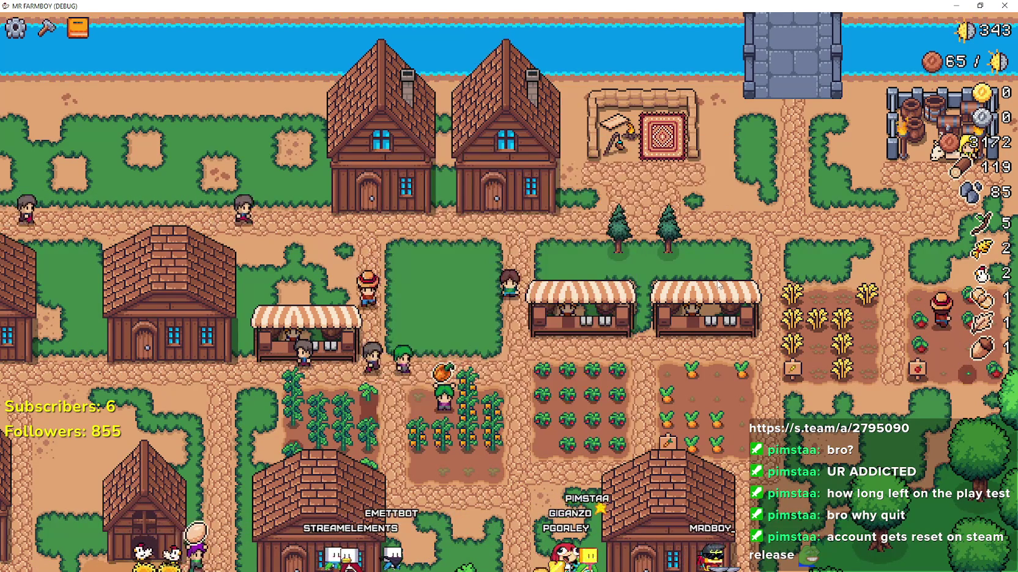
click(545, 184)
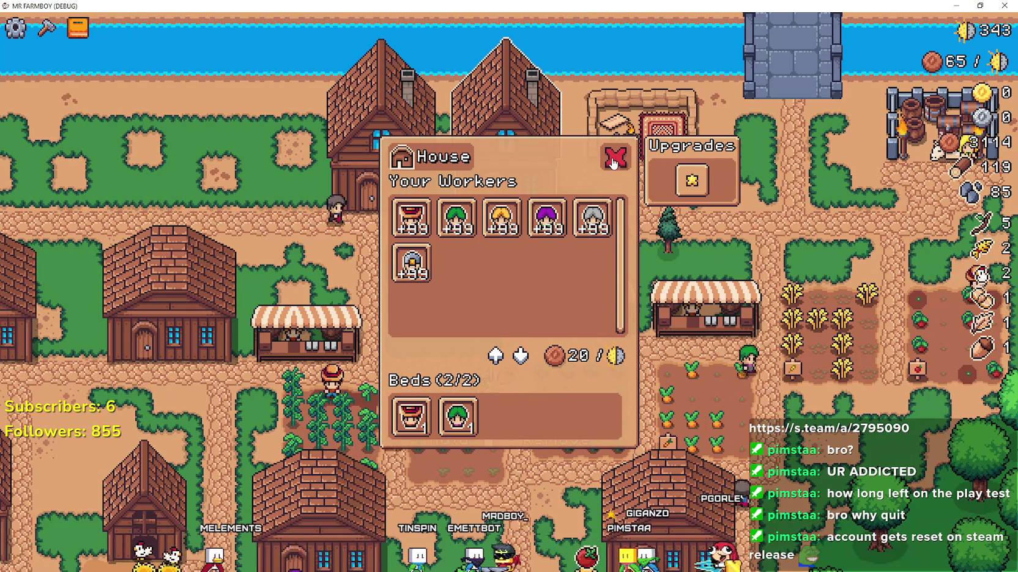
click(613, 158)
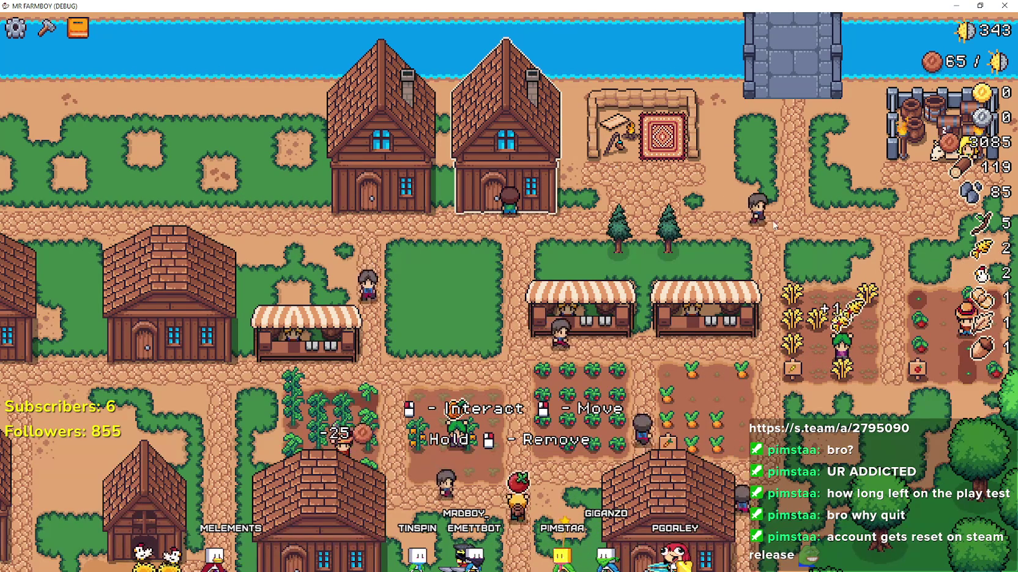
key(alt+Tab)
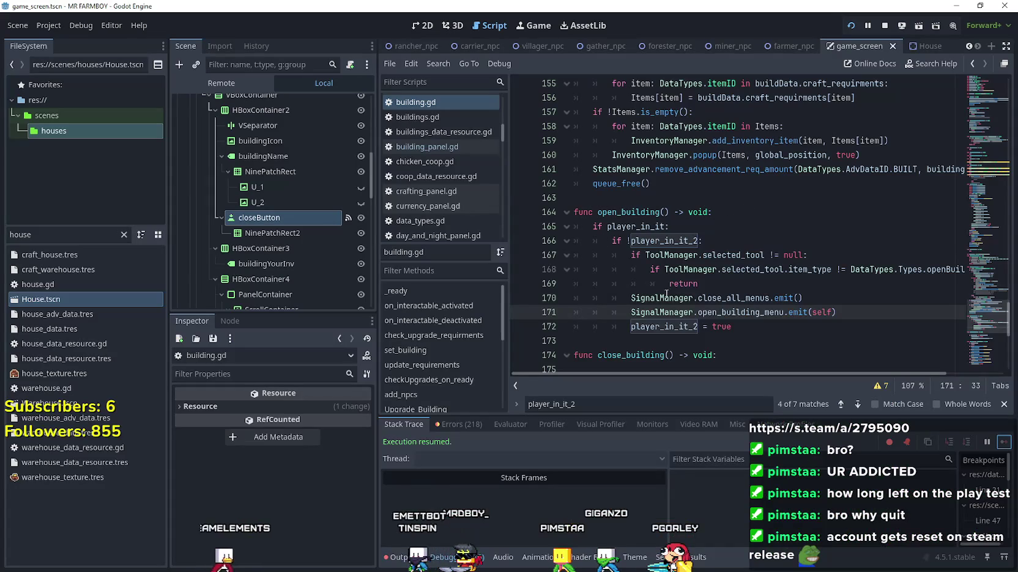
- Select closeButton and browse its Inspector, expanding and collapsing Theme Overrides
click(245, 217)
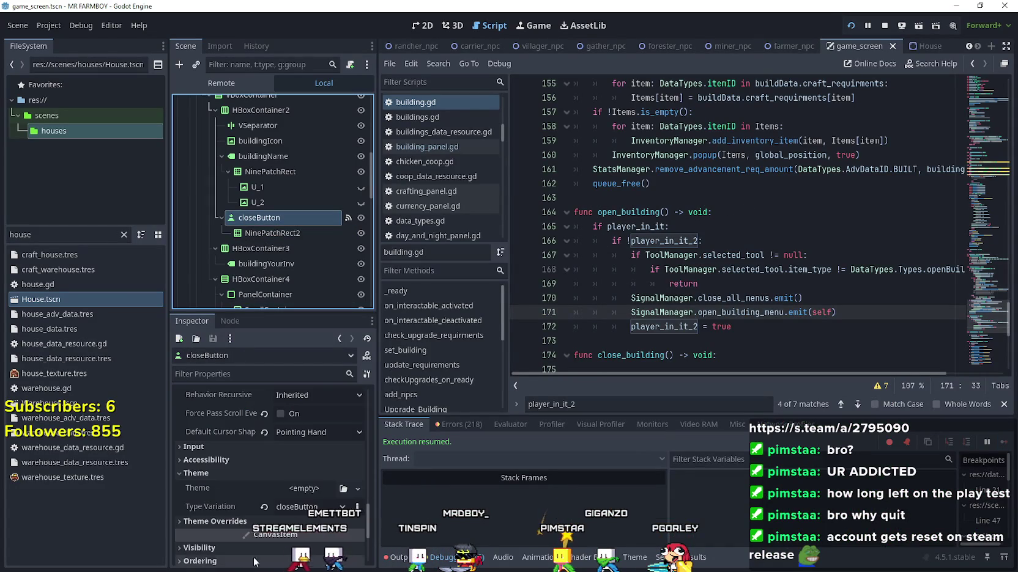
scroll(up, 3)
scroll(down, 3)
scroll(down, 3)
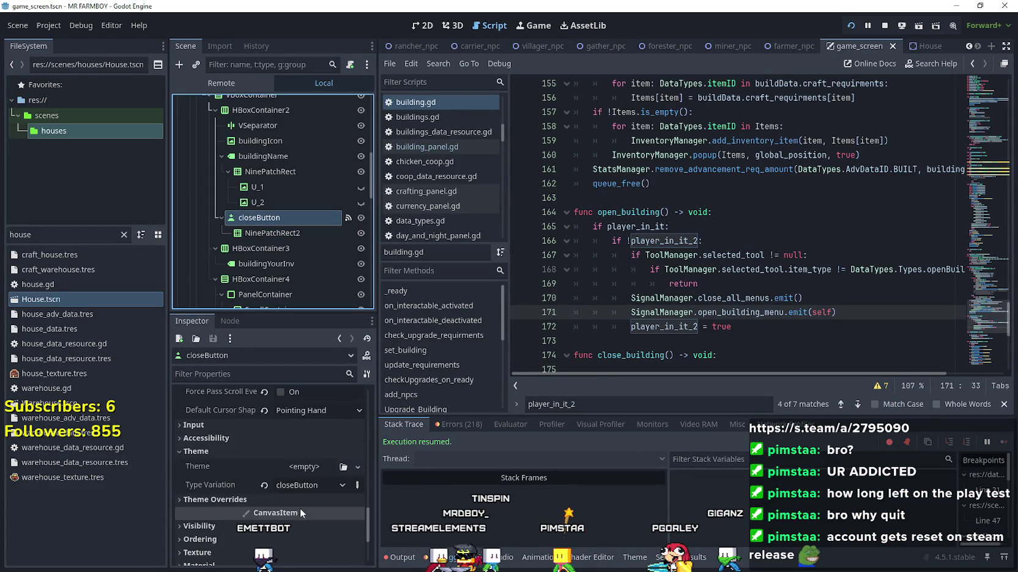
click(313, 503)
scroll(down, 3)
click(276, 433)
scroll(up, 3)
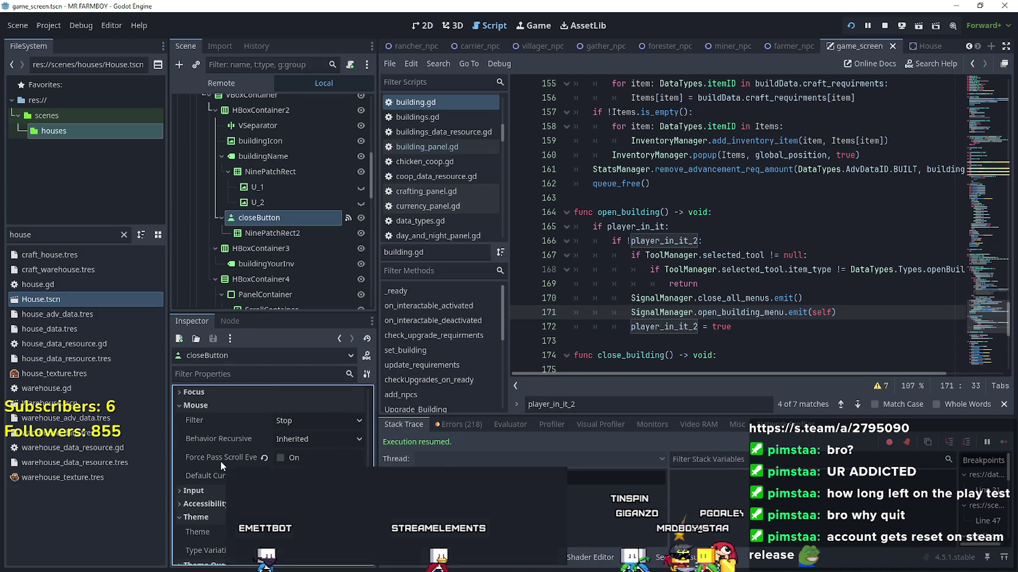
- Tick Force Pass Scroll Events under Mouse and review the remaining closeButton properties
mouse_move(221, 459)
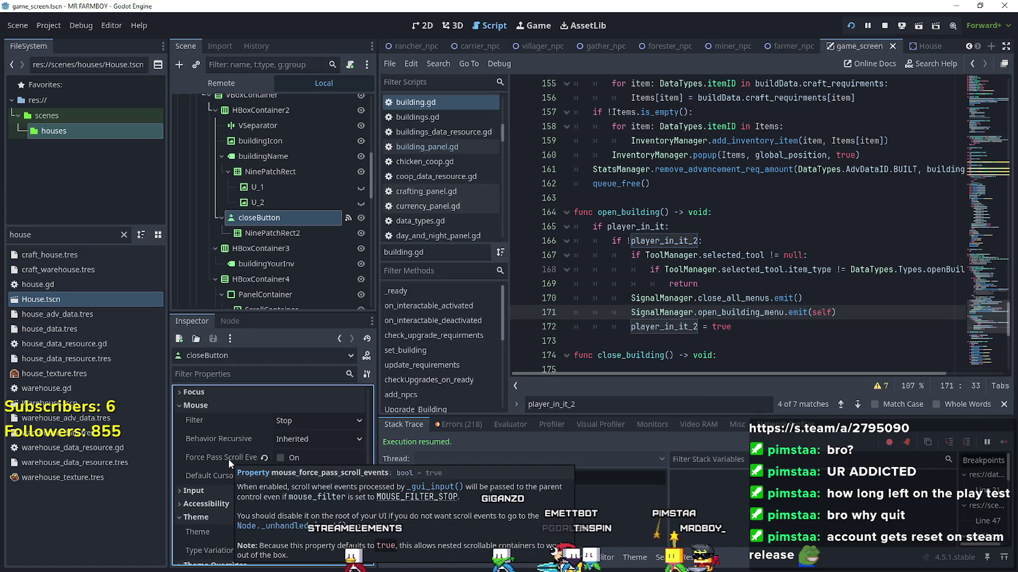
click(285, 458)
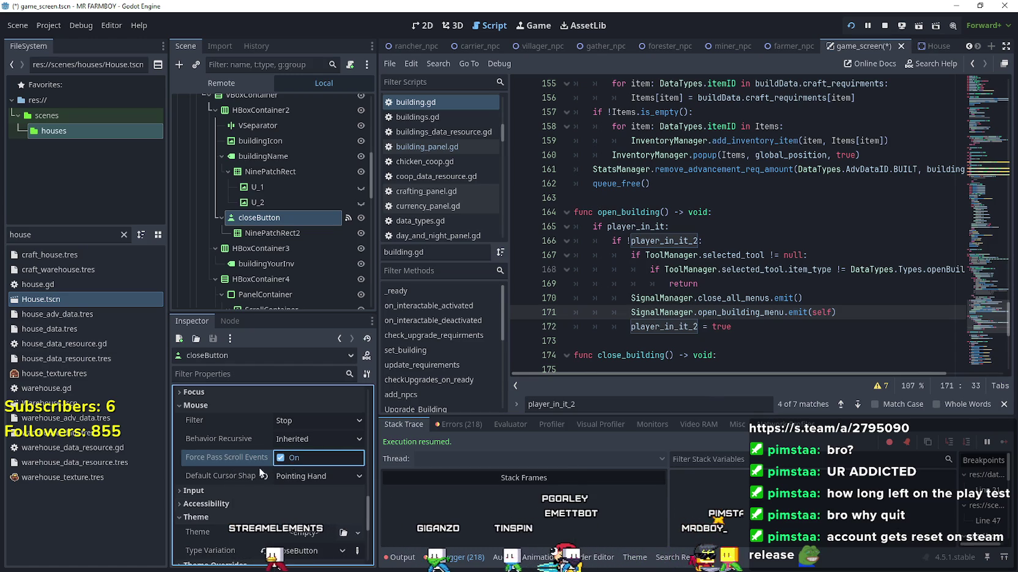
scroll(up, 3)
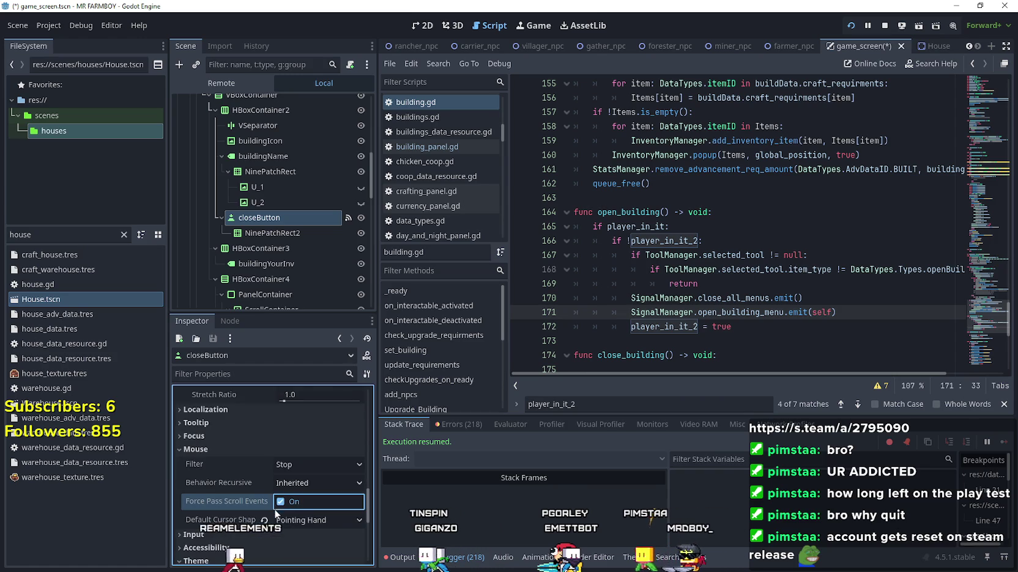
scroll(down, 3)
mouse_move(273, 499)
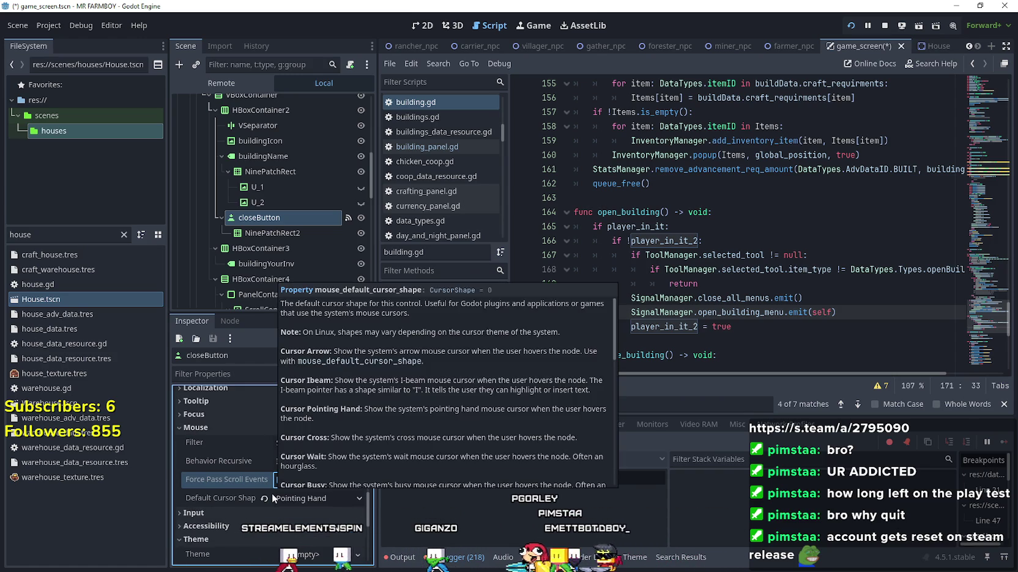
scroll(down, 3)
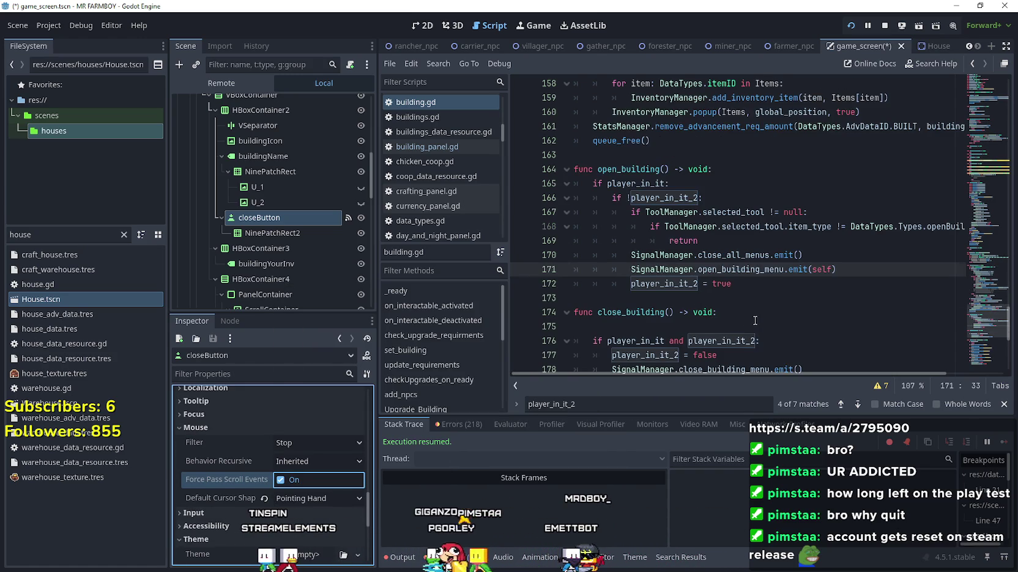
scroll(down, 3)
scroll(down, 3)
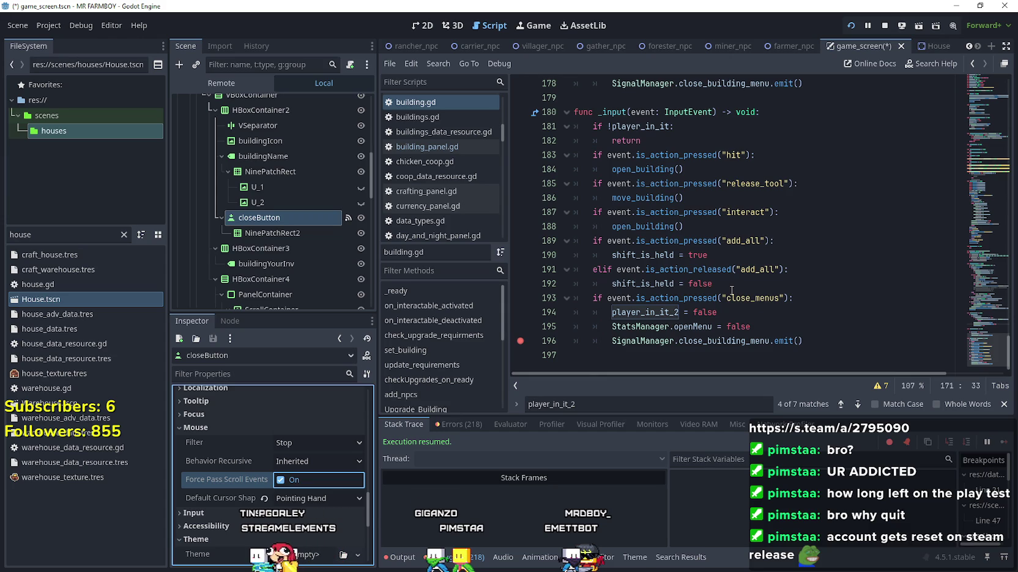
scroll(up, 3)
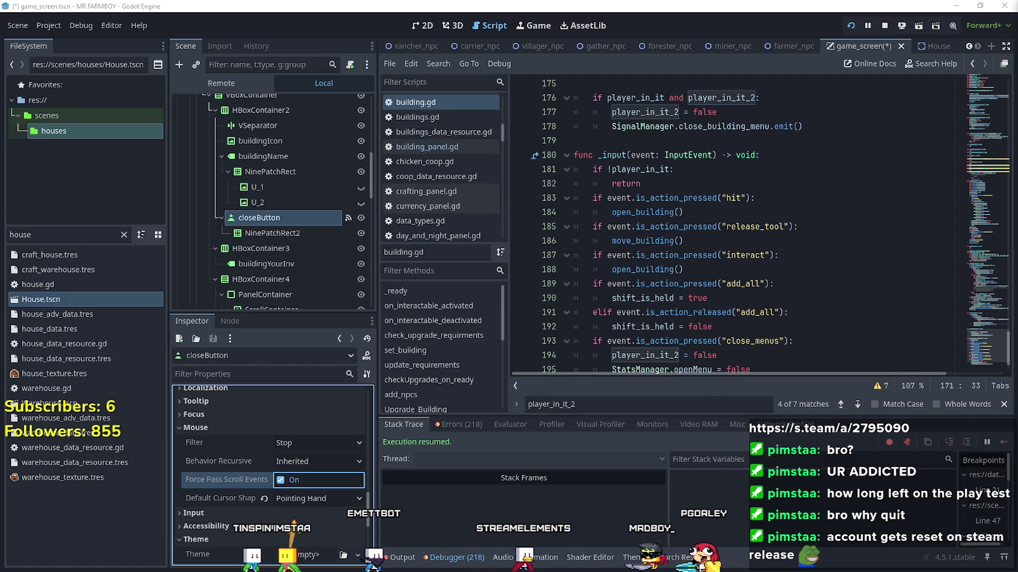
click(594, 198)
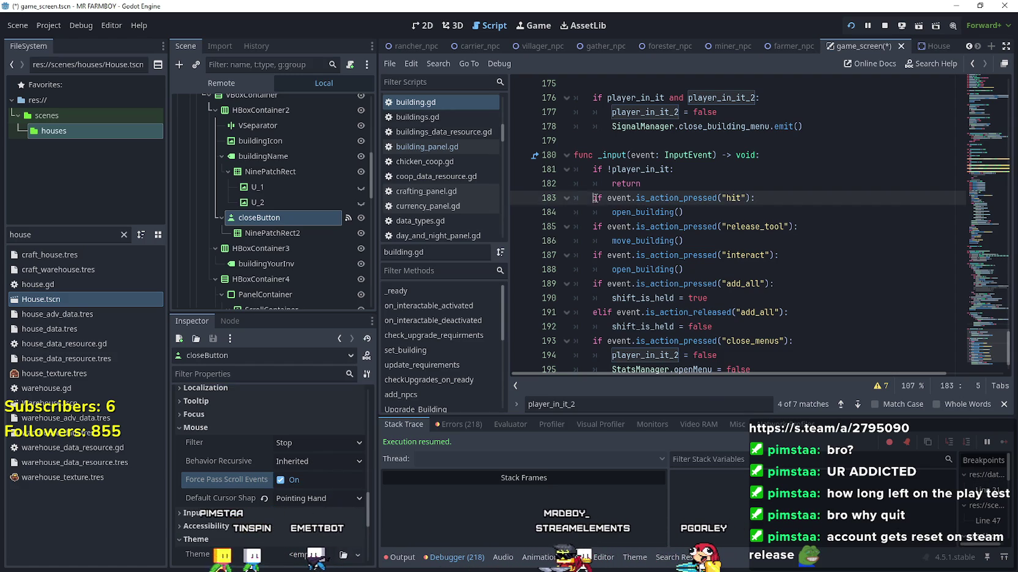